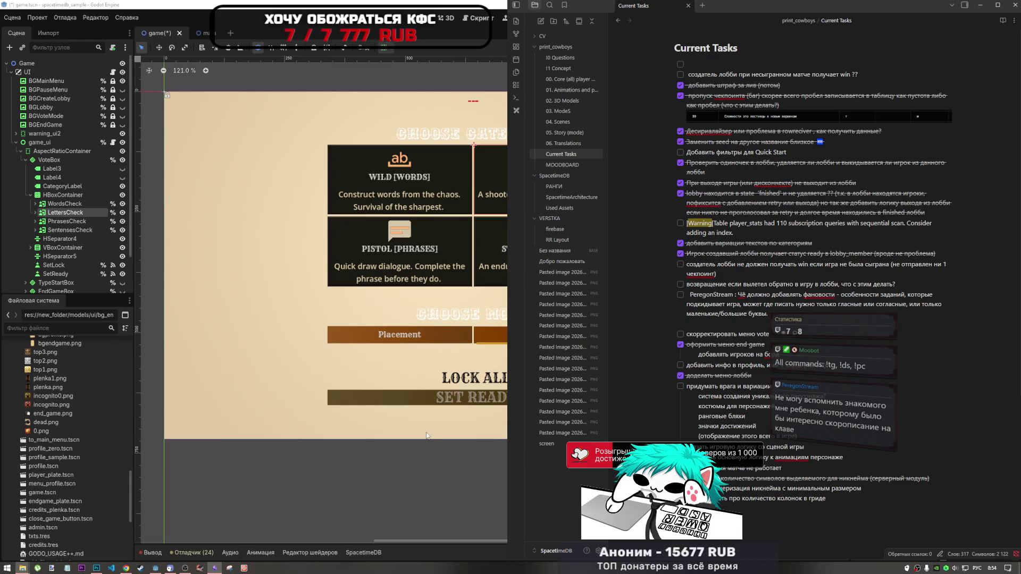
# - Add an indented note under PeregonStream: half-sent phrases could deal half damage
pyautogui.click(367, 418)
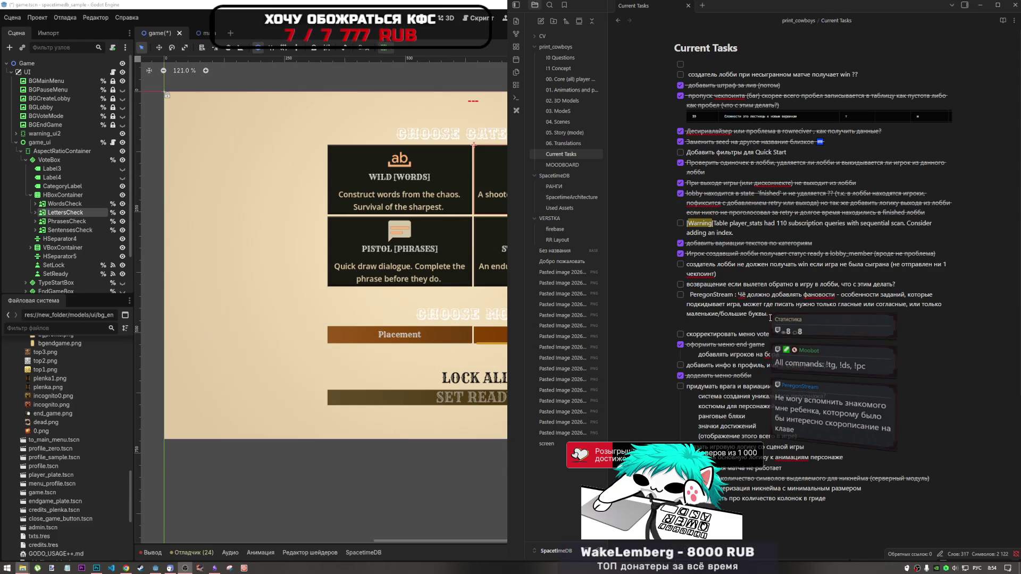
pyautogui.click(769, 345)
pyautogui.press('Return')
pyautogui.write('Может если бы игроки могли фразу отправлять на половине, нанося половину демеджа.')
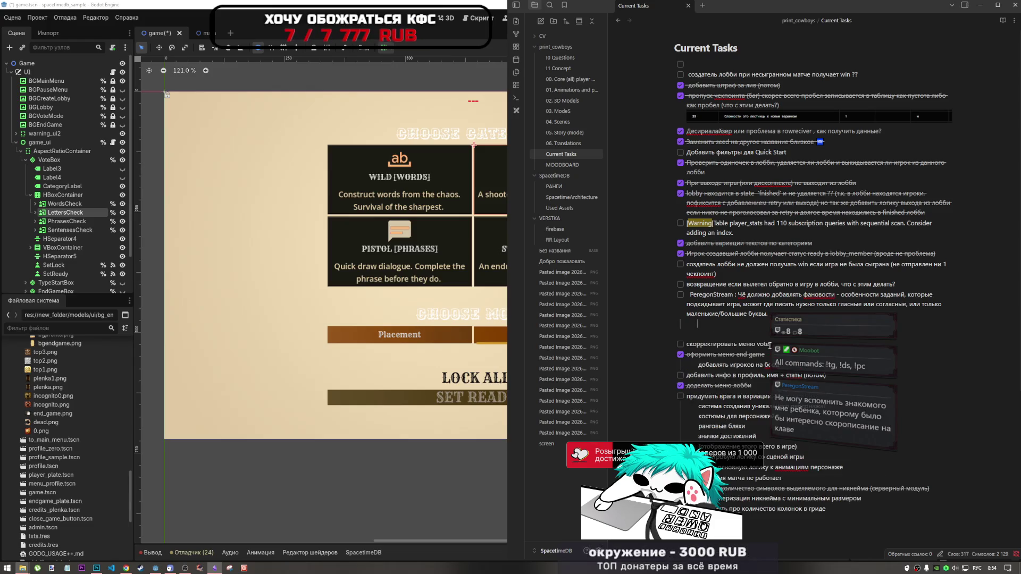
# - Make the word PeregonStream bold-italic
pyautogui.doubleClick(692, 294)
pyautogui.click(734, 294)
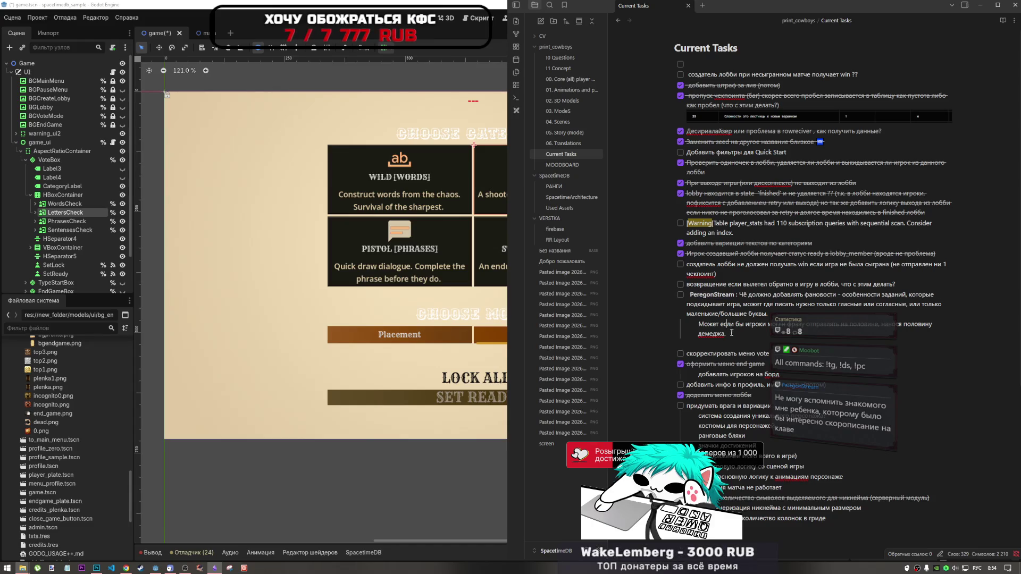
pyautogui.moveTo(735, 294); pyautogui.dragTo(692, 295)
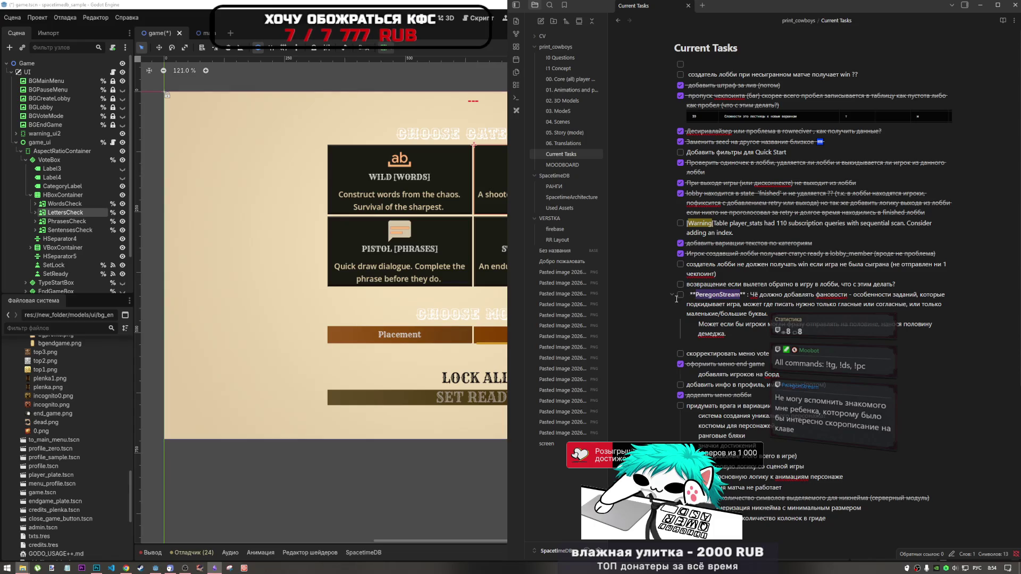
pyautogui.press('Down')
pyautogui.press('Down')
pyautogui.press('Down')
pyautogui.press('End')
pyautogui.moveTo(736, 295); pyautogui.dragTo(690, 296)
pyautogui.hotkey('ctrl', 'i')
pyautogui.hotkey('ctrl', 'i')
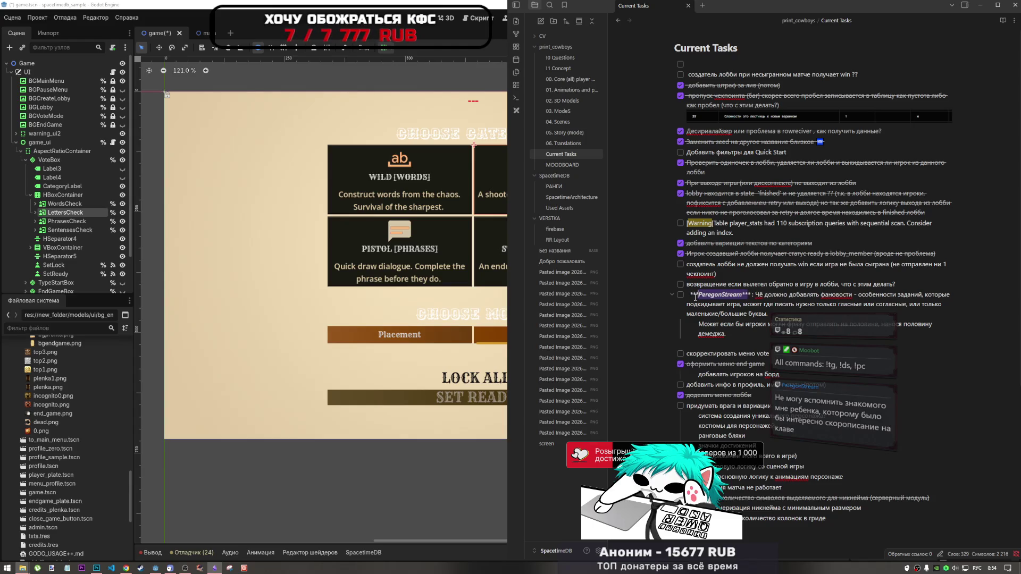
pyautogui.hotkey('ctrl', 'shift', 'i')
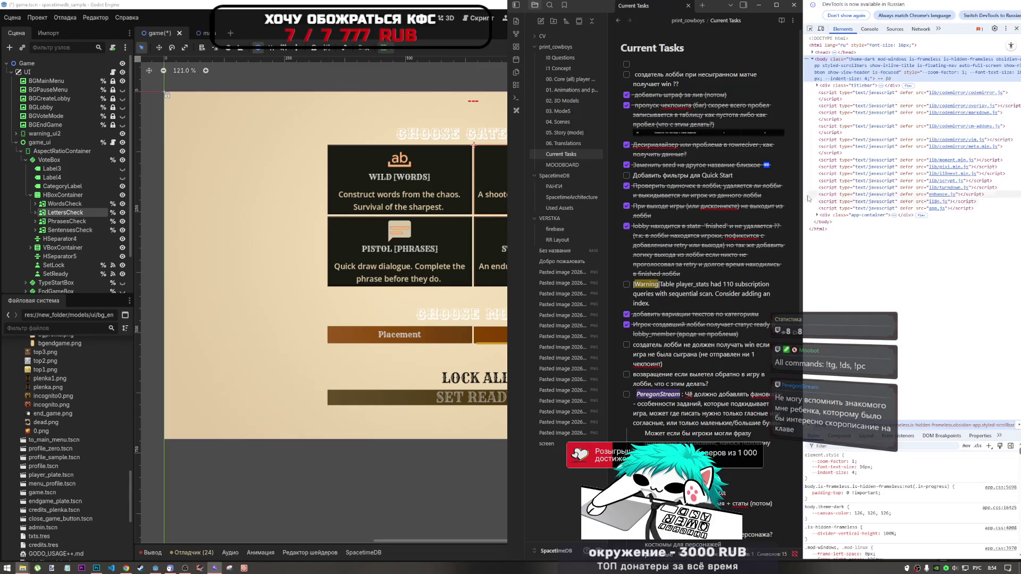
# - Close the docked developer tools panel, then return to the Godot editor
pyautogui.hotkey('ctrl', 'shift', 'i')
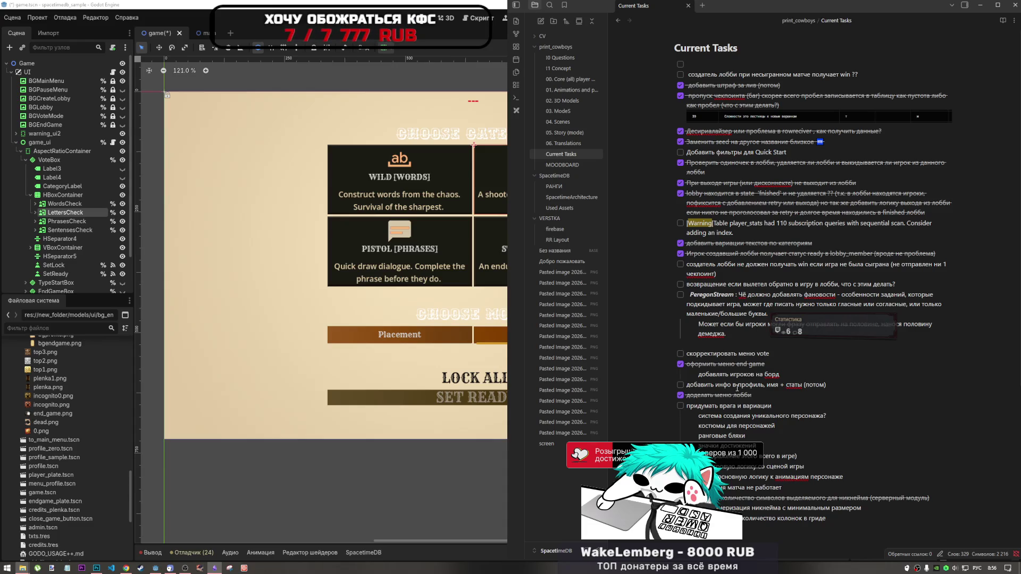
pyautogui.click(160, 570)
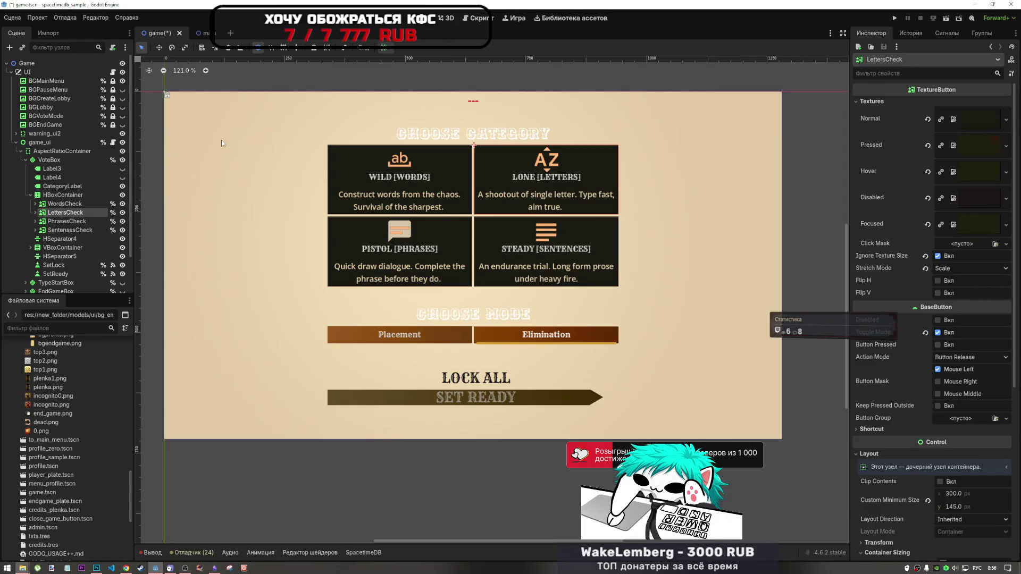
# - Back on the 2D canvas, collapse AspectRatioContainer, show LobbyProfilesBox and hide game_ui
pyautogui.click(473, 18)
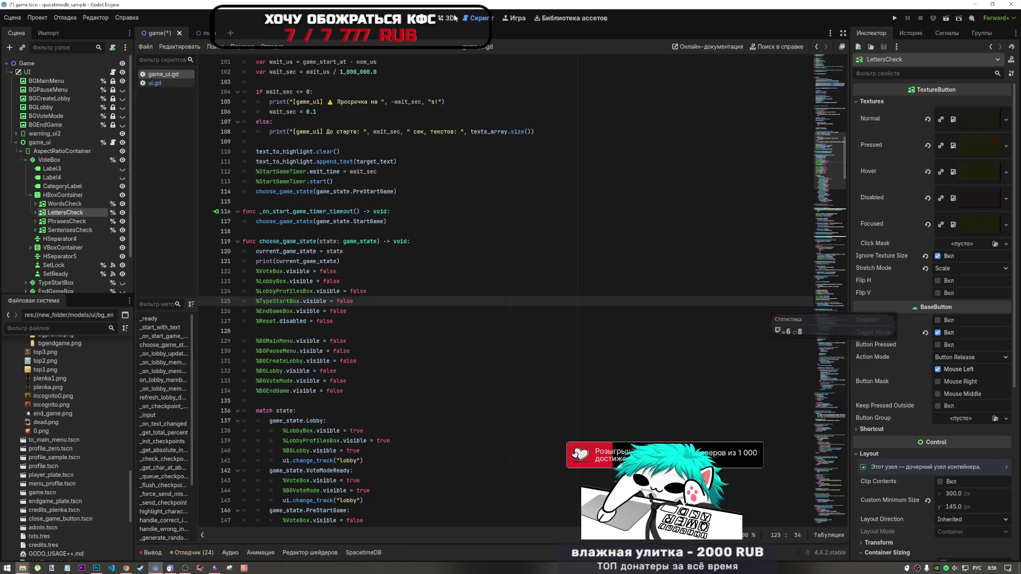
pyautogui.click(442, 18)
pyautogui.click(423, 19)
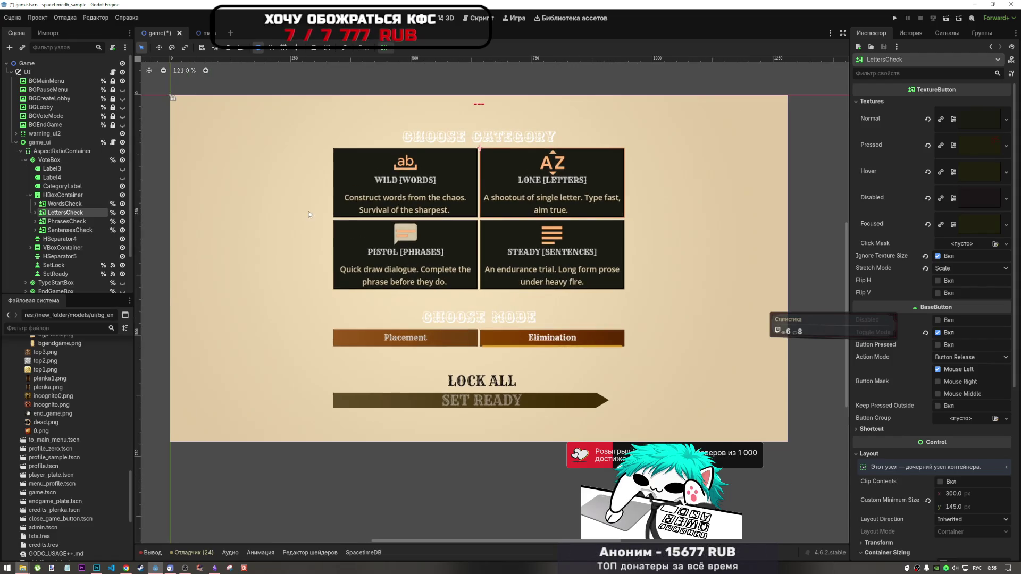
pyautogui.click(20, 151)
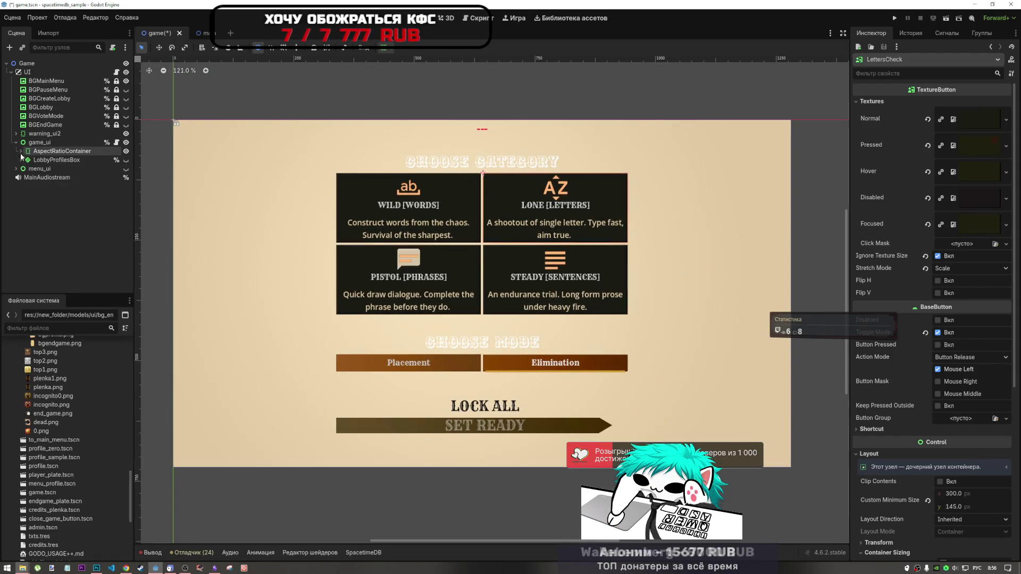
pyautogui.click(126, 160)
pyautogui.click(126, 142)
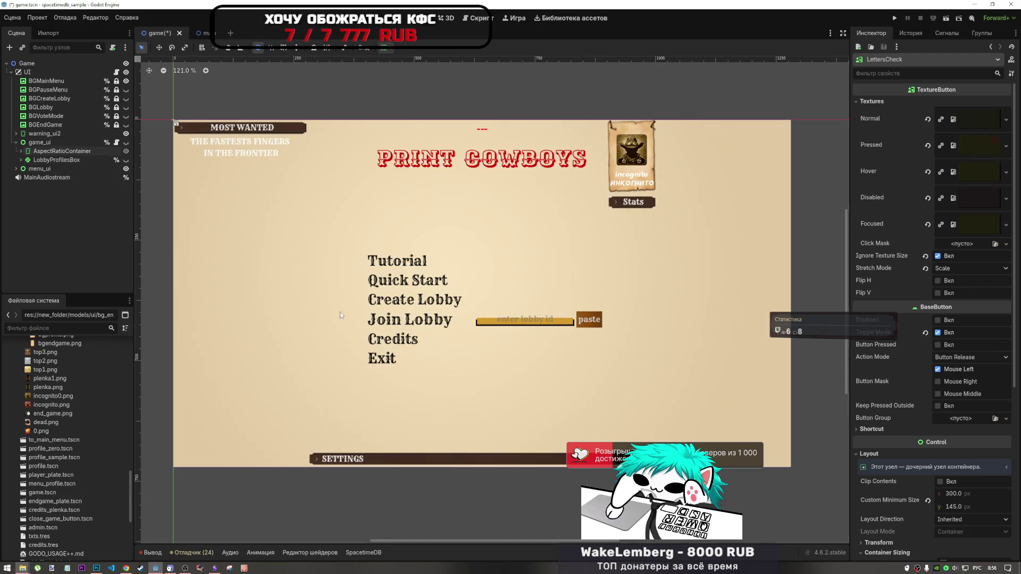
# - Expand menu_ui, select the Credits node, and save and run the project
pyautogui.click(16, 168)
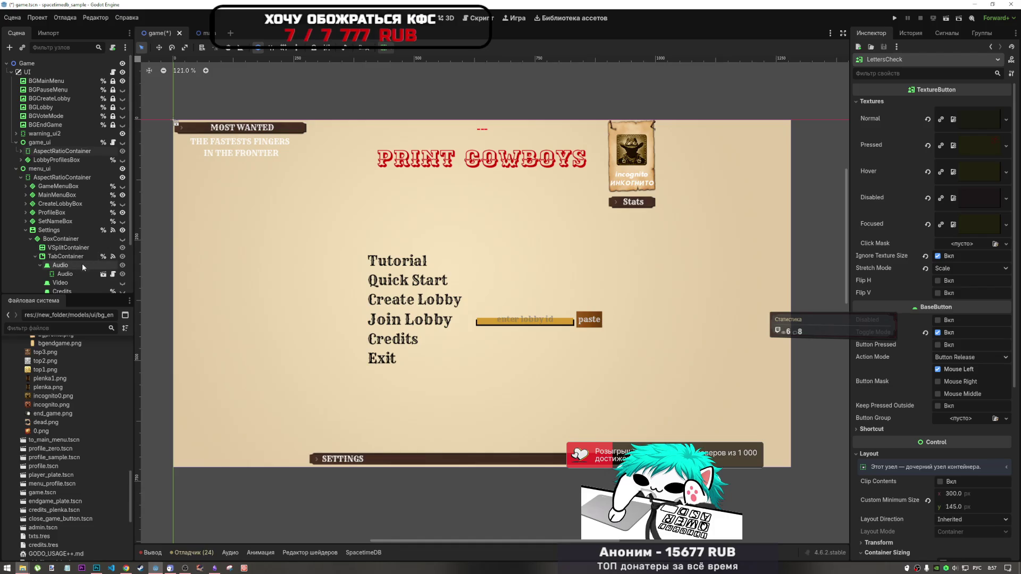
pyautogui.scroll(-3, 82, 263)
pyautogui.click(57, 234)
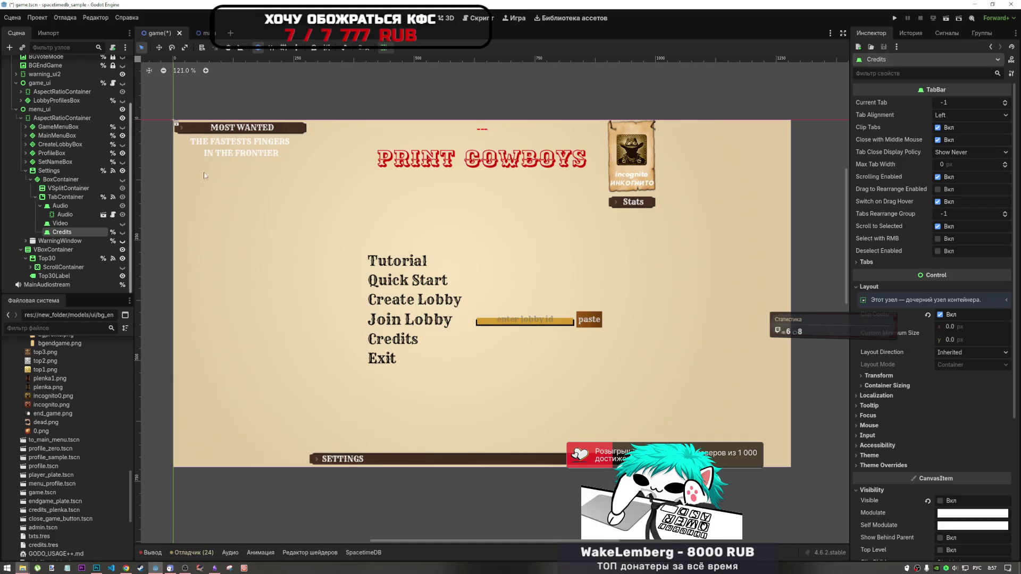
pyautogui.click(946, 19)
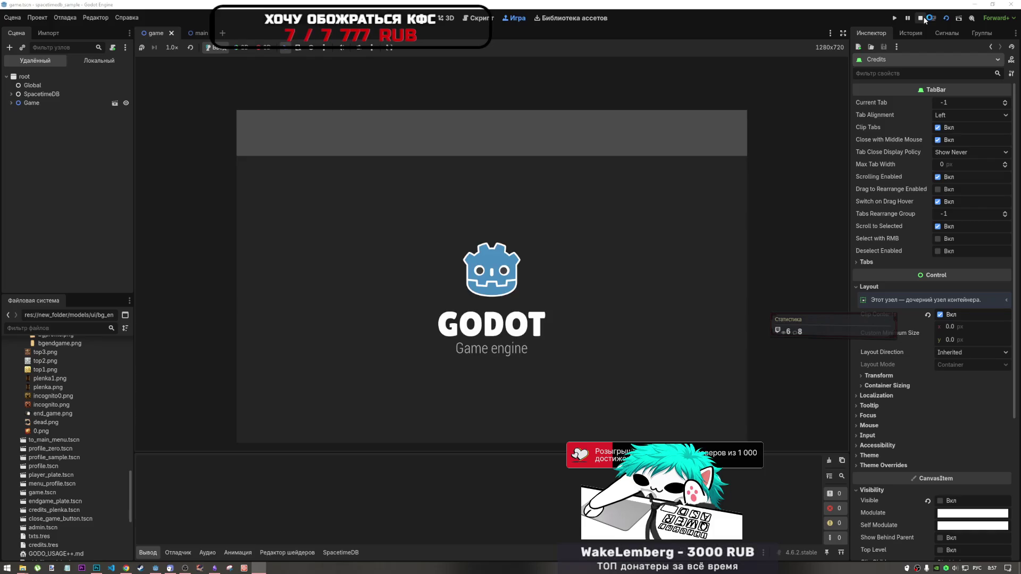
# - Stop the game and check the Debug > Customize Run Instances settings
pyautogui.click(921, 19)
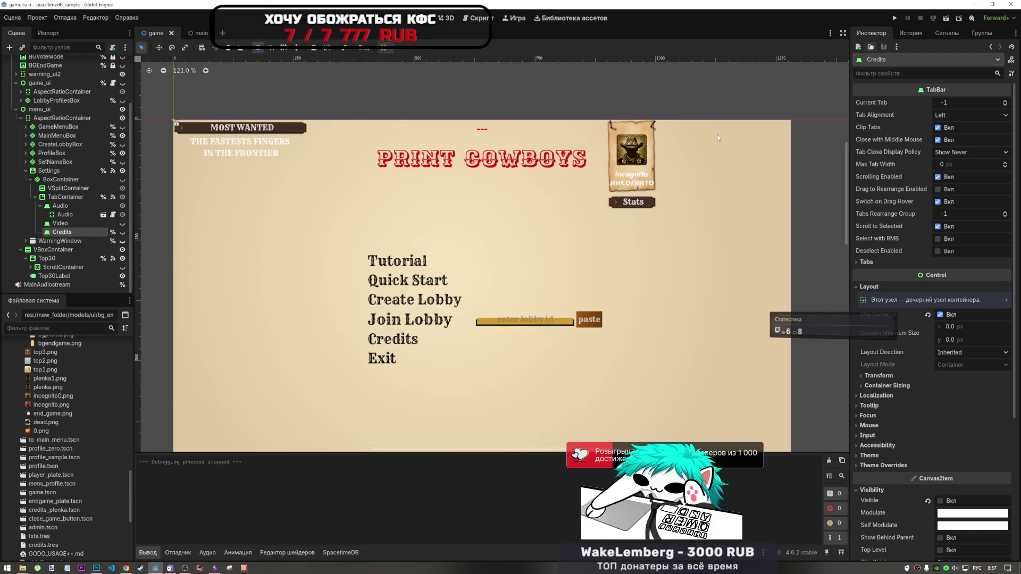
pyautogui.click(56, 18)
pyautogui.click(87, 137)
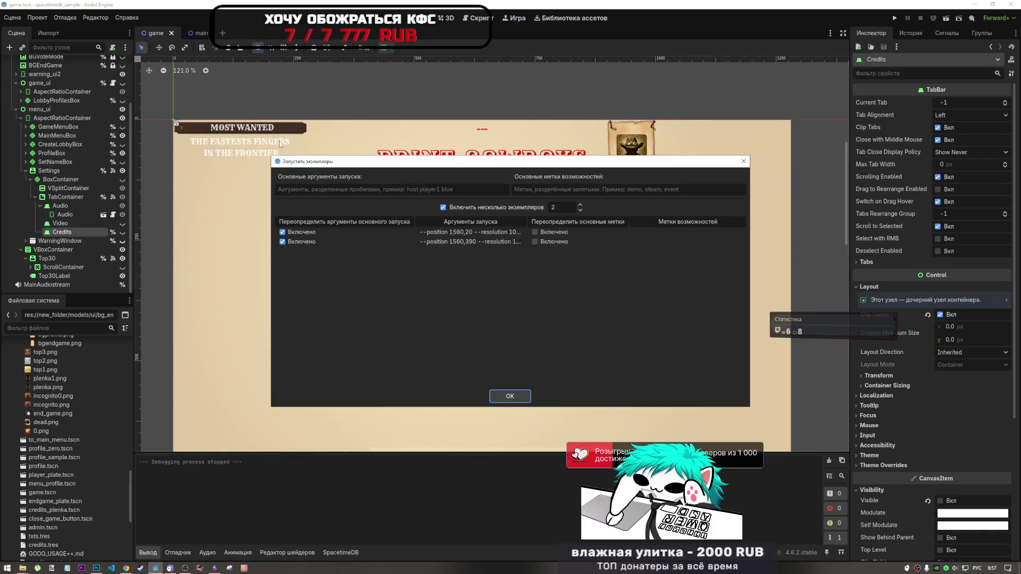
pyautogui.click(499, 395)
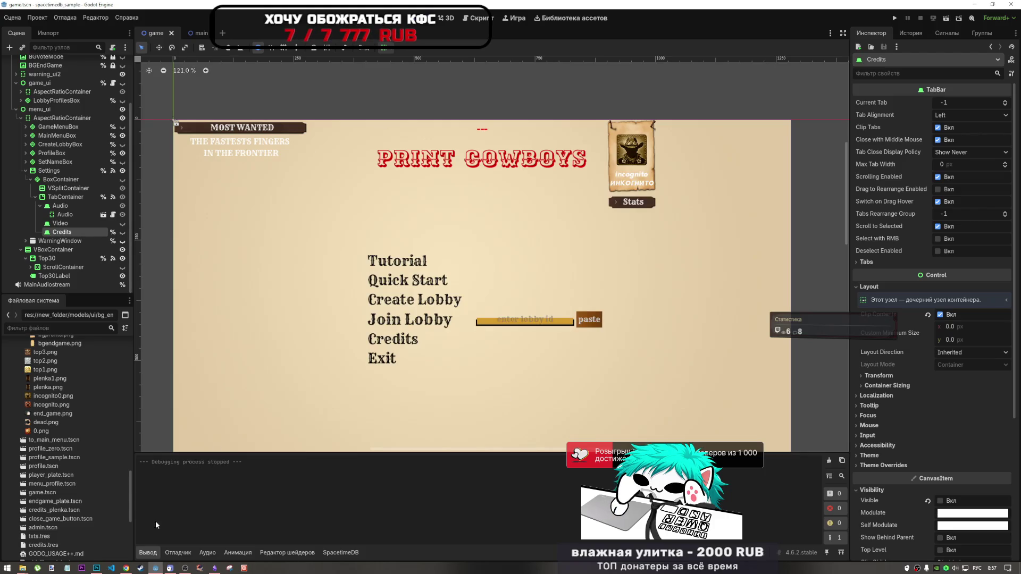
# - Mute the Master bus in the Audio panel
pyautogui.click(184, 552)
pyautogui.click(287, 553)
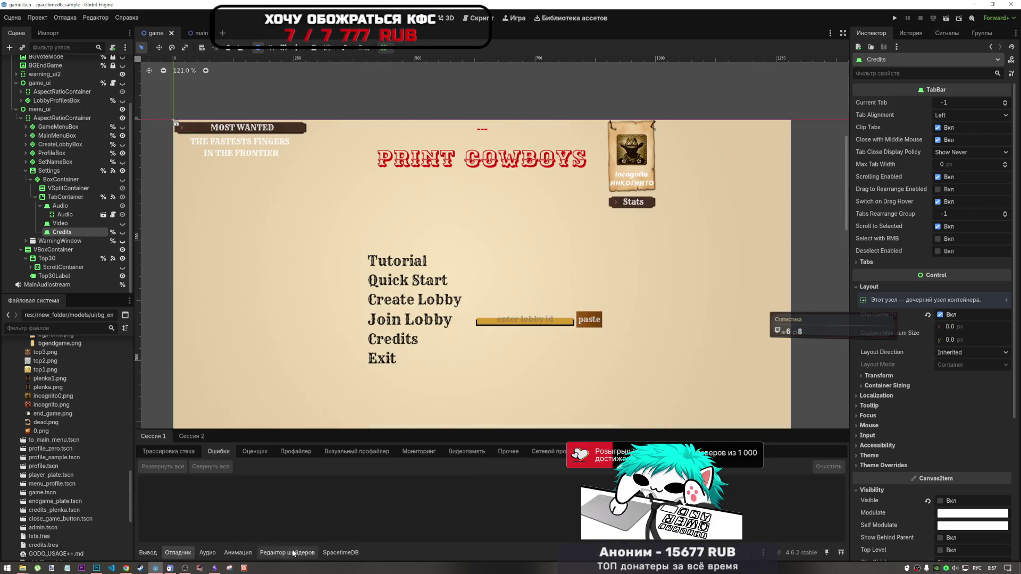
pyautogui.click(207, 553)
pyautogui.click(157, 462)
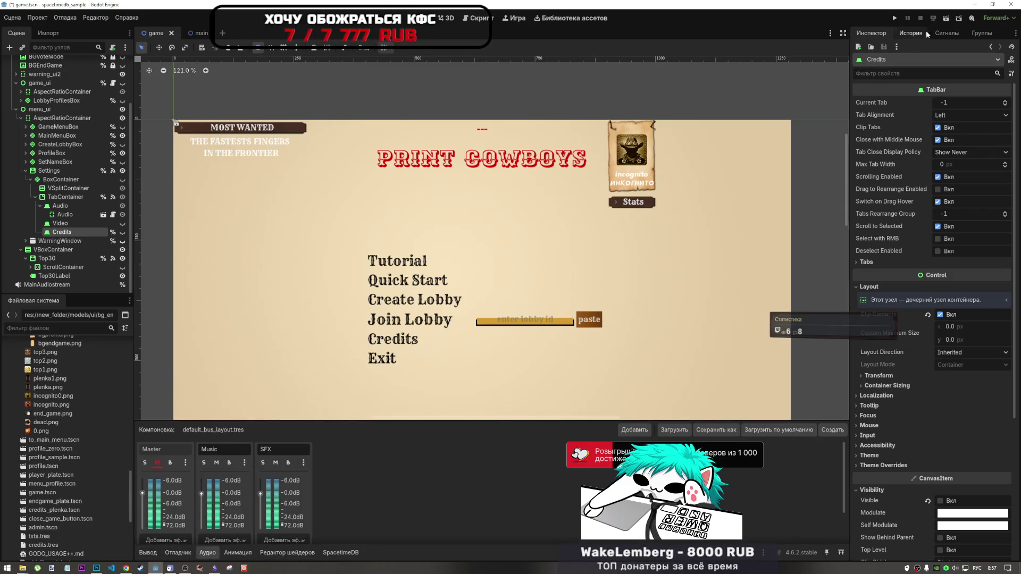
# - Confirm the run-instances settings and run the current scene again
pyautogui.click(64, 17)
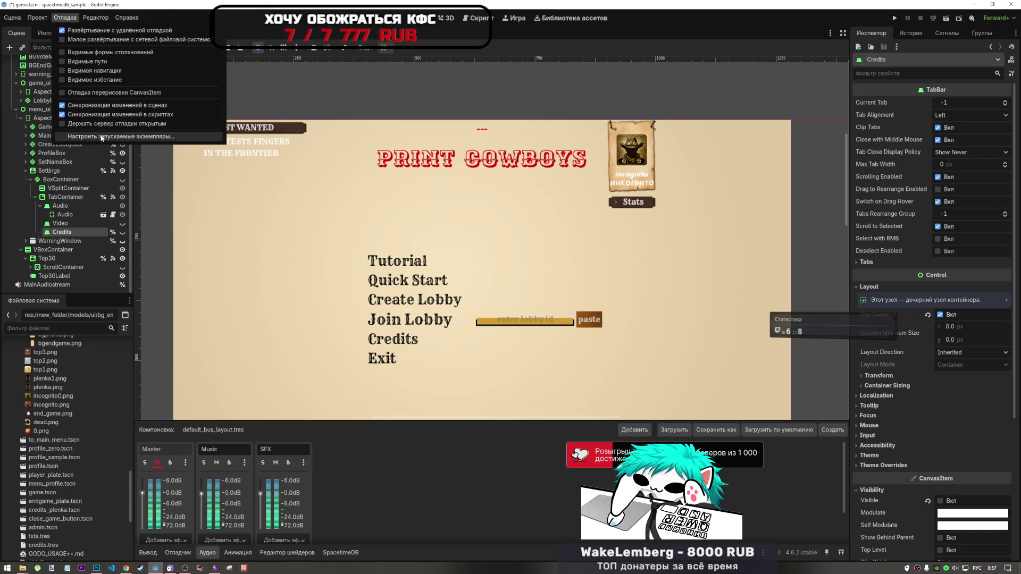
pyautogui.click(104, 136)
pyautogui.click(509, 396)
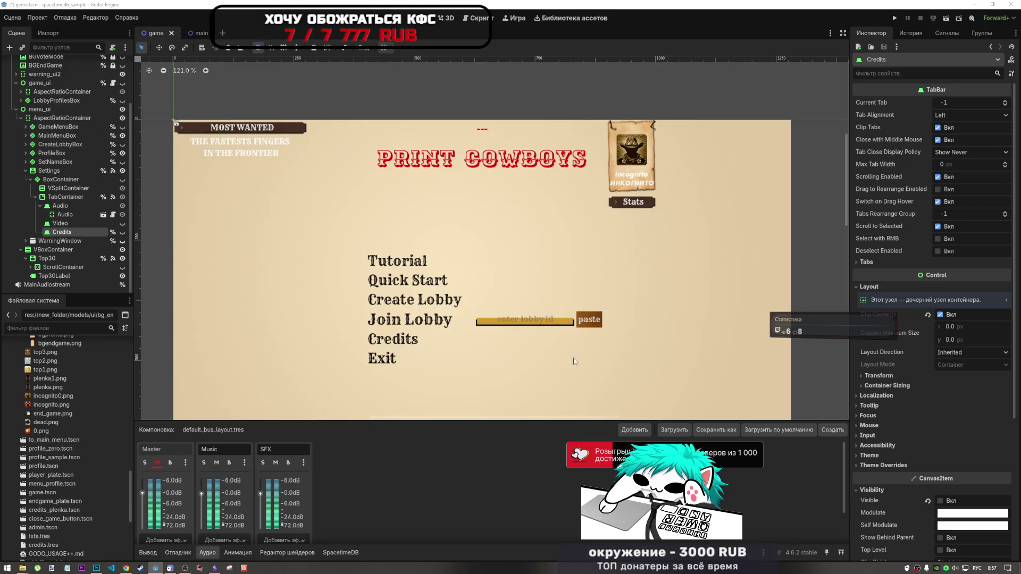
pyautogui.click(945, 18)
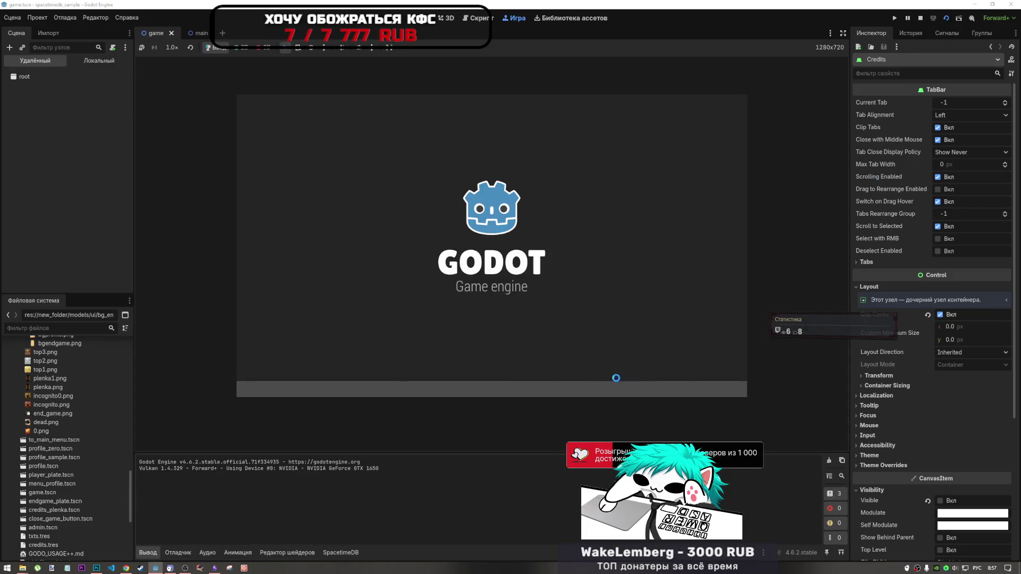
# - Check the Settings and Credits screens in the running game, then stop it
pyautogui.click(462, 390)
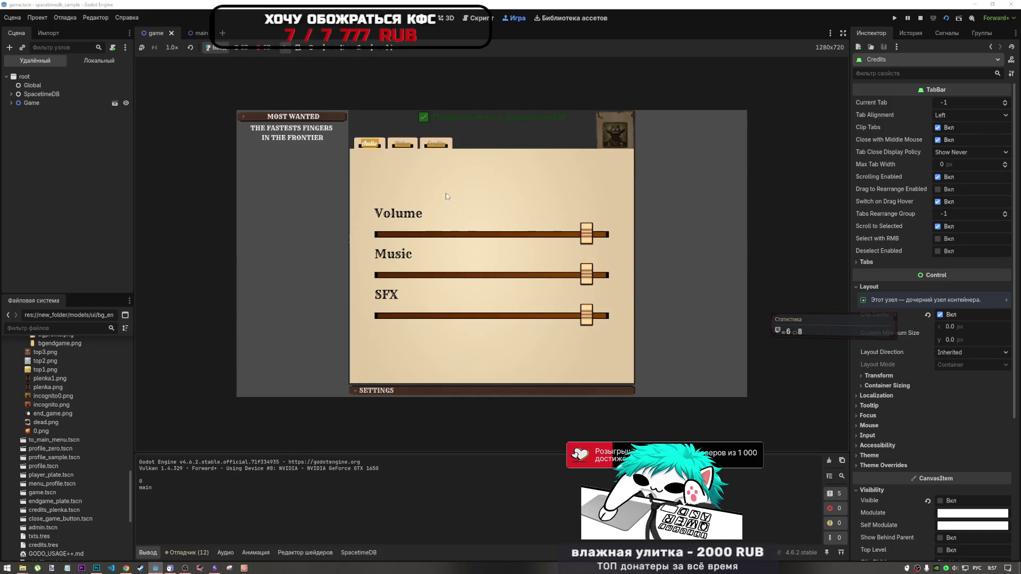
pyautogui.click(442, 145)
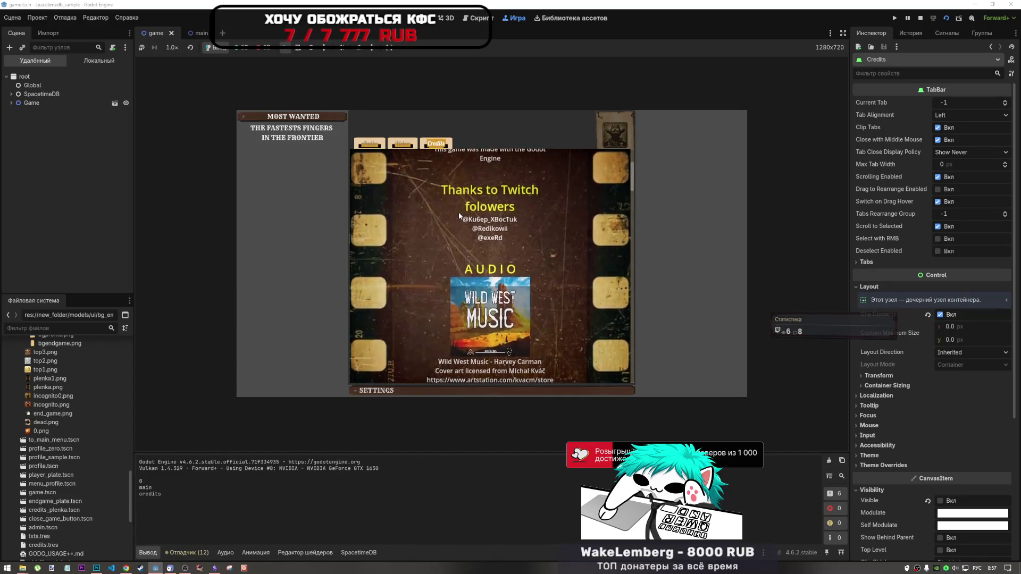
pyautogui.click(920, 18)
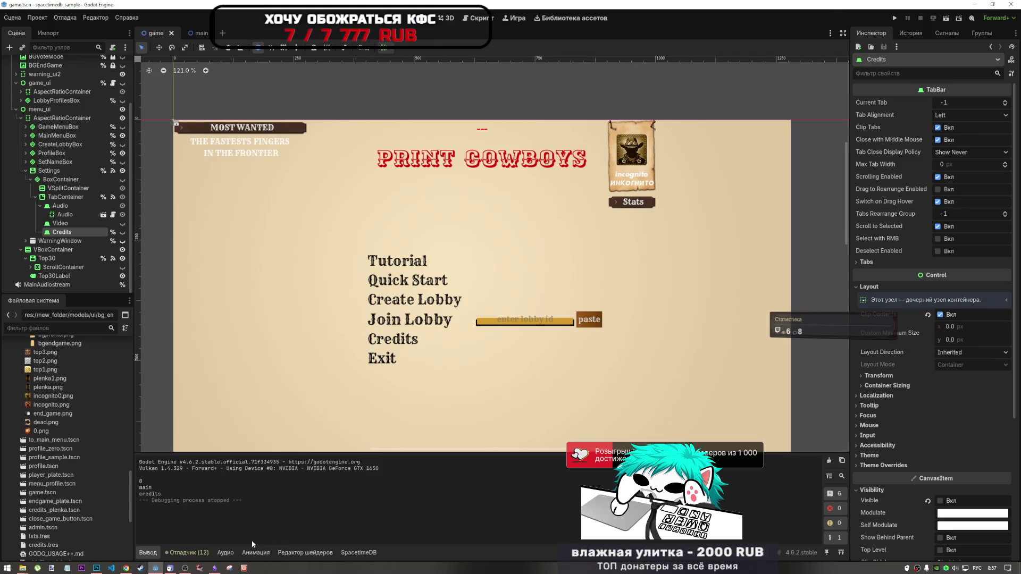
# - Bring Photoshop's start screen to the front
pyautogui.moveTo(214, 568)
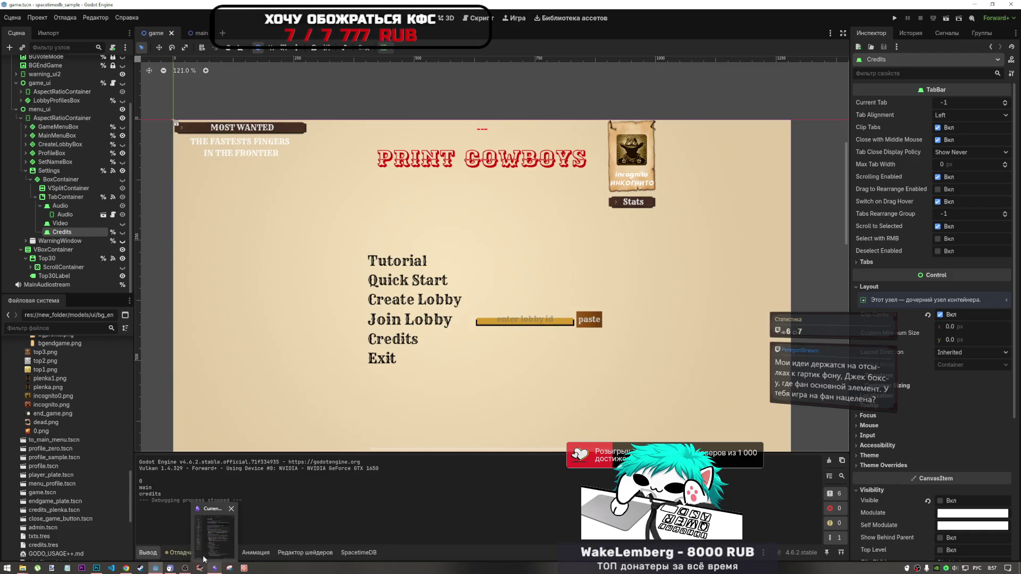
pyautogui.moveTo(182, 568)
pyautogui.click(121, 528)
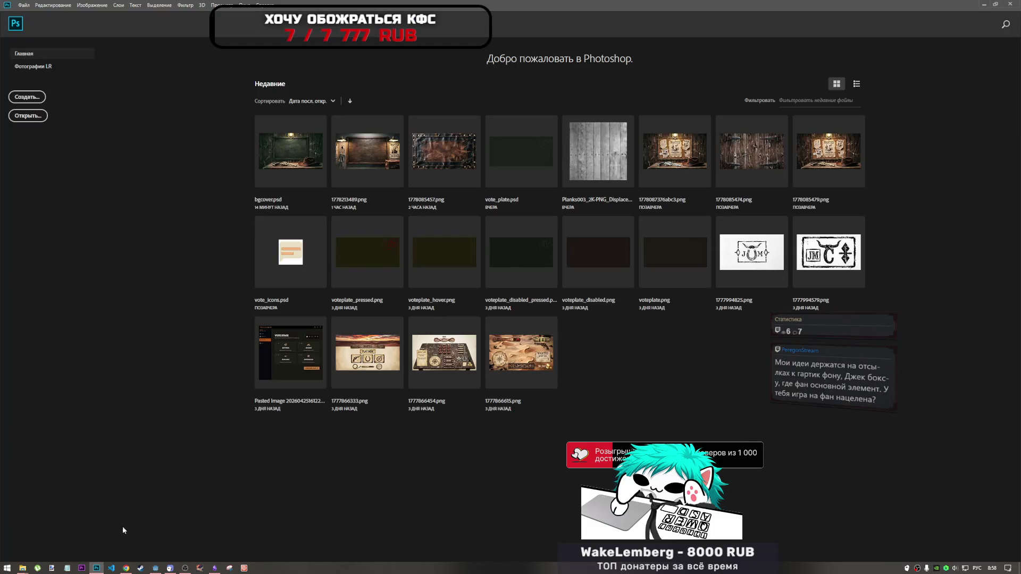
# - Switch to the YouTube beach dance-music video, then back to the Godot editor
pyautogui.click(126, 567)
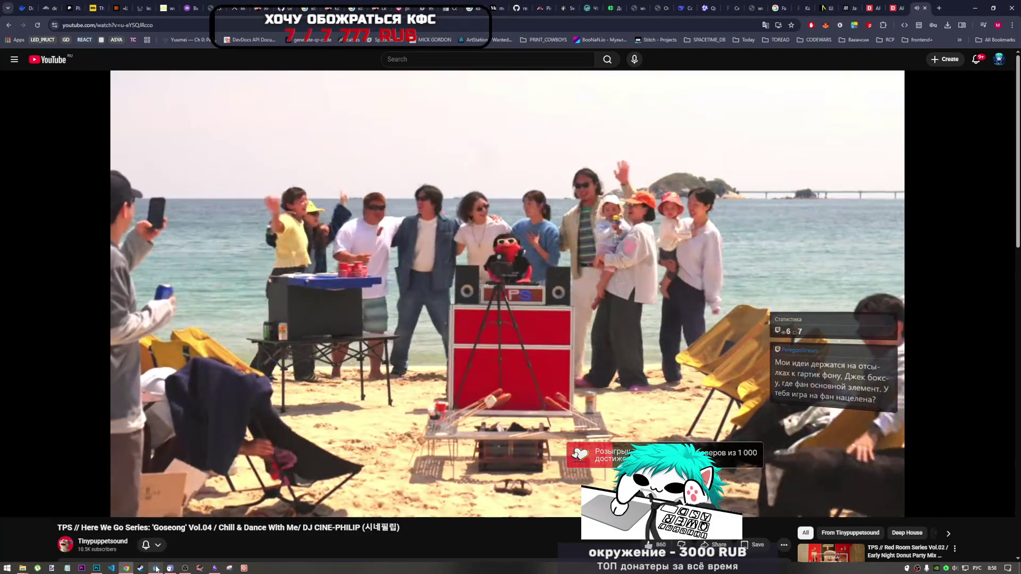
pyautogui.click(155, 568)
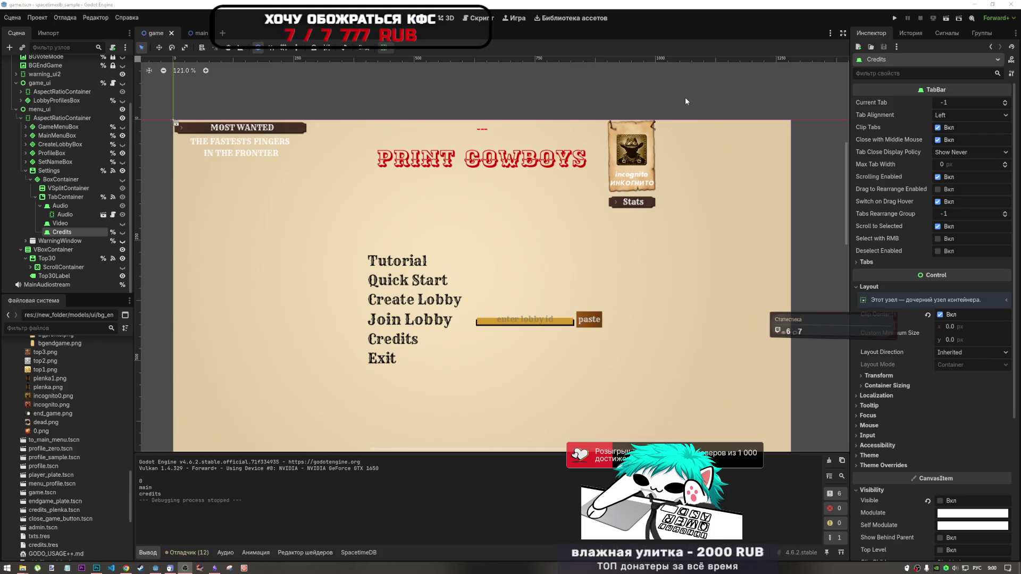
pyautogui.click(668, 95)
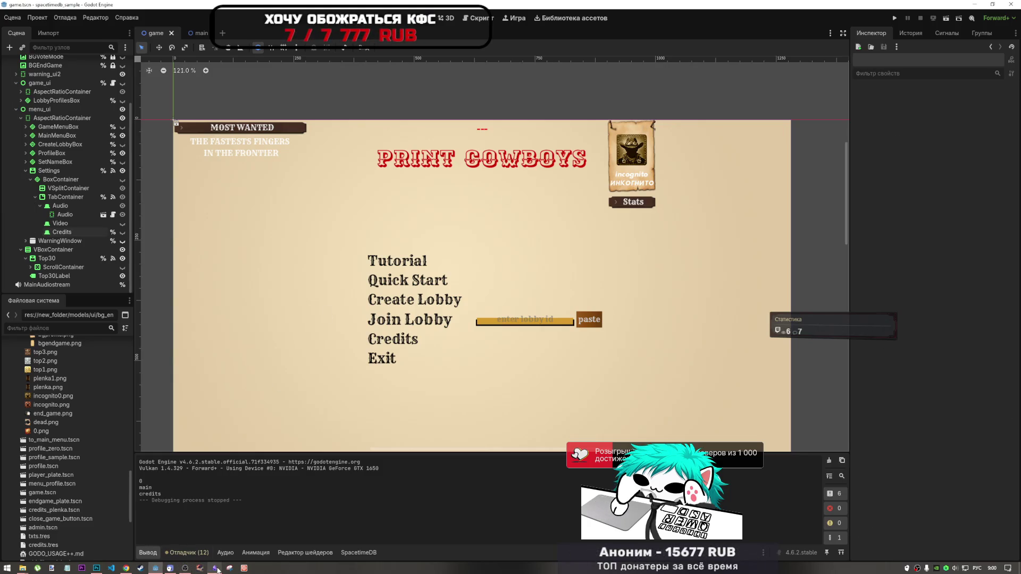
pyautogui.moveTo(217, 570)
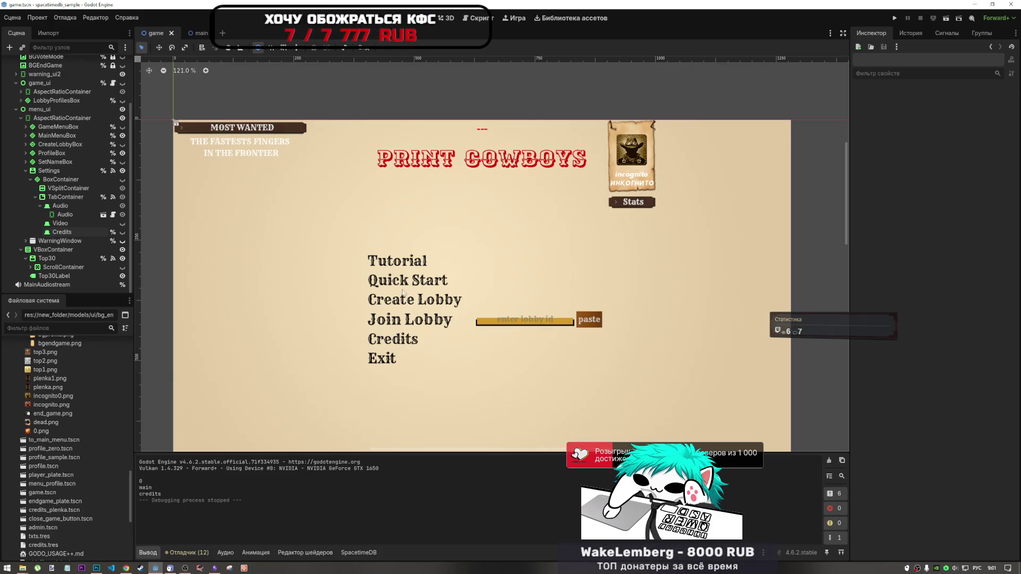
pyautogui.scroll(-4, 406, 230)
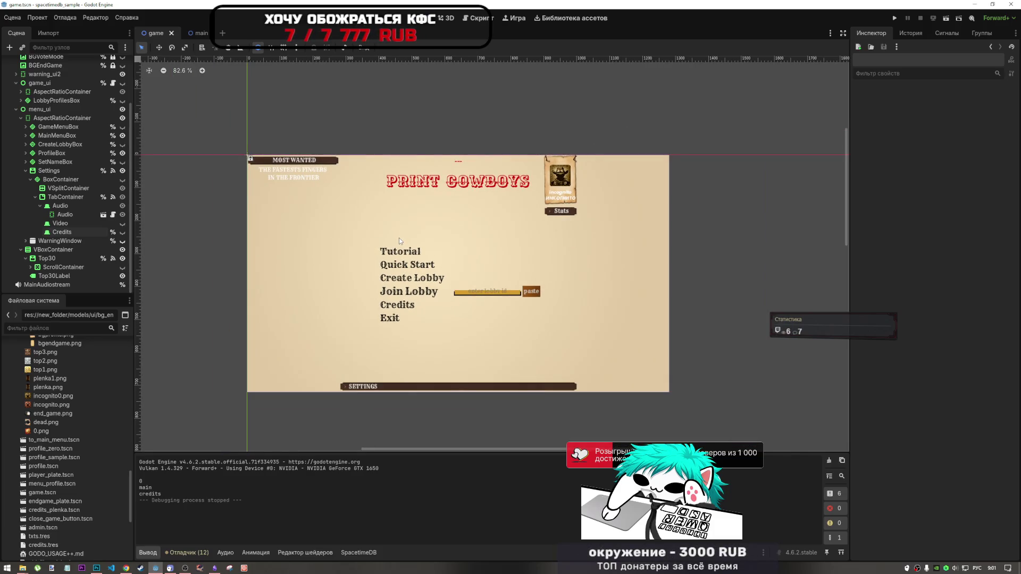
pyautogui.scroll(5, 399, 238)
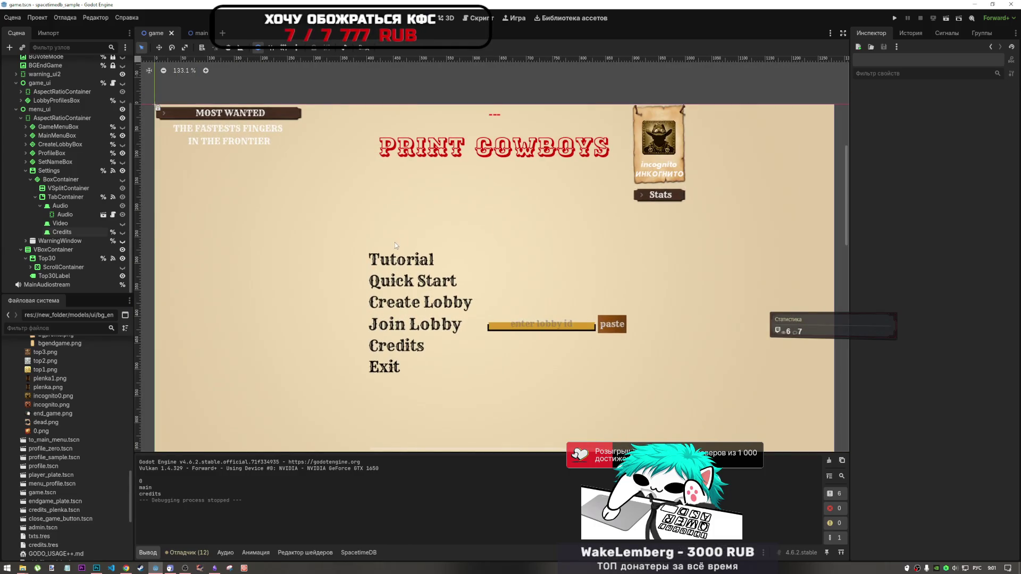
pyautogui.moveTo(395, 243); pyautogui.dragTo(398, 215)
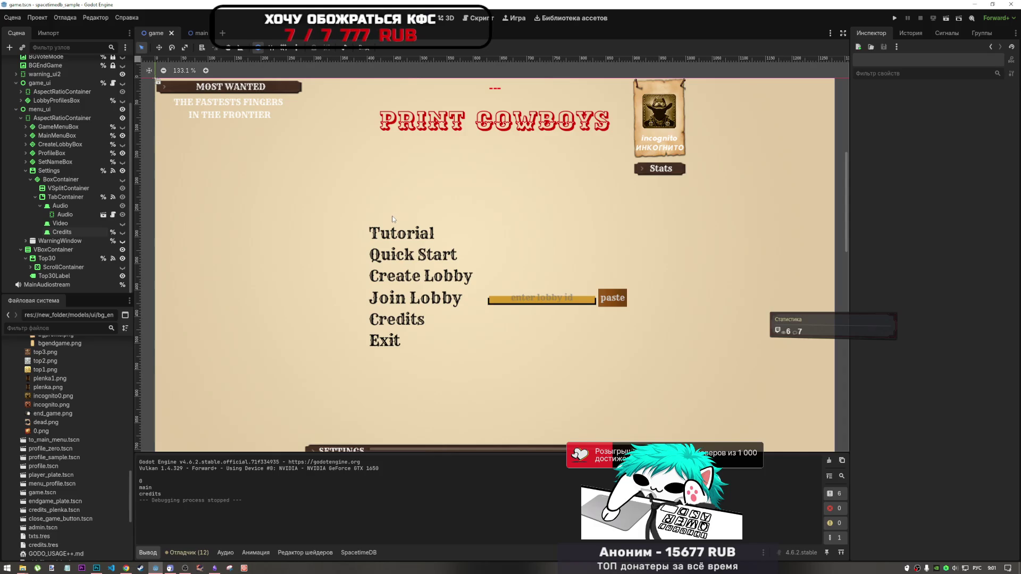
pyautogui.moveTo(351, 190); pyautogui.dragTo(352, 189)
pyautogui.scroll(-6, 414, 185)
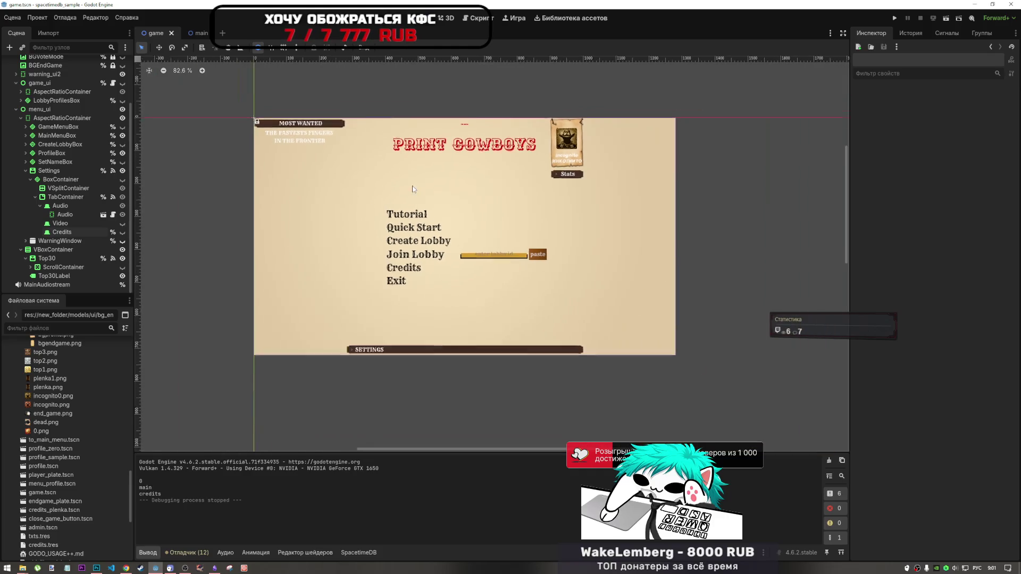
pyautogui.scroll(5, 472, 238)
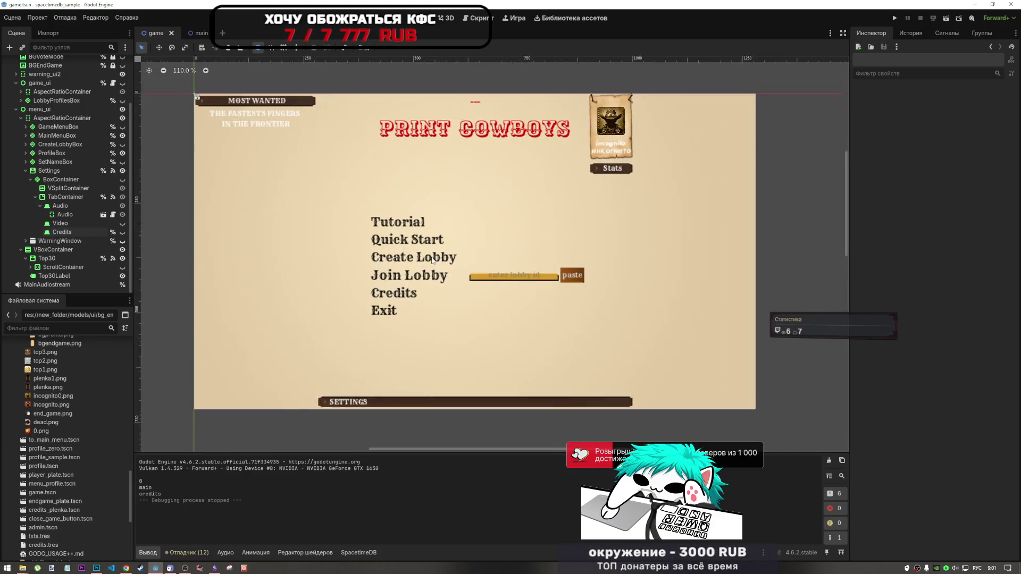
# - Open the Create Lobby button's menu_button_theme.tres, collapse MainMenuContainer, and bring up Current Tasks
pyautogui.click(424, 259)
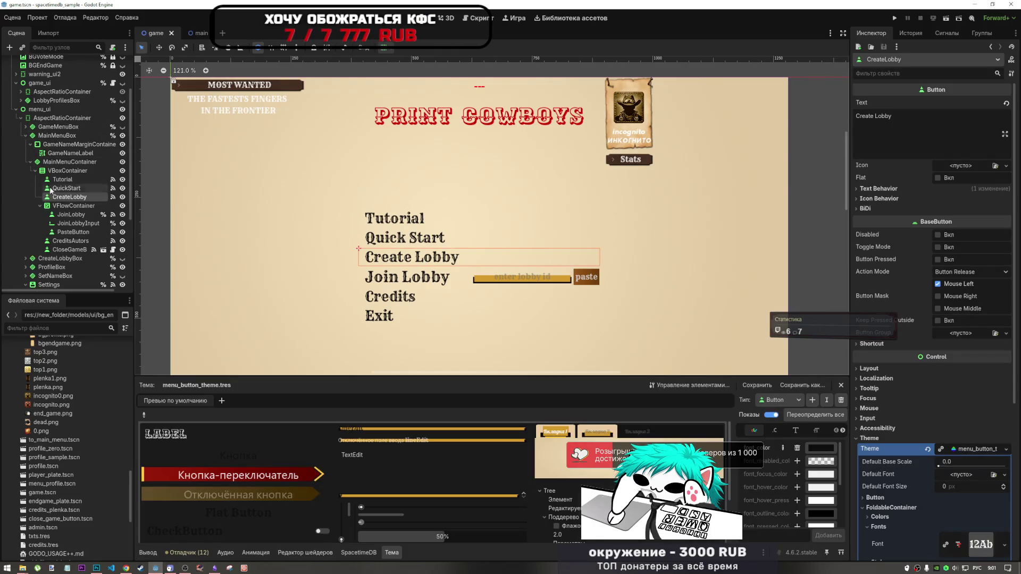
pyautogui.click(30, 162)
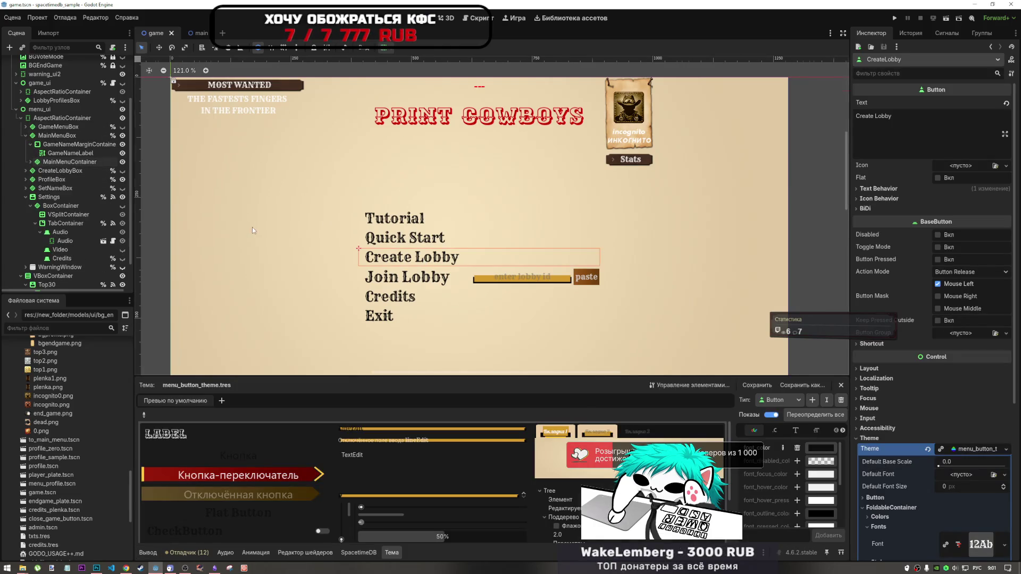
pyautogui.scroll(-5, 252, 227)
pyautogui.click(247, 108)
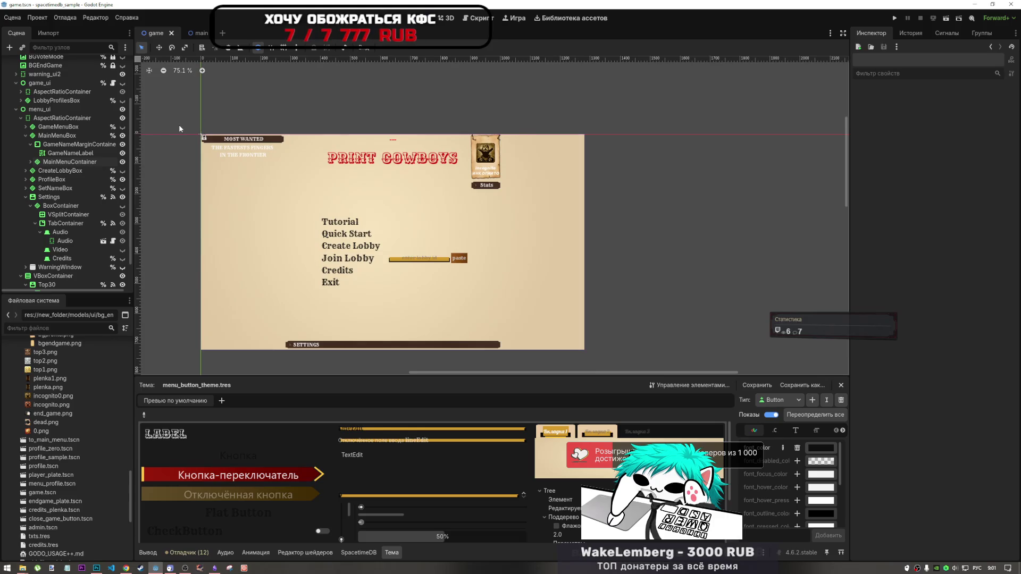
pyautogui.click(214, 568)
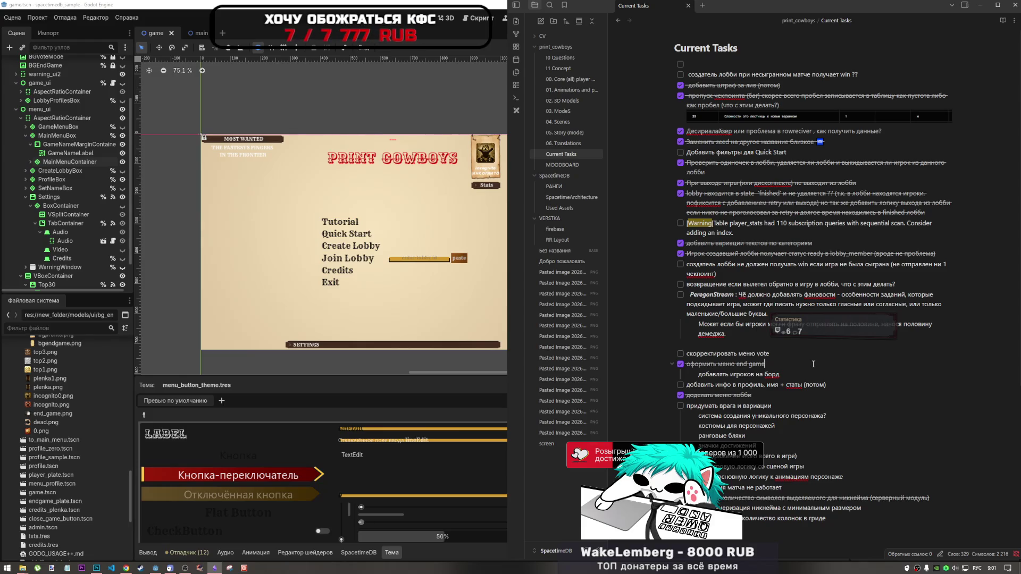
pyautogui.click(730, 333)
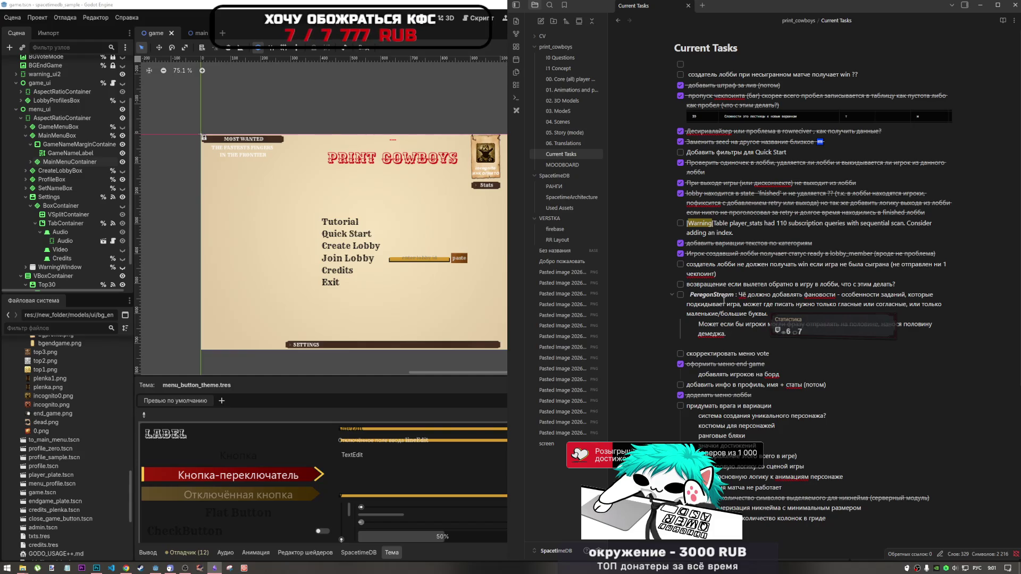
pyautogui.hotkey('ctrl', 'a')
pyautogui.click(745, 334)
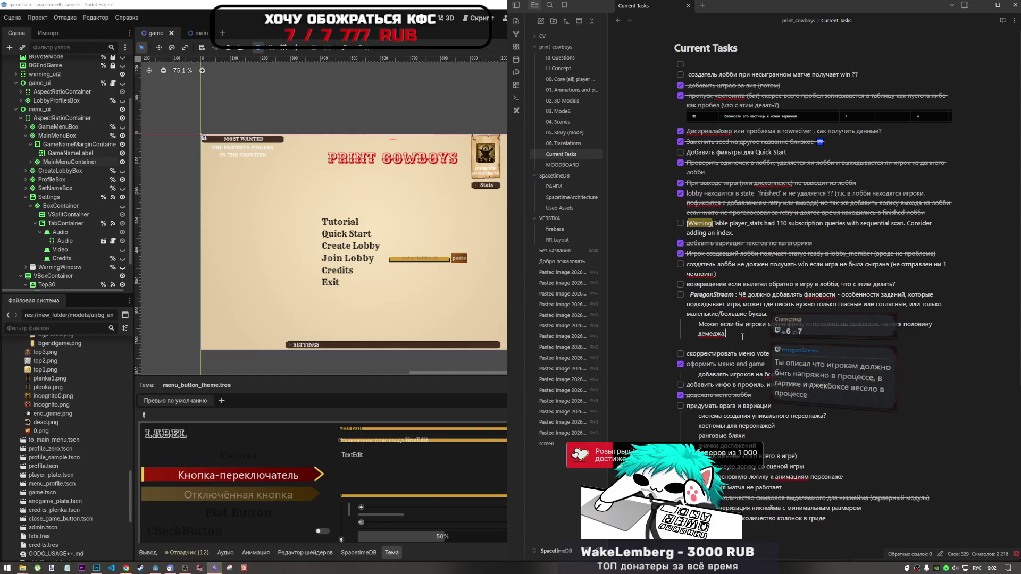
pyautogui.moveTo(743, 336); pyautogui.dragTo(742, 293)
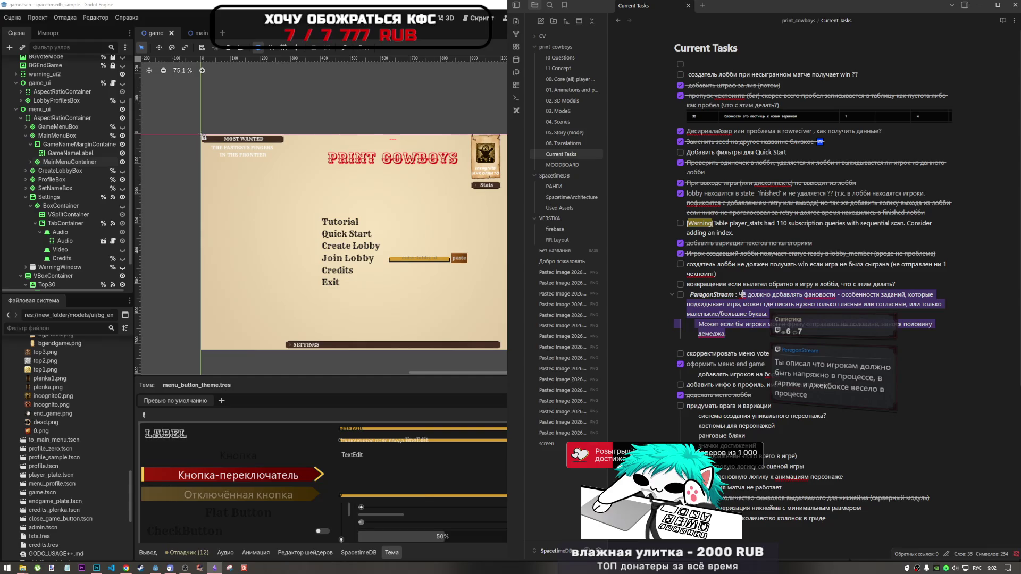
pyautogui.click(734, 326)
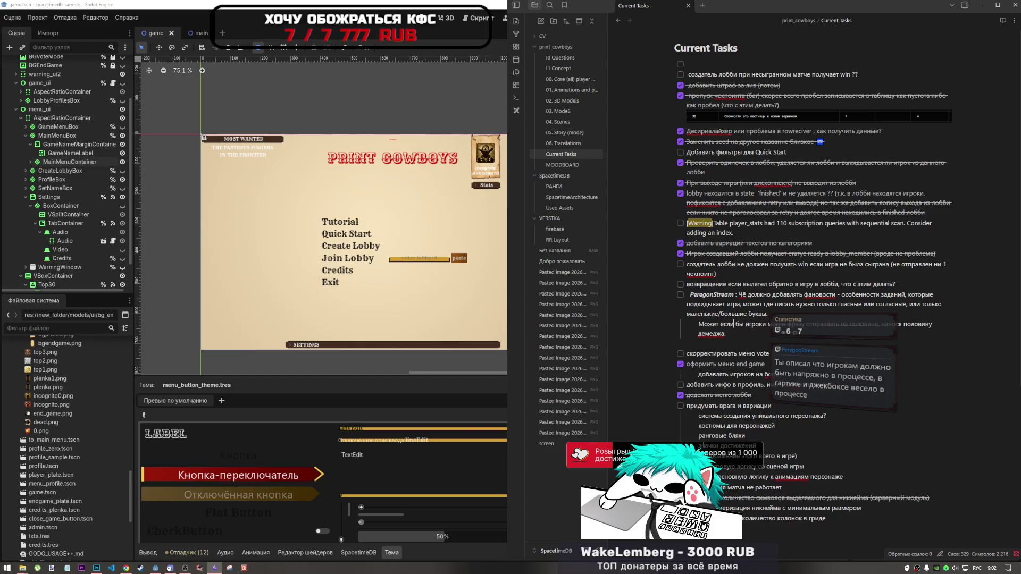
pyautogui.click(726, 332)
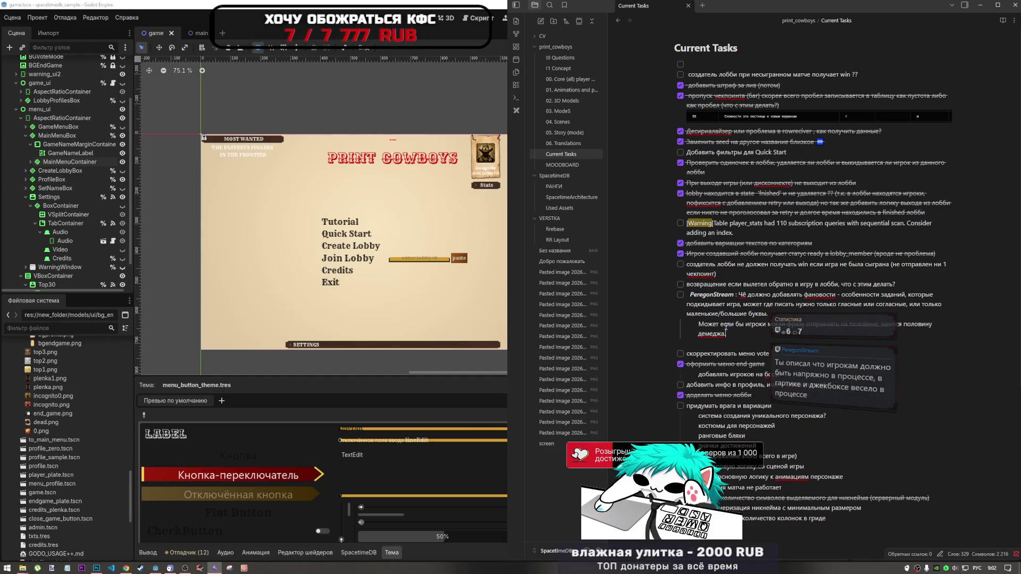
# - Look over the viewer comment in Obsidian, then bring Godot forward and nudge the menu canvas
pyautogui.moveTo(726, 330)
pyautogui.mouseDown()
pyautogui.moveTo(741, 319)
pyautogui.moveTo(740, 293)
pyautogui.mouseUp()
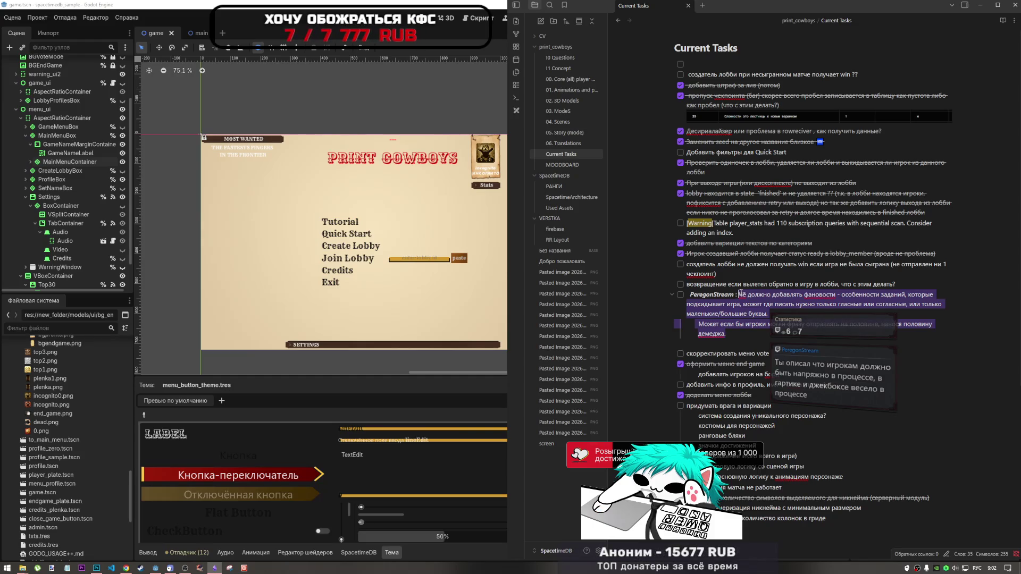
pyautogui.click(736, 330)
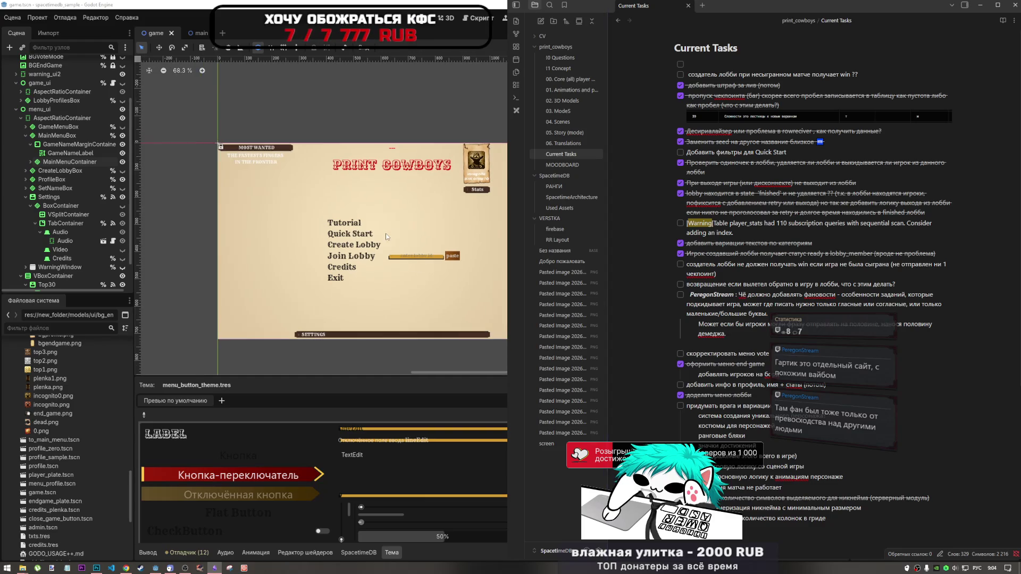
pyautogui.click(352, 243)
pyautogui.moveTo(352, 243); pyautogui.dragTo(402, 239)
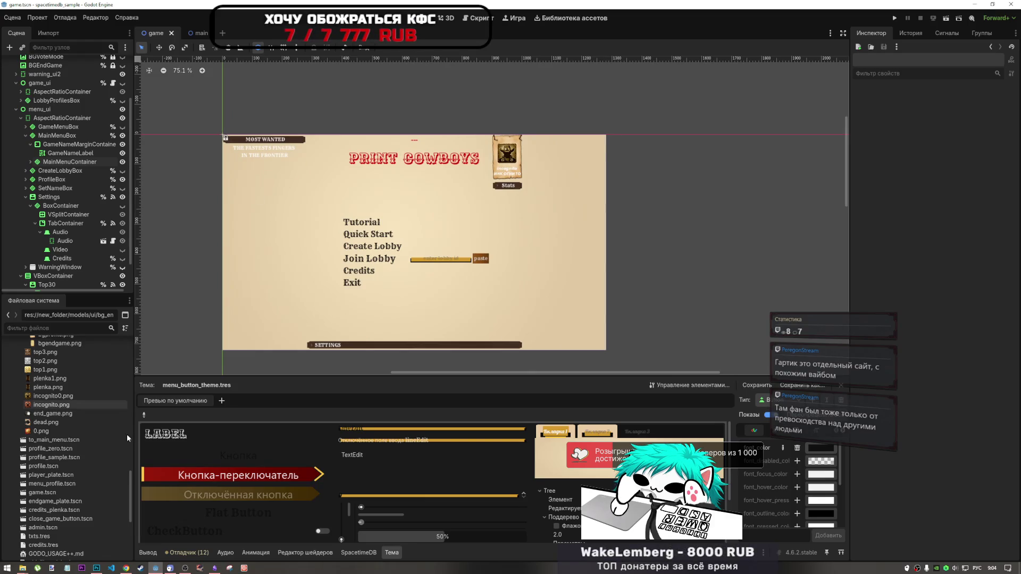
pyautogui.click(214, 568)
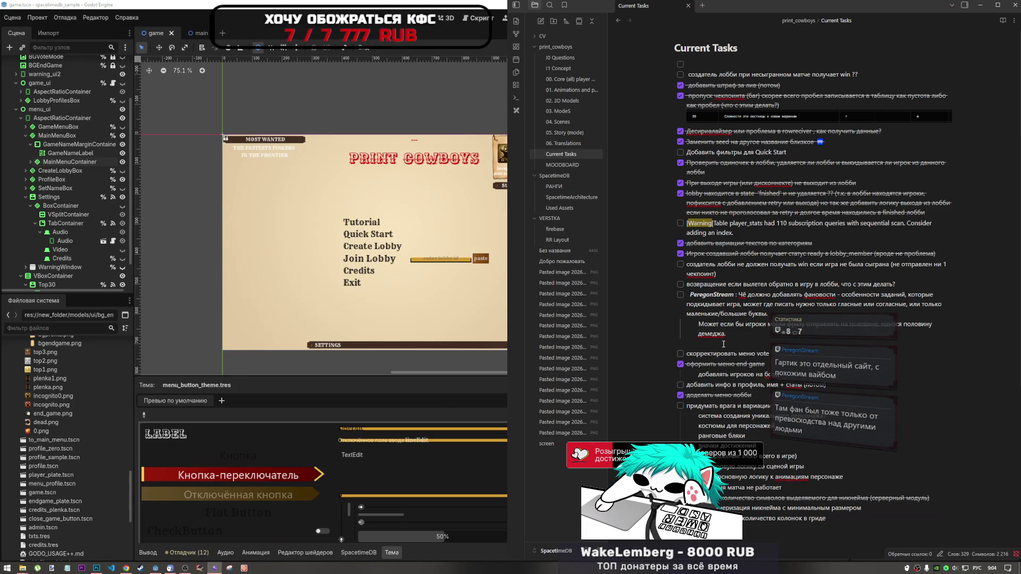
pyautogui.scroll(-4, 770, 215)
pyautogui.scroll(1, 769, 215)
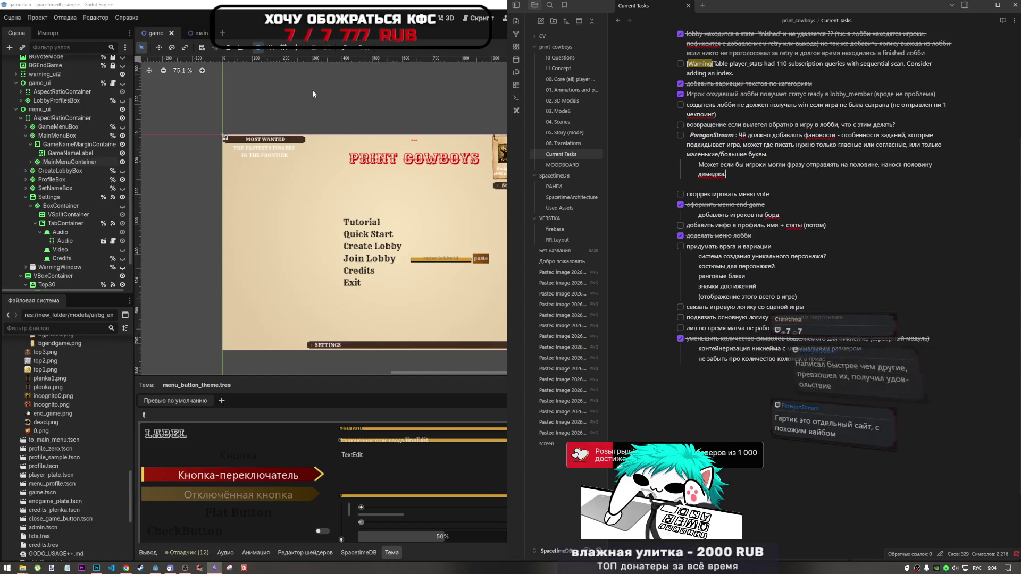
pyautogui.click(392, 140)
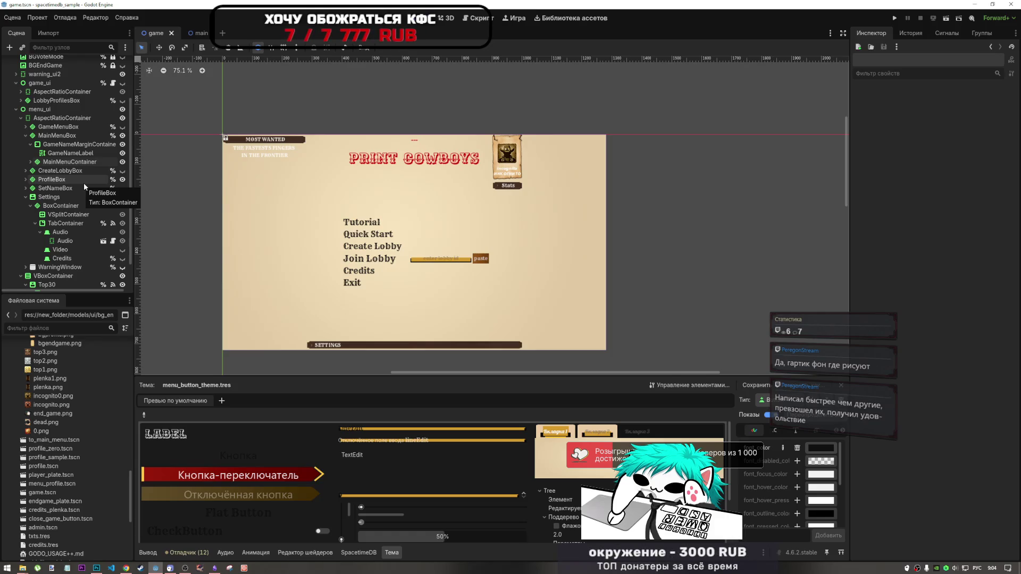
# - Collapse GameNameMarginContainer and MainMenuBox, then bring the Current Tasks note back up
pyautogui.click(31, 144)
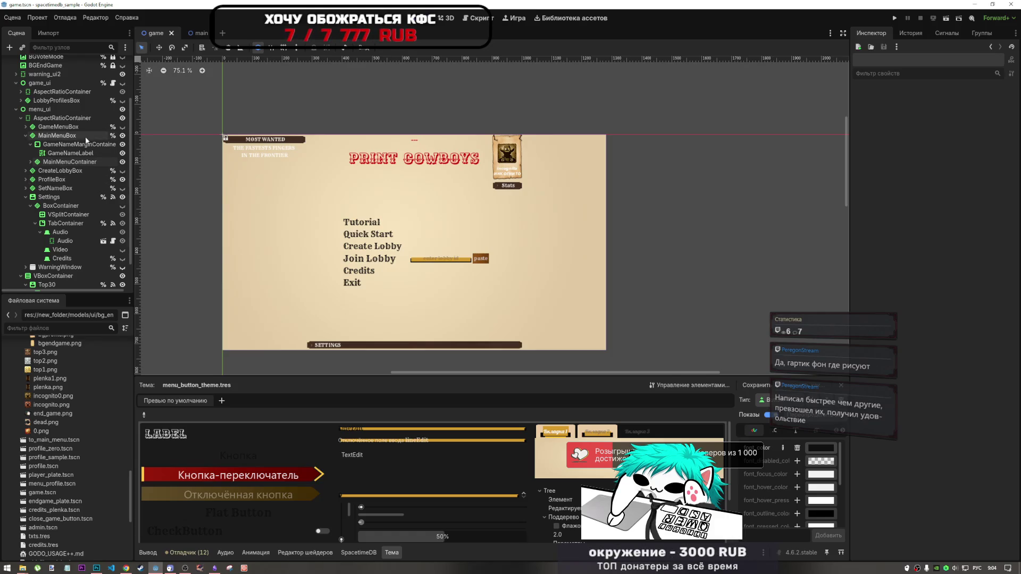
pyautogui.click(25, 136)
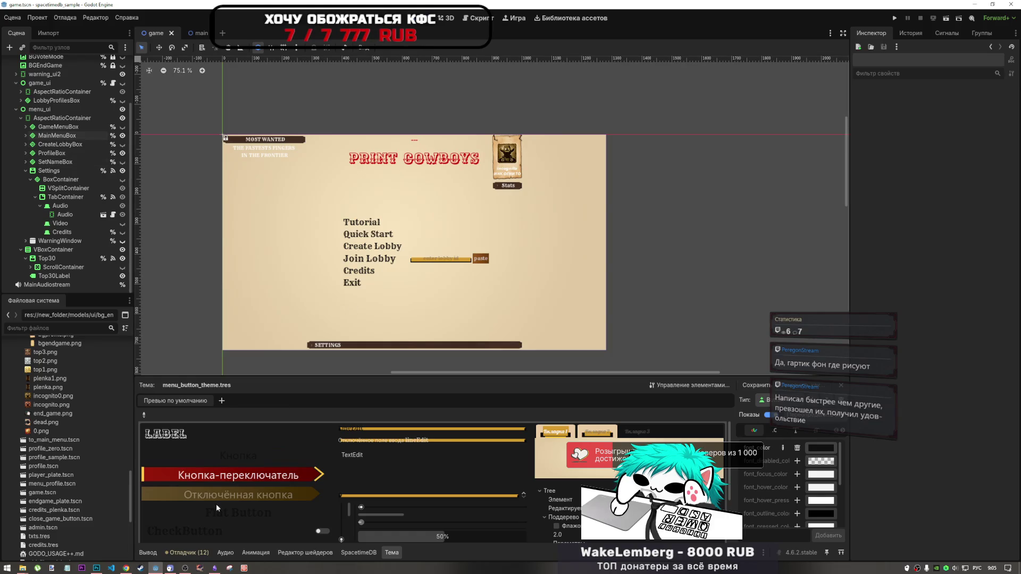
pyautogui.click(215, 569)
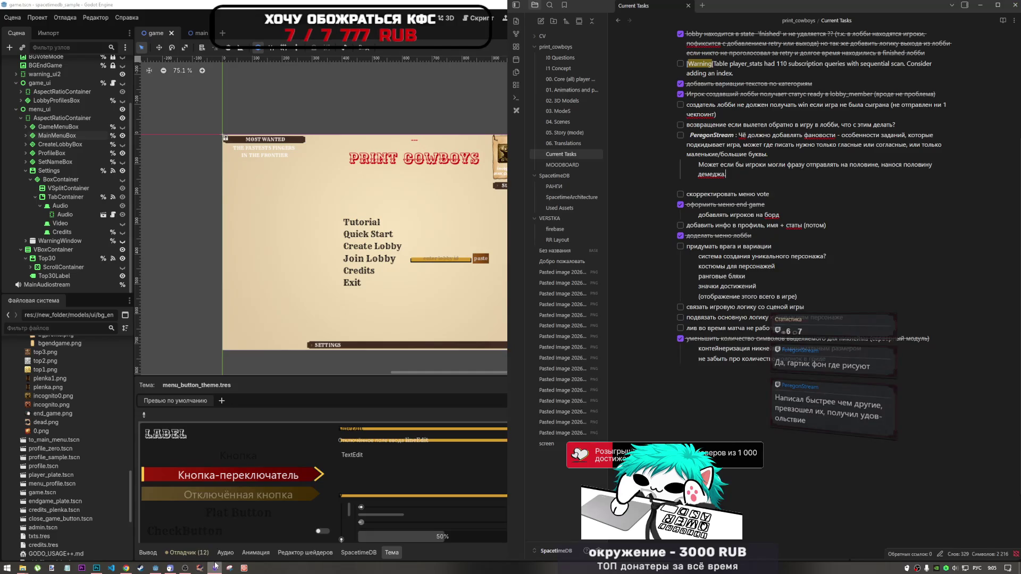
# - Minimize the Obsidian Current Tasks note so the Godot editor fills the screen again
pyautogui.click(215, 569)
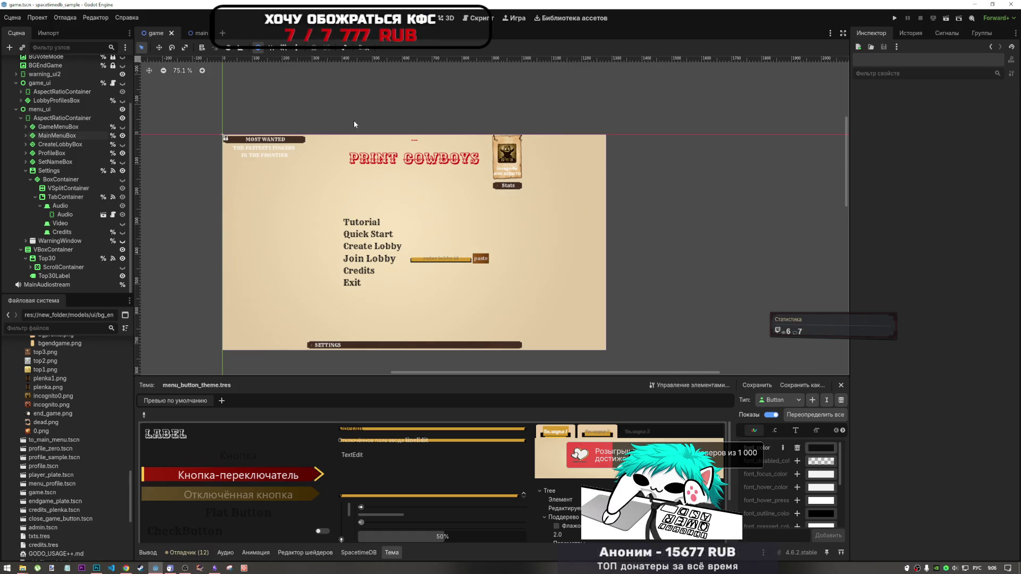
# - Zoom the 2D view to 90.9%, centre the Print Cowboys menu, and collapse the BoxContainer branch
pyautogui.scroll(2, 351, 123)
pyautogui.moveTo(328, 135); pyautogui.dragTo(313, 87)
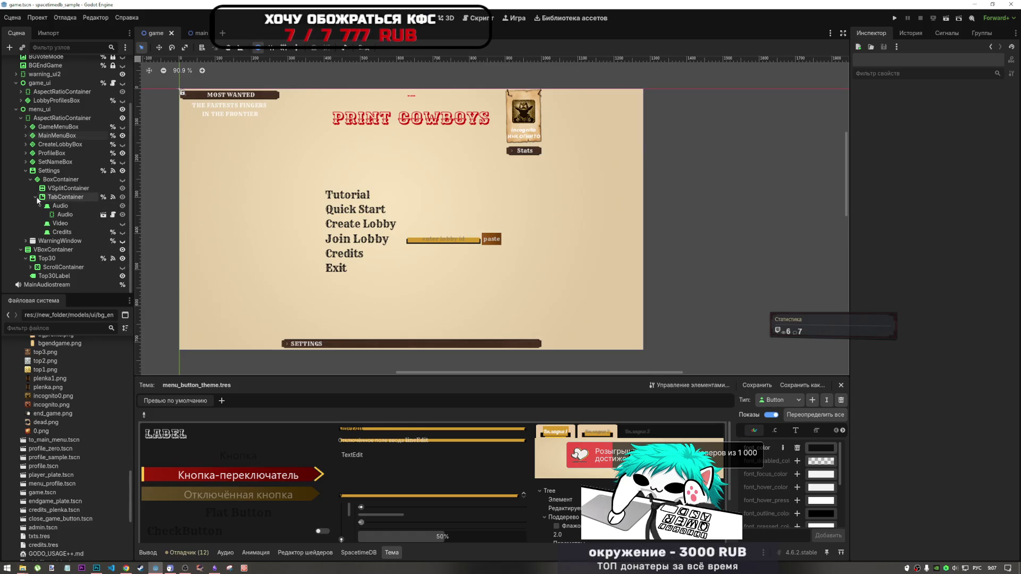
pyautogui.click(30, 179)
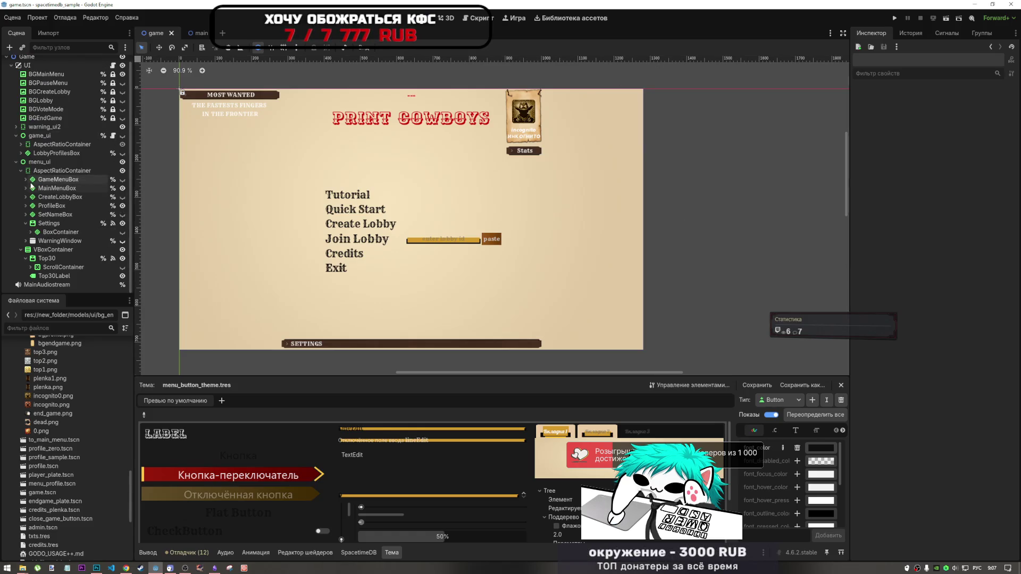
# - Collapse the Settings branch in the Scene dock and nudge the menu scene view rightward
pyautogui.click(26, 224)
pyautogui.click(26, 224)
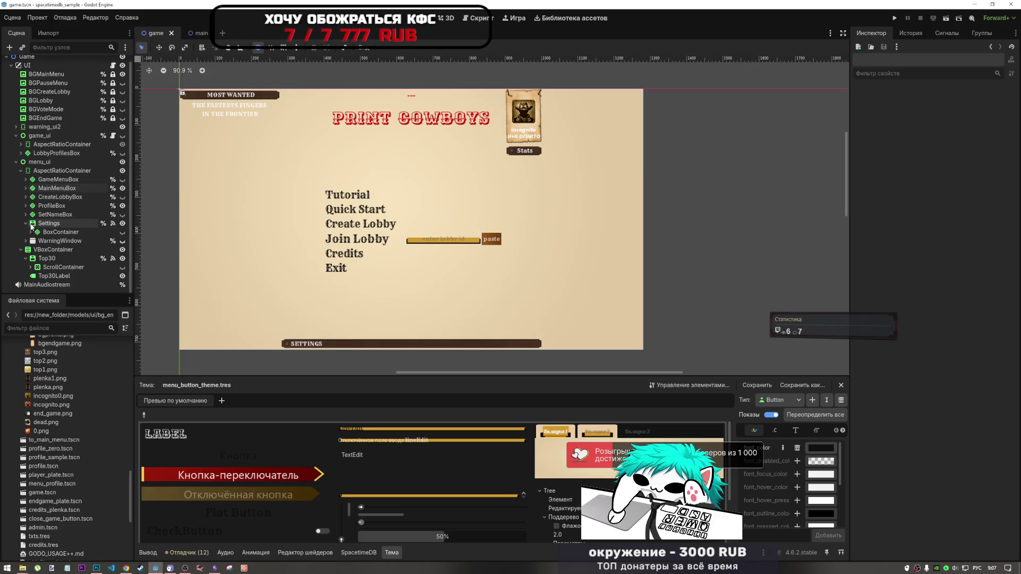
pyautogui.click(26, 224)
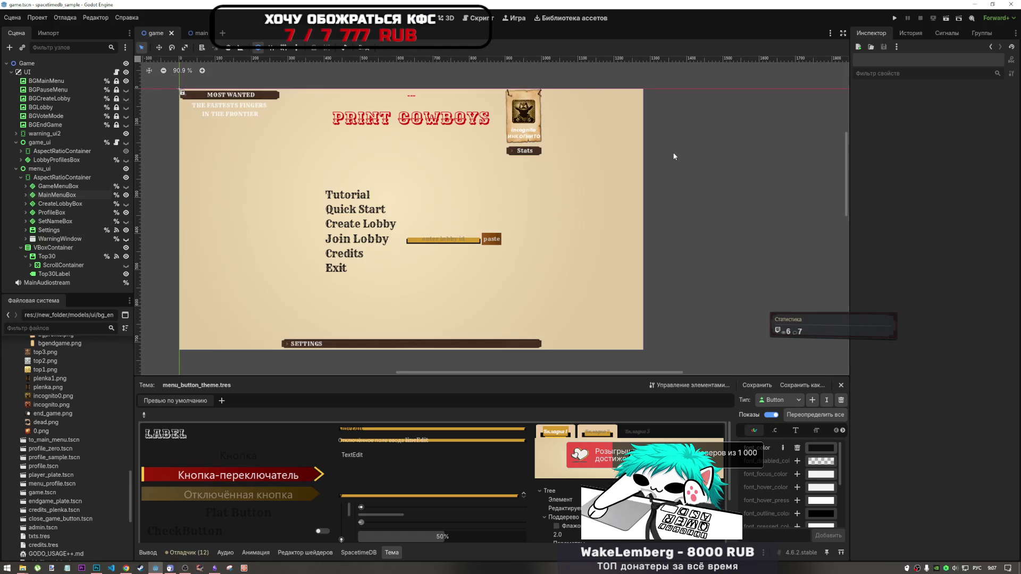
pyautogui.moveTo(673, 156); pyautogui.dragTo(703, 147)
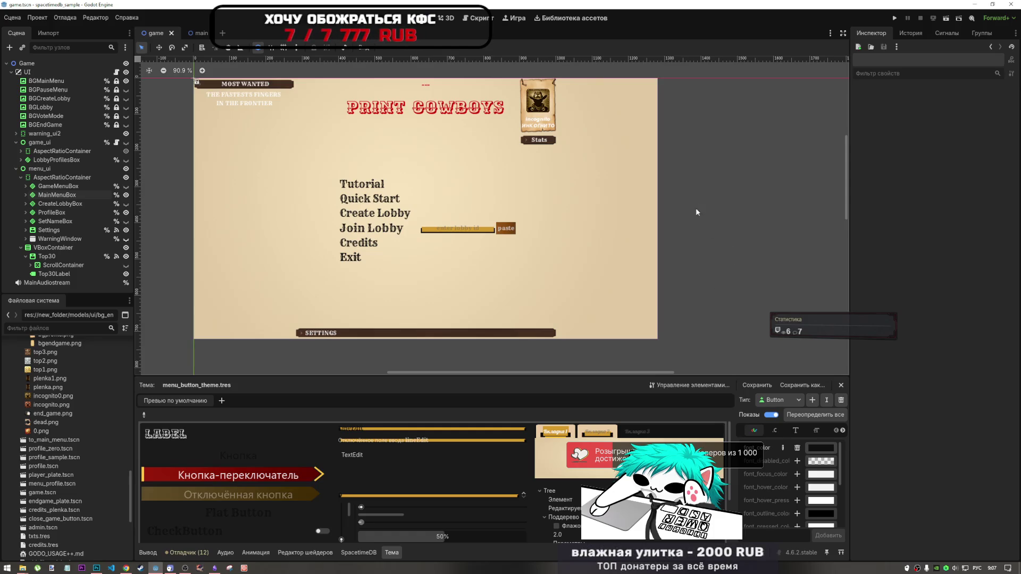
pyautogui.scroll(1, 695, 207)
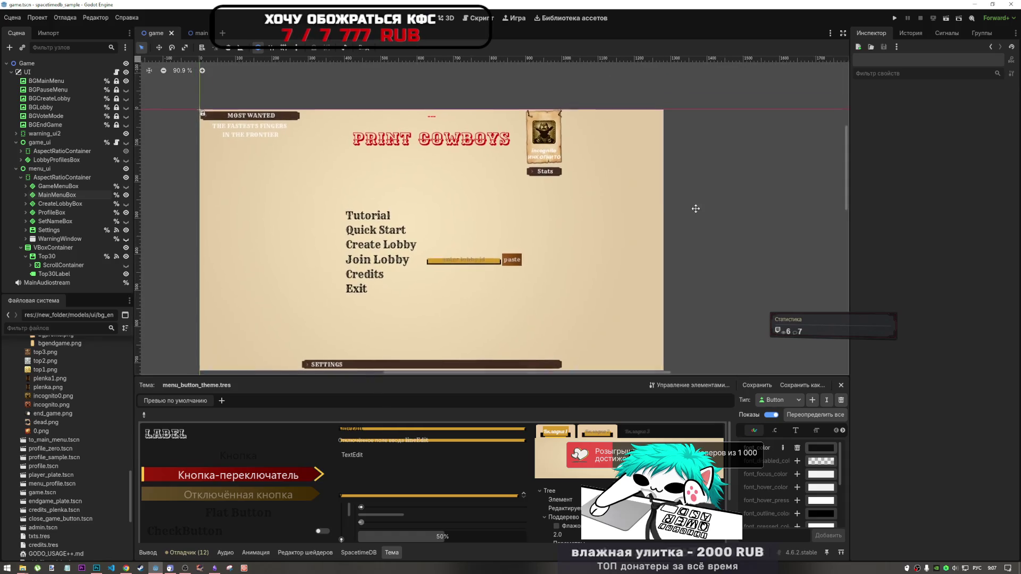
pyautogui.click(214, 568)
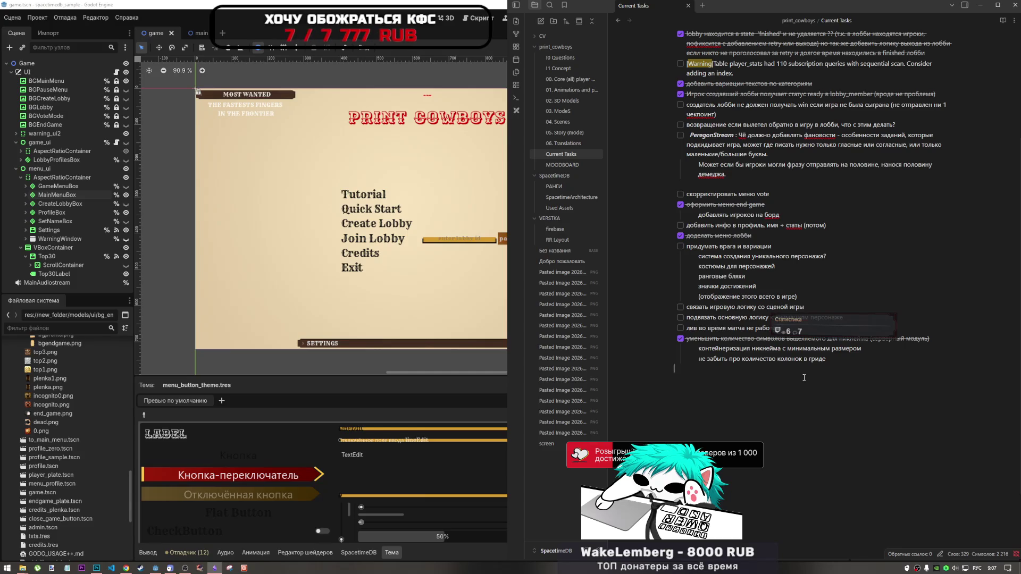
# - Add a new empty checkbox item at the bottom of the Current Tasks list, then return to Godot
pyautogui.press('Return')
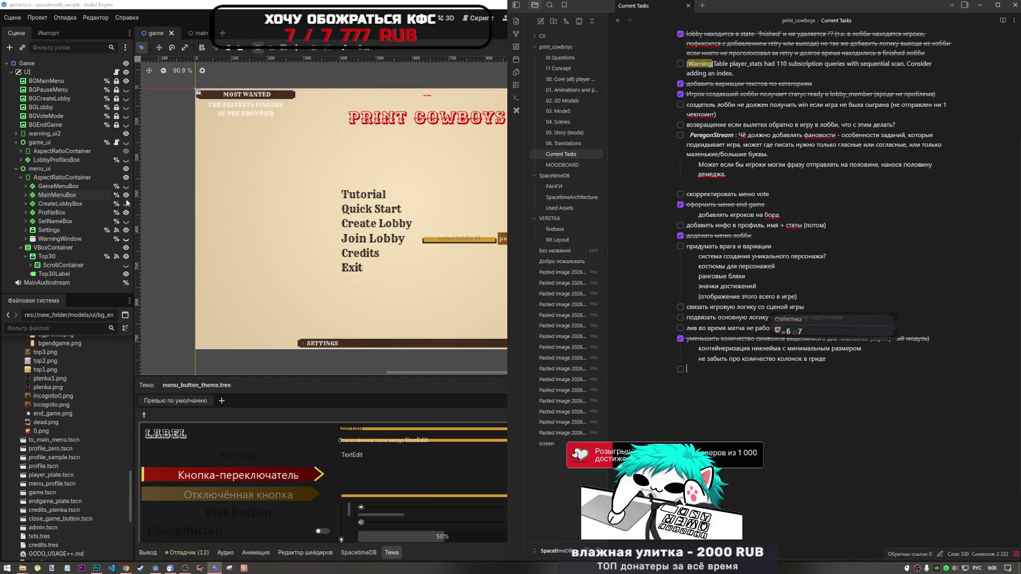
pyautogui.click(85, 191)
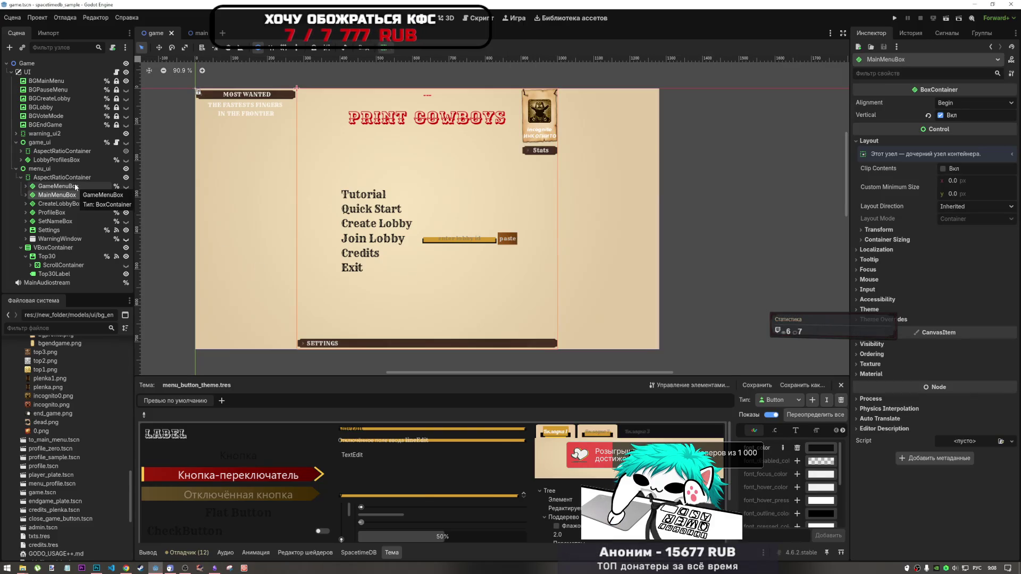
# - Deselect MainMenuBox by clicking empty canvas space and scroll the menu scene view
pyautogui.click(177, 139)
pyautogui.scroll(1, 179, 142)
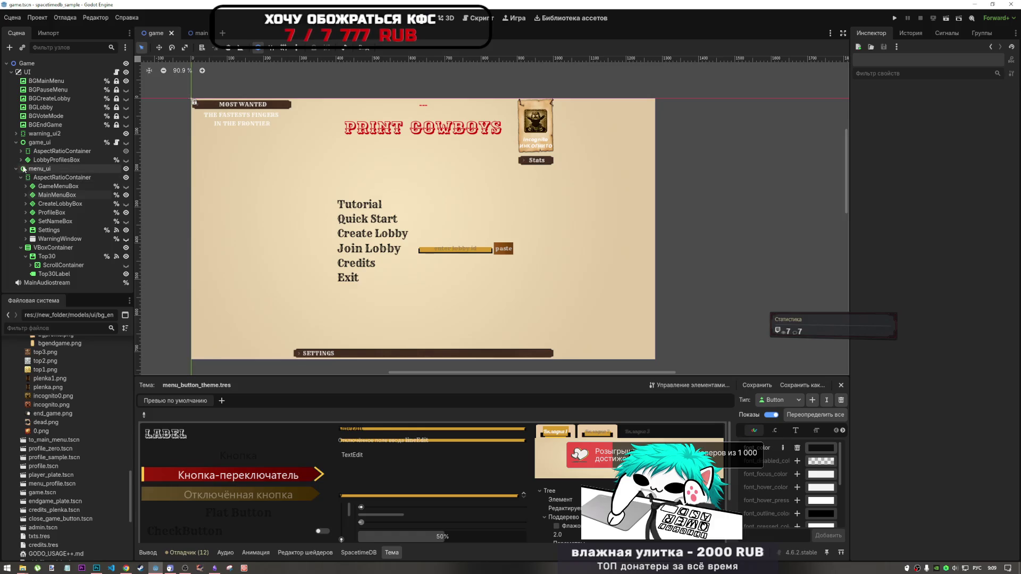
# - Hide menu_ui and BGMainMenu, and show the game_ui vote panel with the BGVoteMode background
pyautogui.click(126, 143)
pyautogui.click(126, 142)
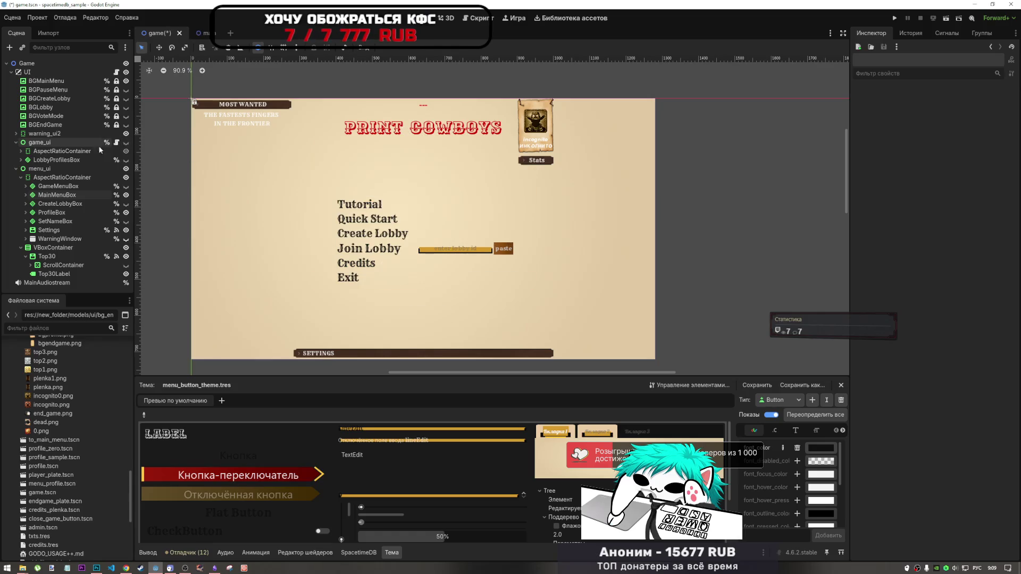
pyautogui.click(16, 169)
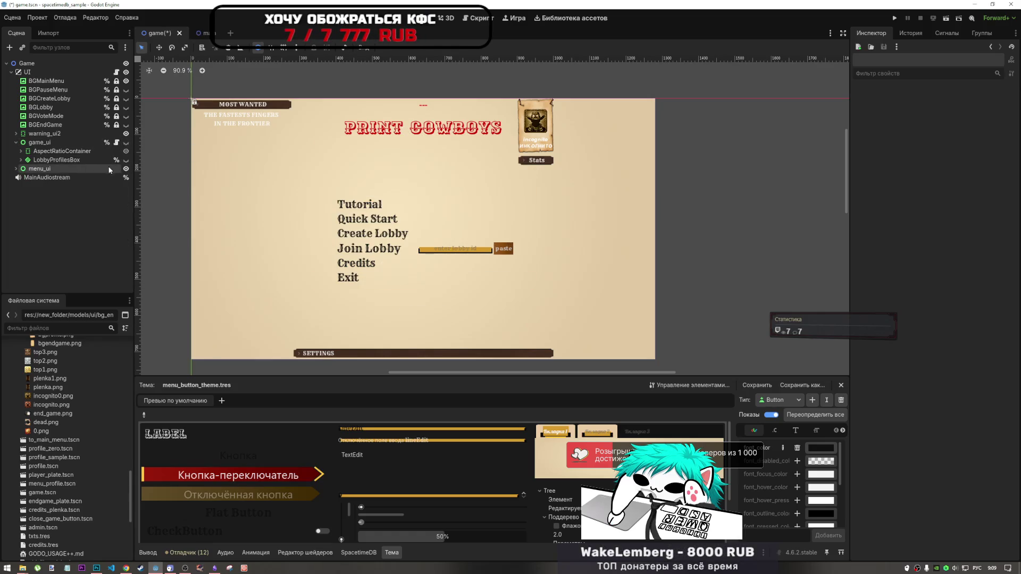
pyautogui.click(126, 168)
pyautogui.click(126, 143)
pyautogui.click(126, 142)
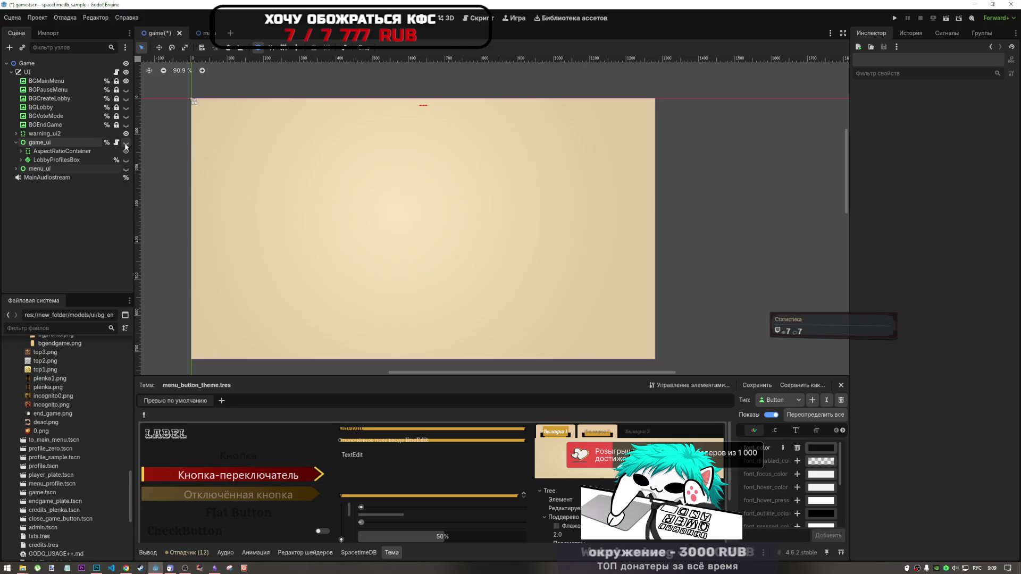
pyautogui.click(126, 143)
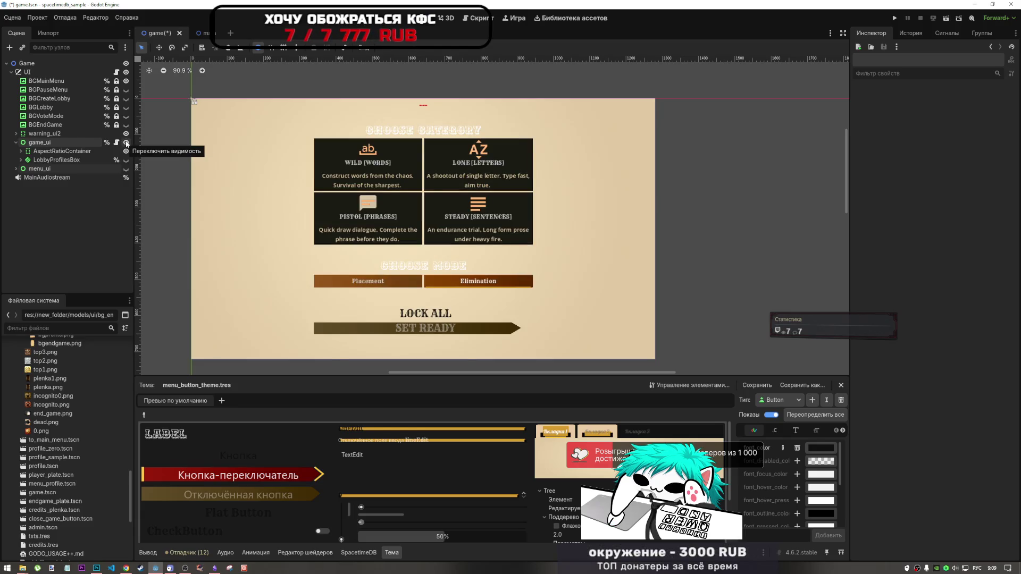
pyautogui.click(126, 143)
pyautogui.click(127, 142)
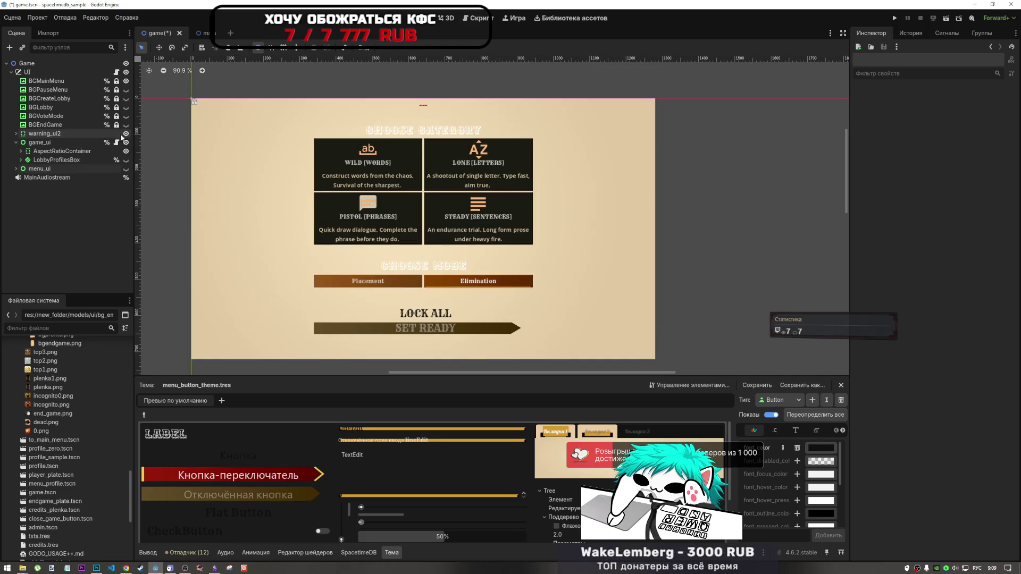
pyautogui.click(126, 81)
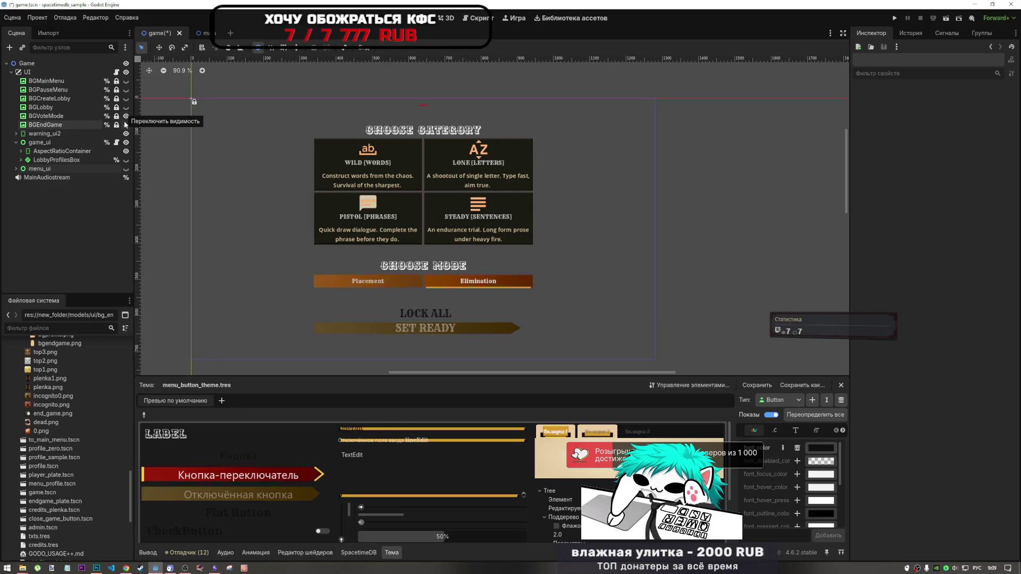
pyautogui.click(126, 116)
# - Check the Qwen chat backgrounds, then bring the desert-table image from print_cowboys into Photoshop
pyautogui.click(126, 568)
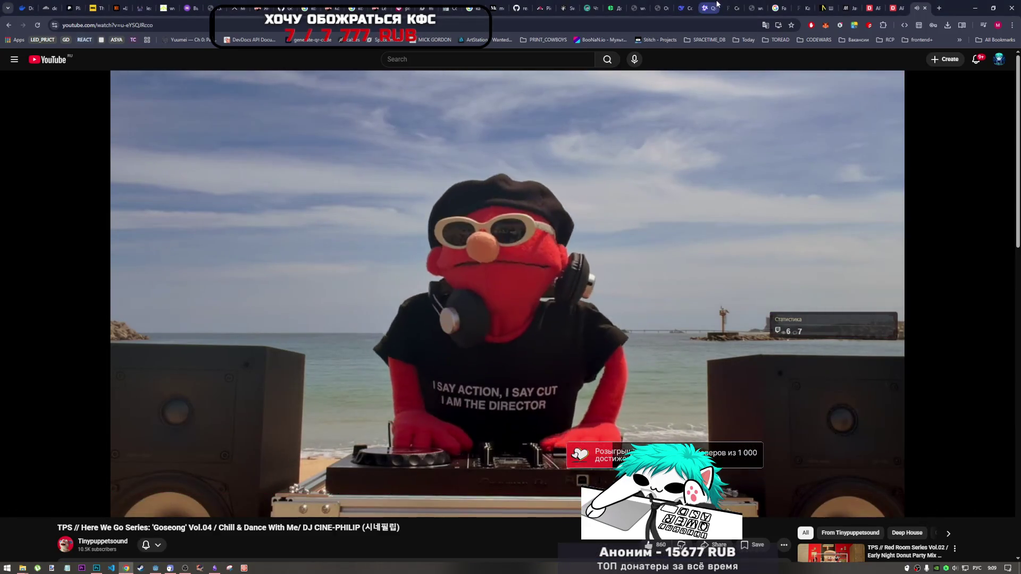
pyautogui.click(707, 8)
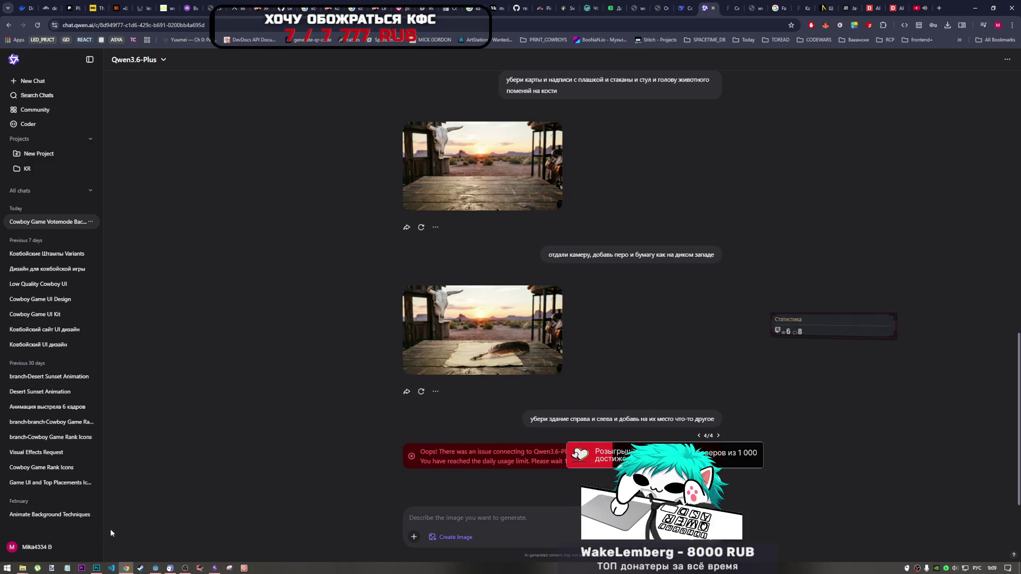
pyautogui.click(97, 568)
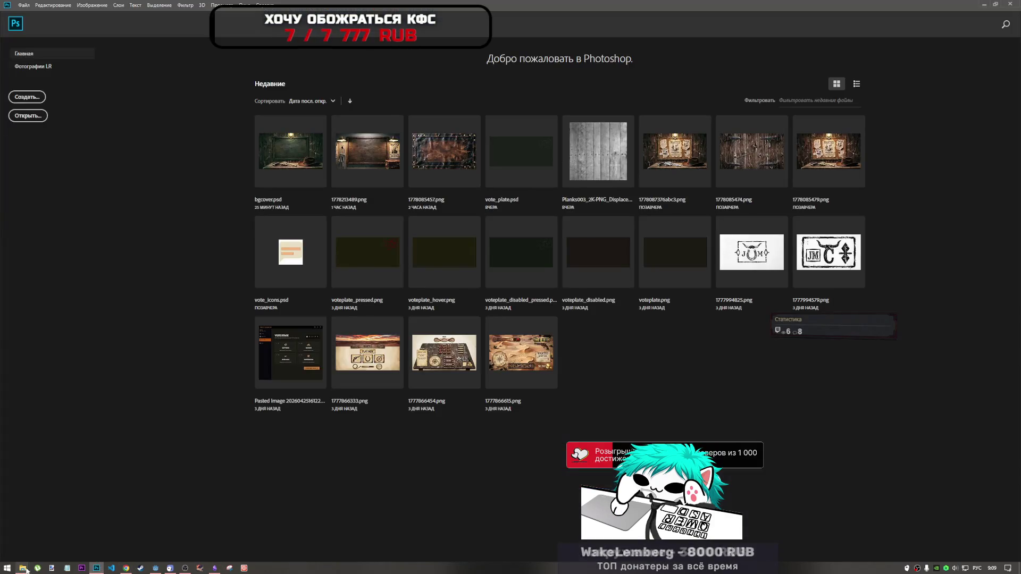
pyautogui.moveTo(23, 568)
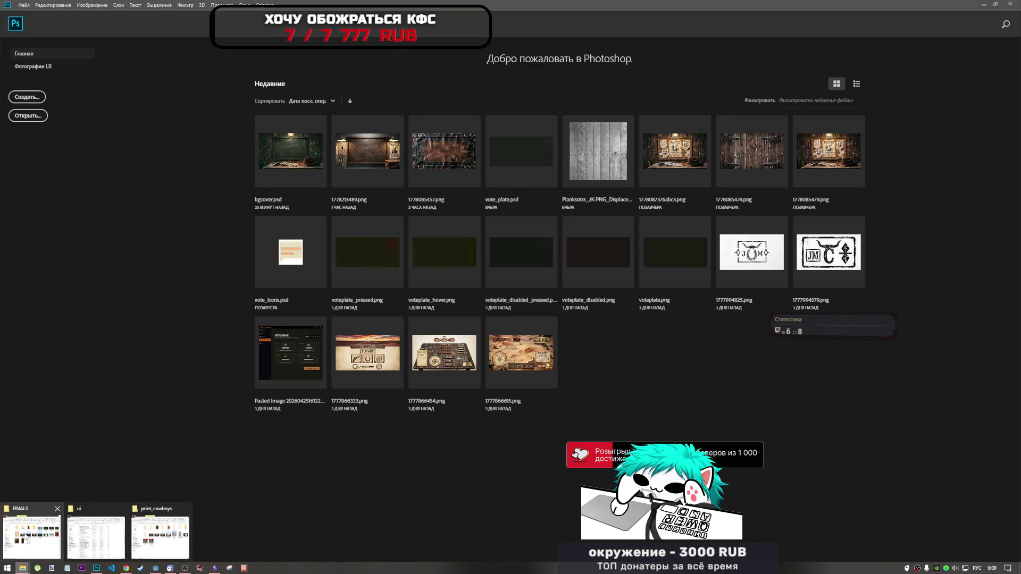
pyautogui.click(158, 545)
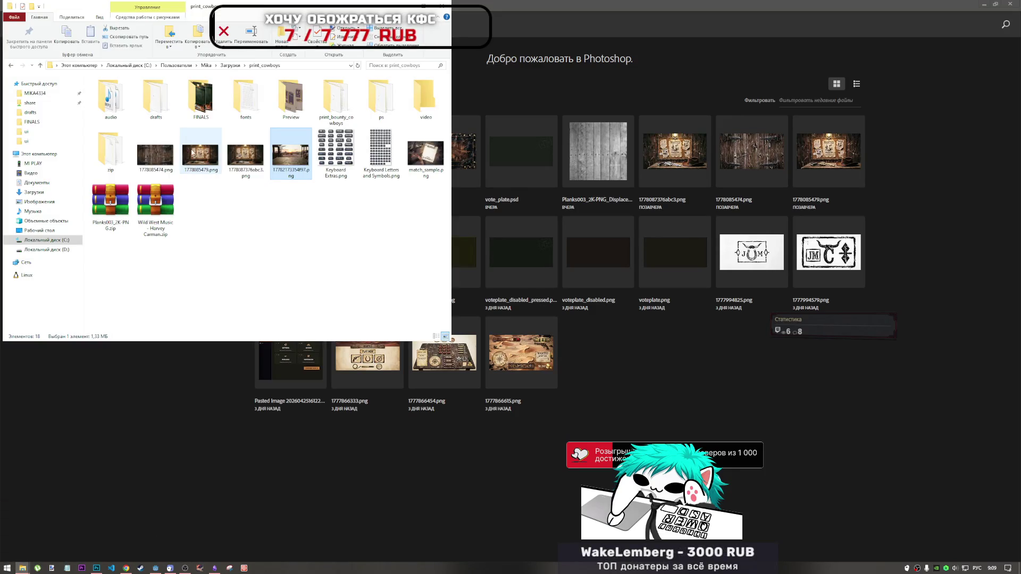
pyautogui.moveTo(290, 154)
pyautogui.mouseDown()
pyautogui.moveTo(97, 568)
pyautogui.moveTo(225, 461)
pyautogui.mouseUp()
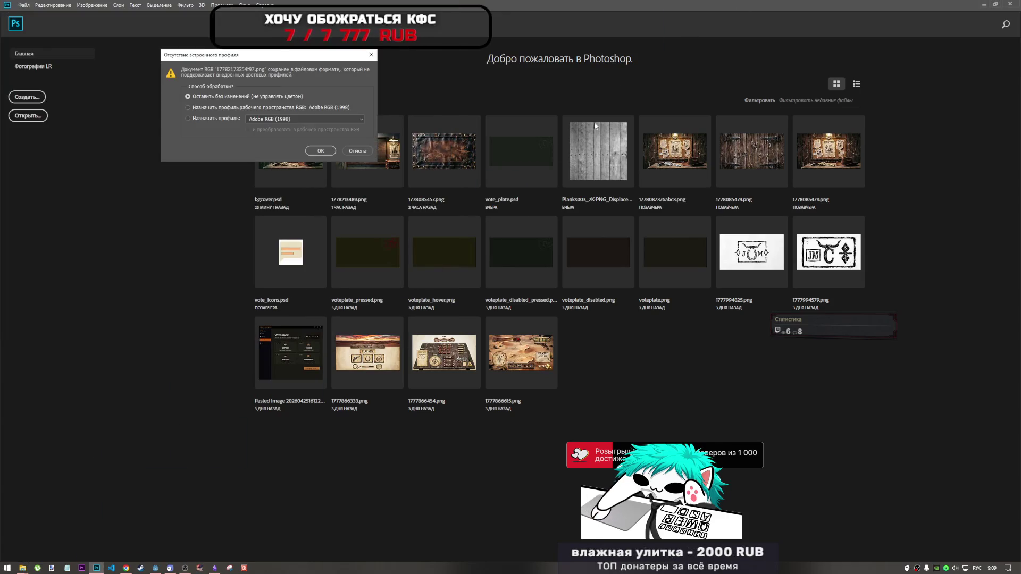
# - Open the desert-table PNG unmanaged with an unlocked background, then open bgcover.psd from the ps folder
pyautogui.click(336, 143)
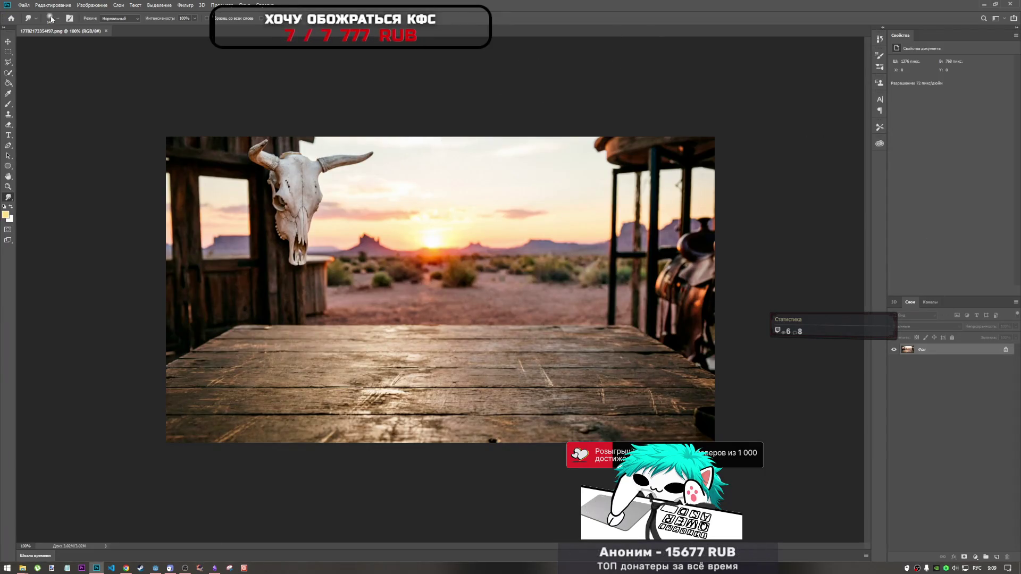
pyautogui.click(1005, 350)
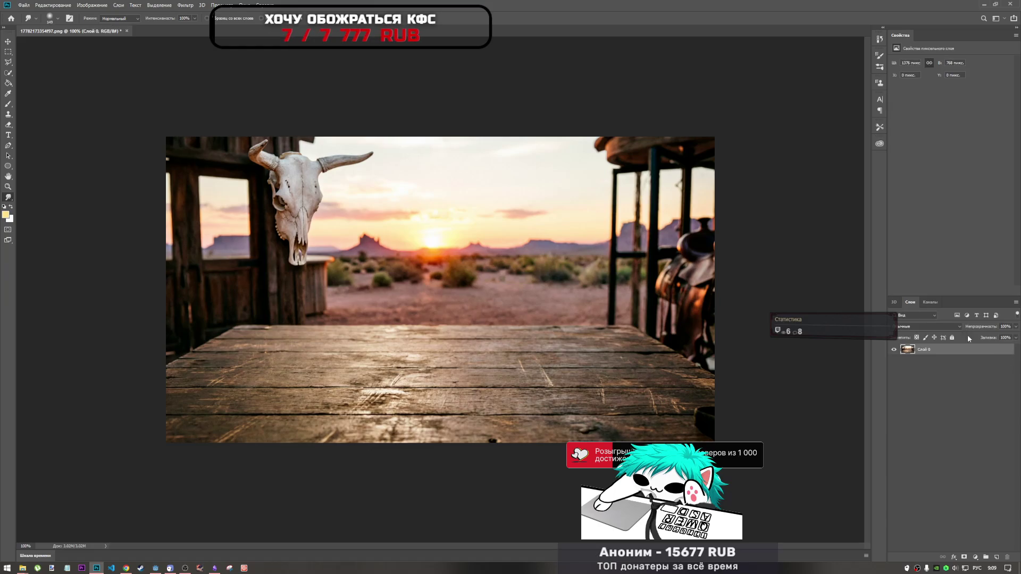
pyautogui.click(24, 5)
pyautogui.click(32, 20)
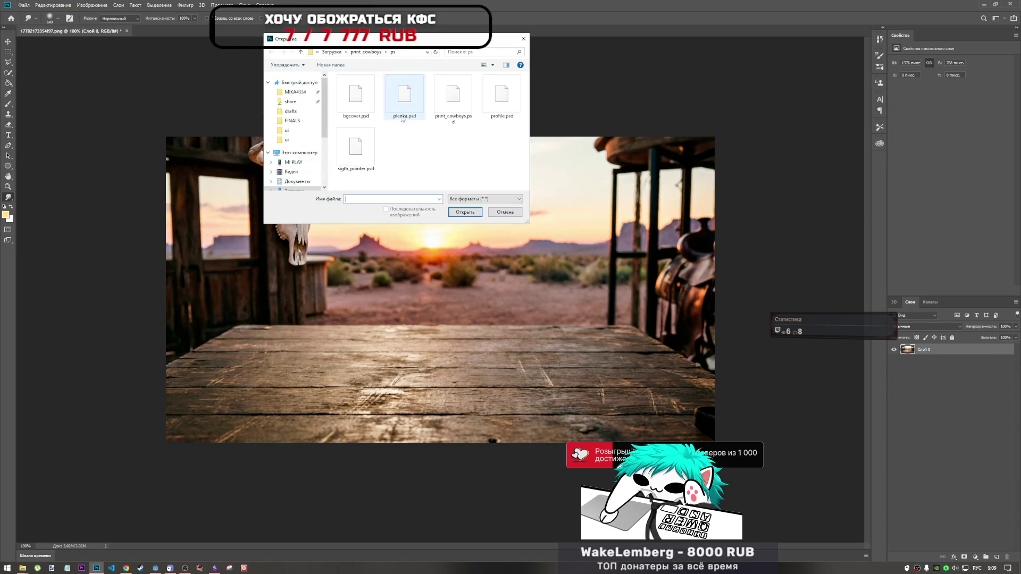
pyautogui.click(353, 93)
pyautogui.click(465, 213)
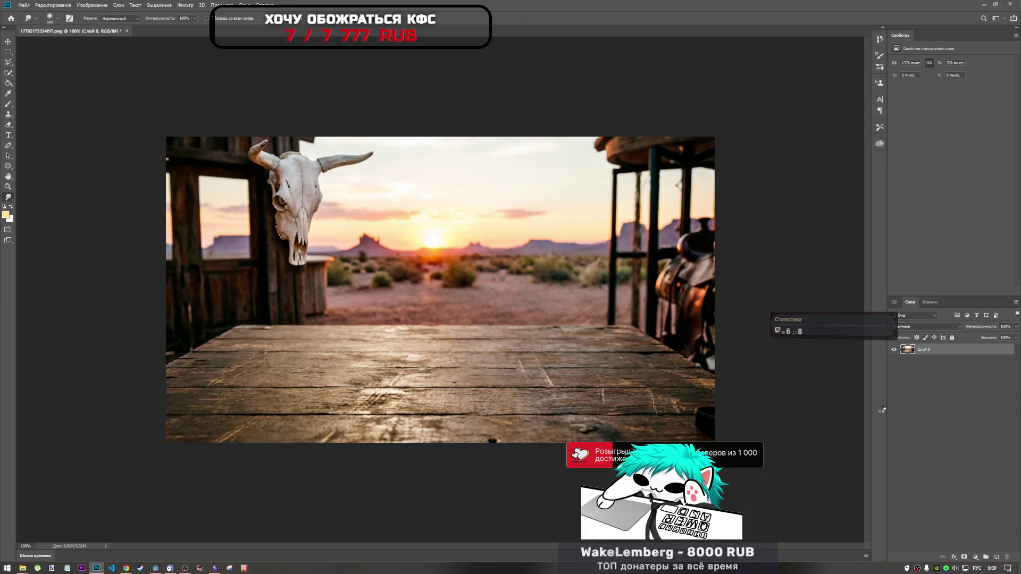
pyautogui.click(319, 145)
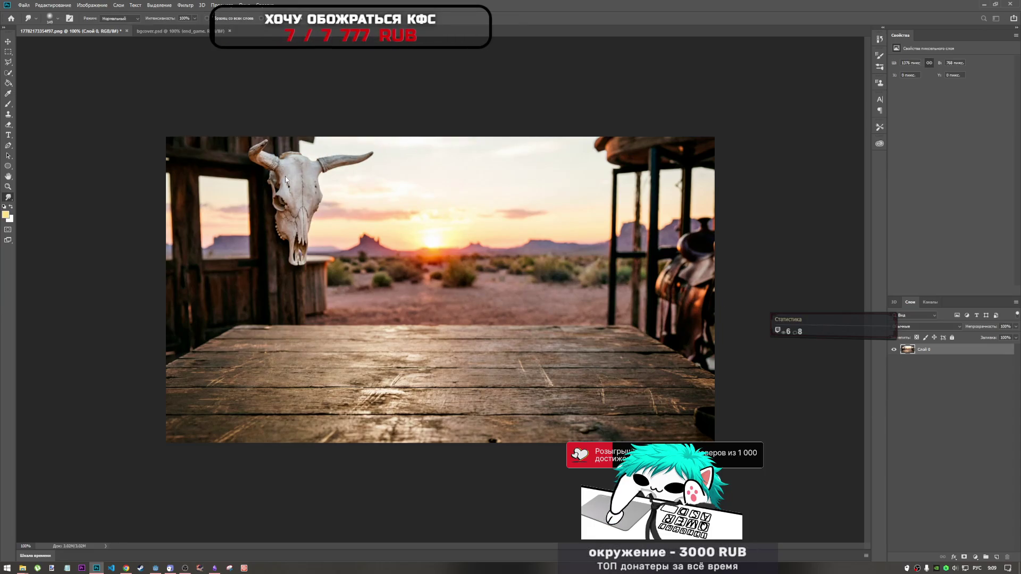
# - Toggle bgcover.psd's end_game group off and on and expand it, then dismiss an error alert
pyautogui.click(112, 31)
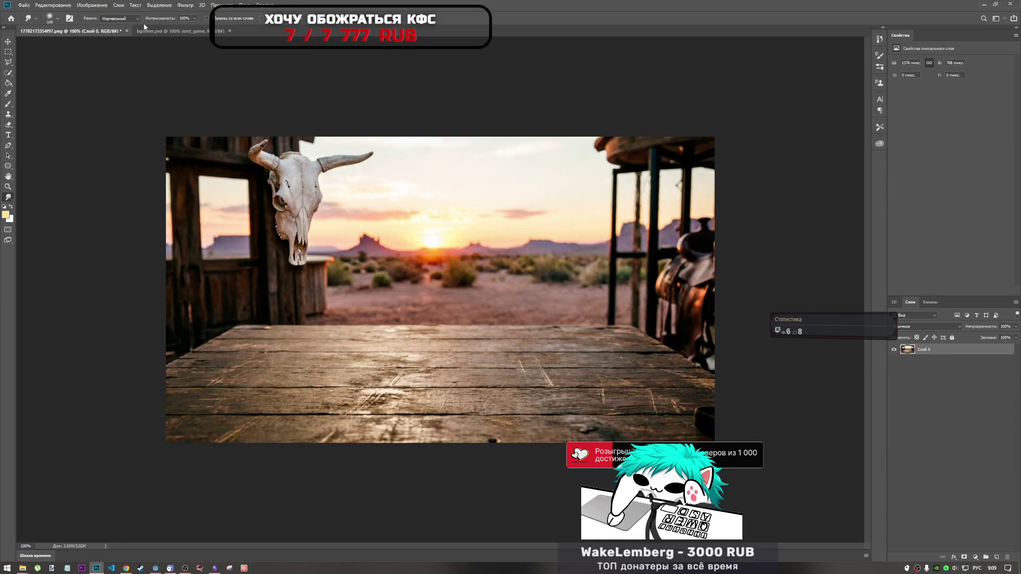
pyautogui.click(175, 30)
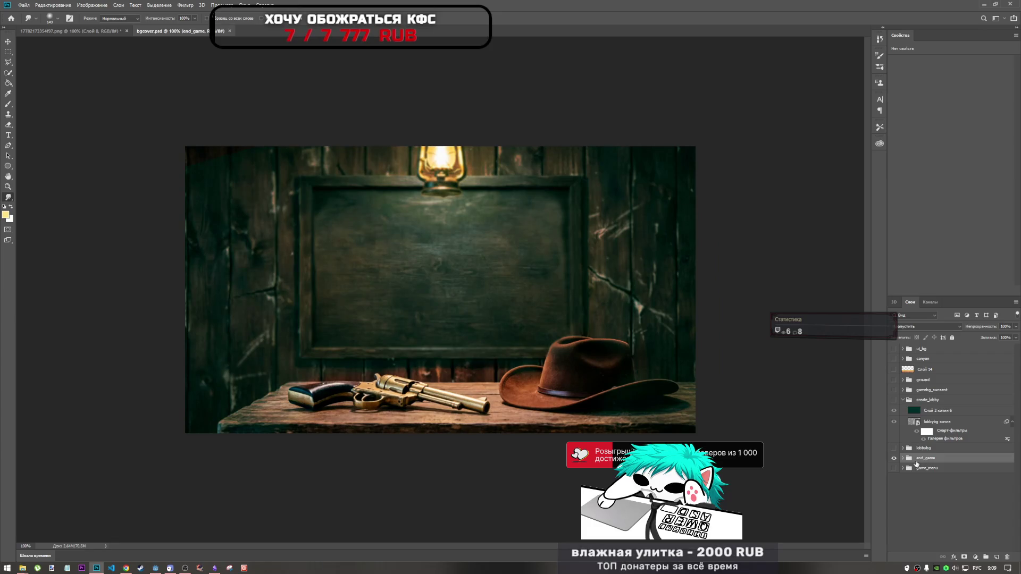
pyautogui.click(894, 458)
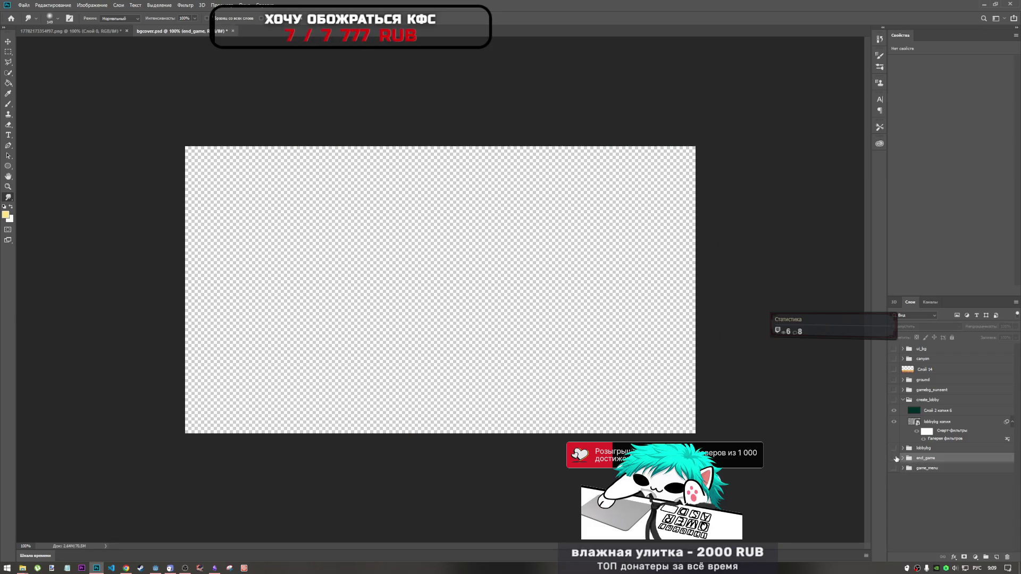
pyautogui.click(894, 458)
pyautogui.click(902, 458)
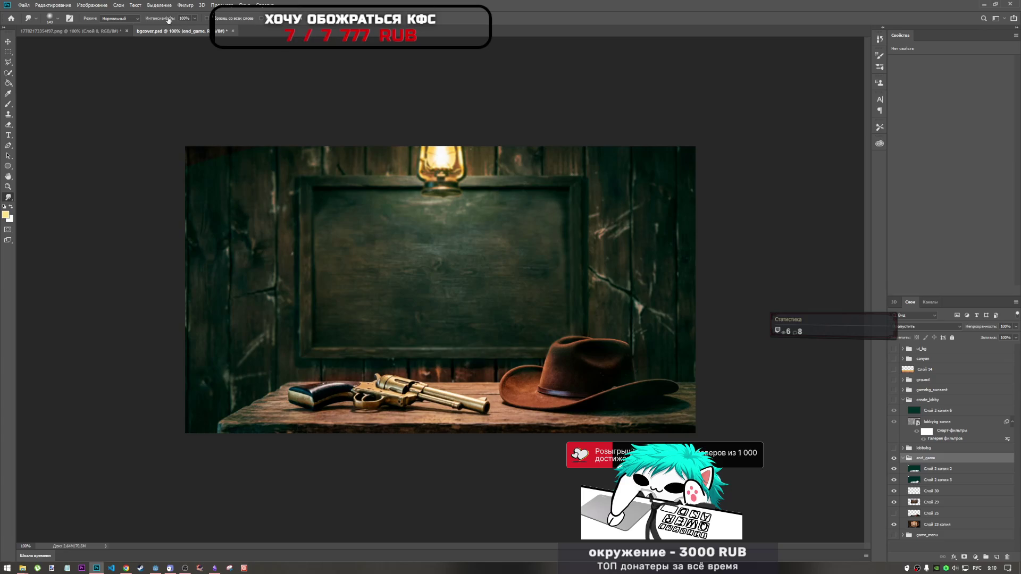
pyautogui.click(91, 37)
pyautogui.press('Return')
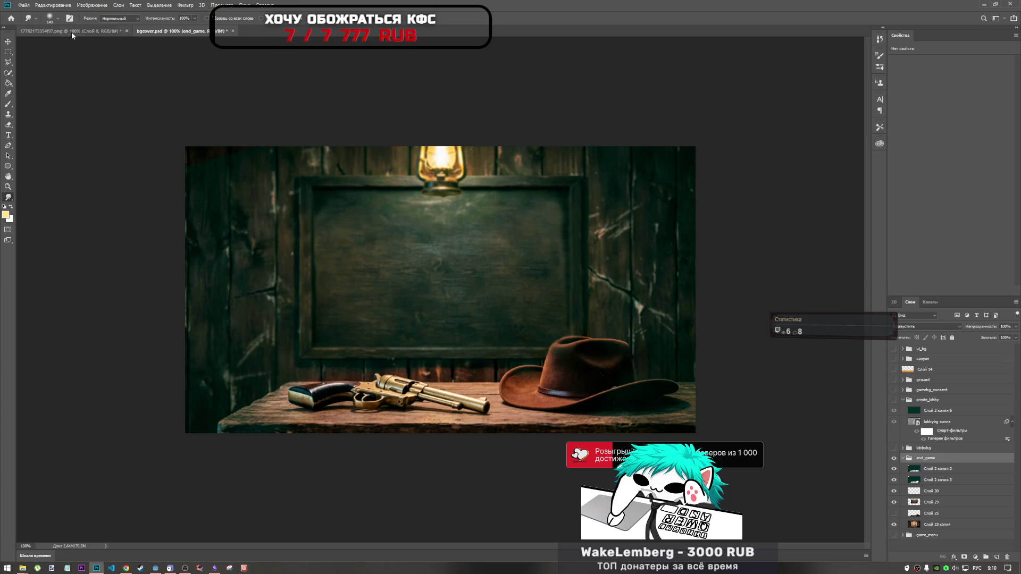
pyautogui.click(71, 31)
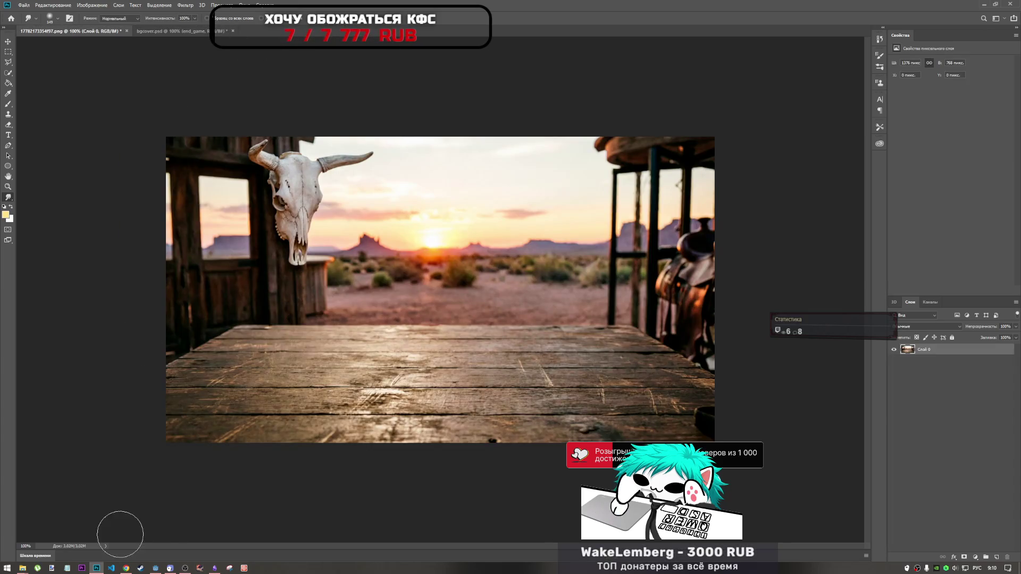
pyautogui.click(126, 568)
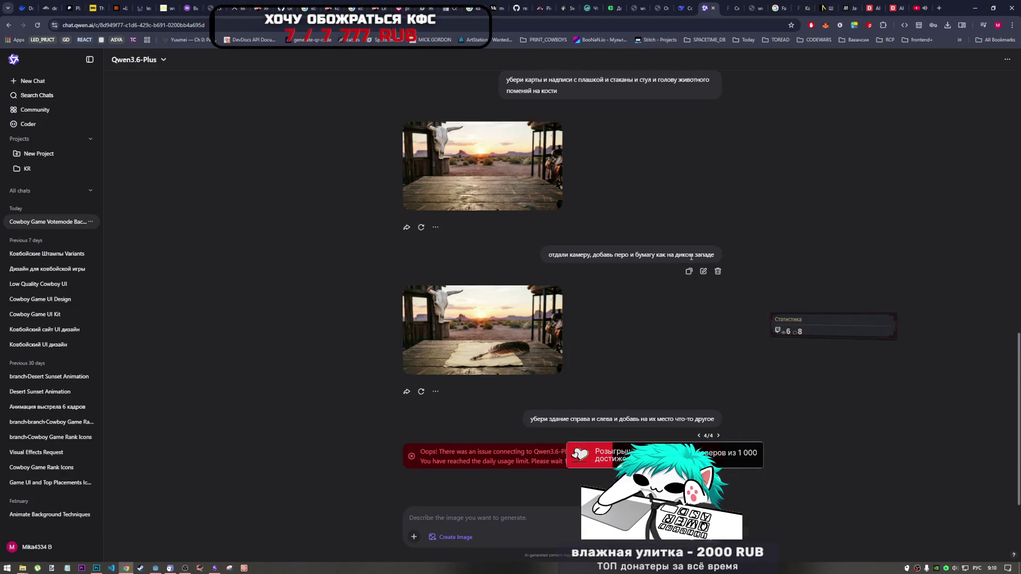
# - Download the desert-table image with paper and quill, then bring up the print_cowboys folder
pyautogui.moveTo(536, 327)
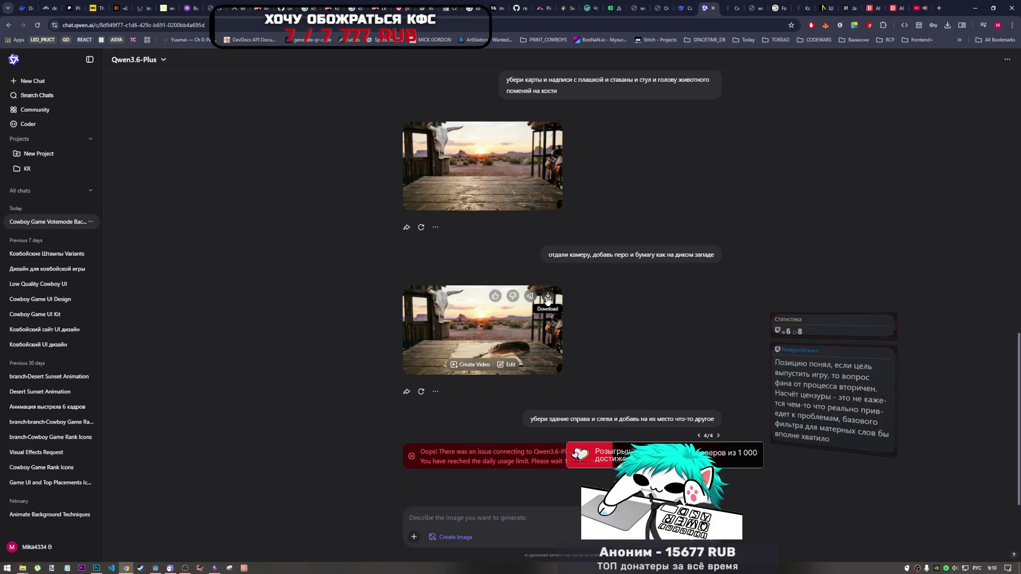
pyautogui.click(547, 299)
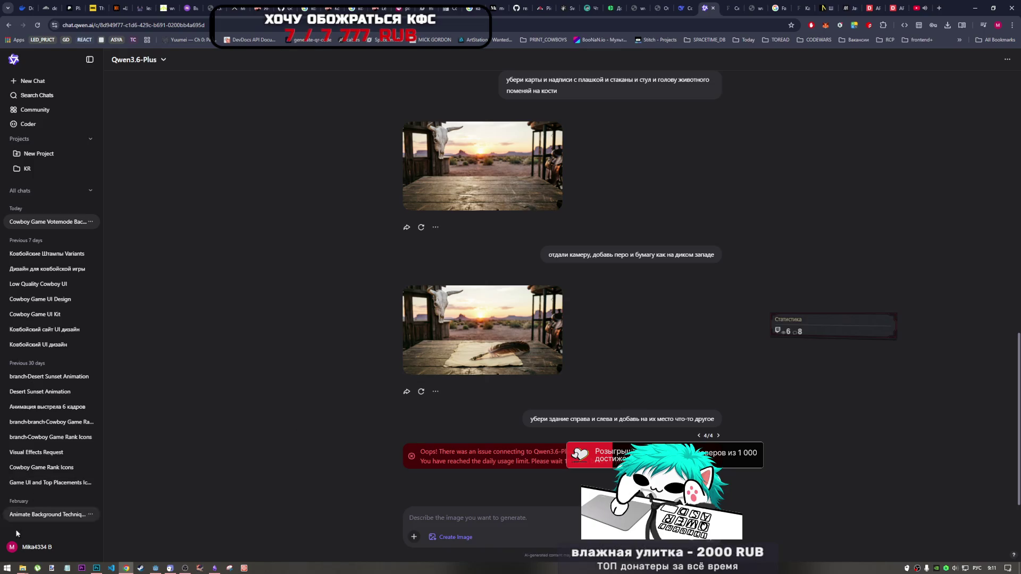
pyautogui.click(23, 568)
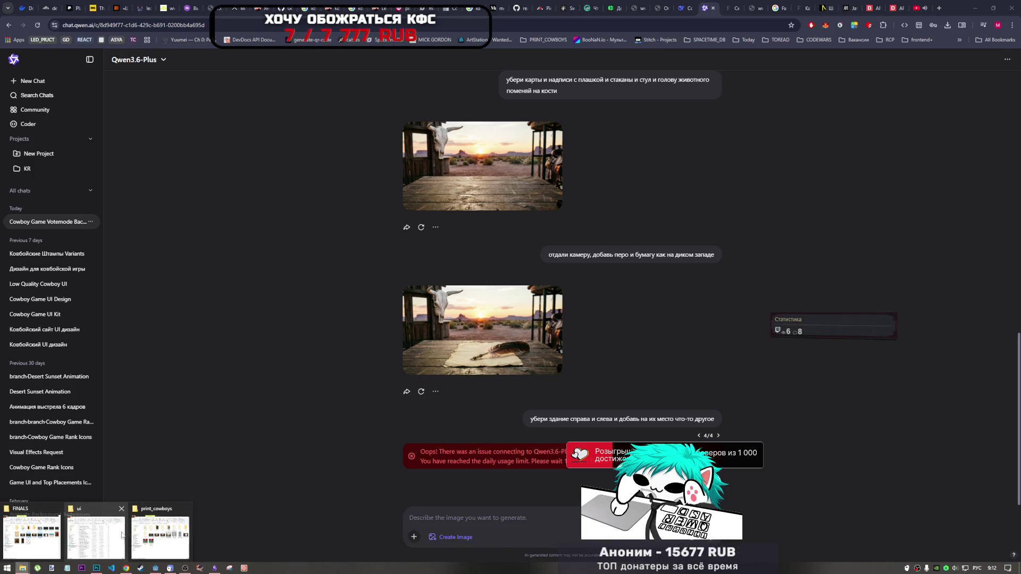
pyautogui.click(159, 537)
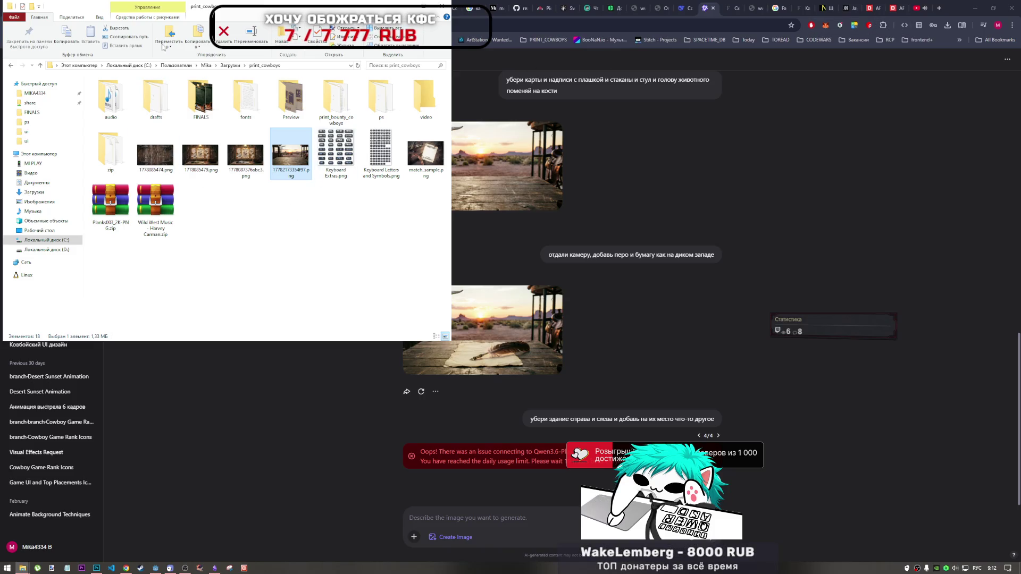
# - Copy the new desert image from Загрузки and paste it into the print_cowboys folder
pyautogui.click(230, 65)
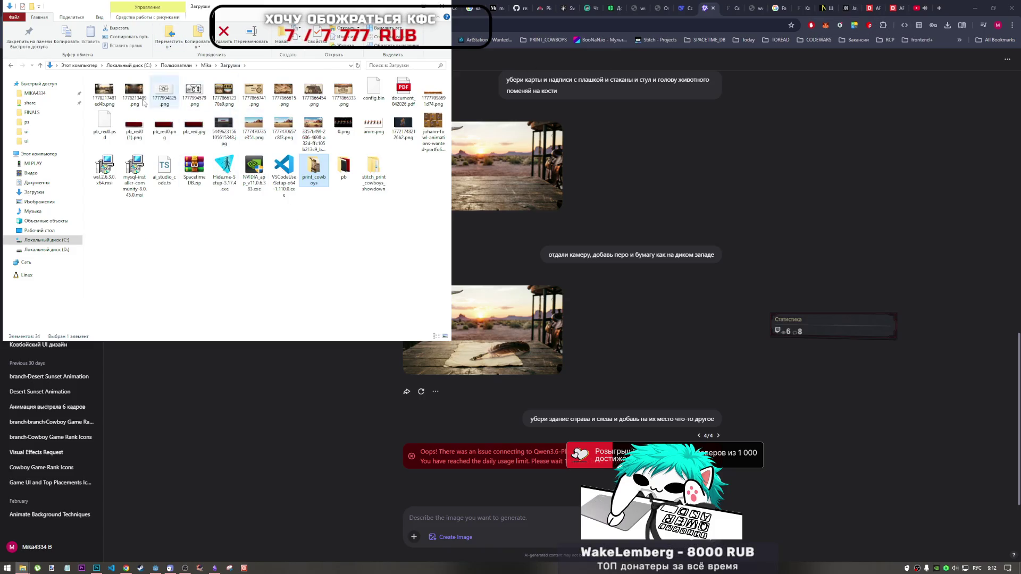
pyautogui.click(104, 93)
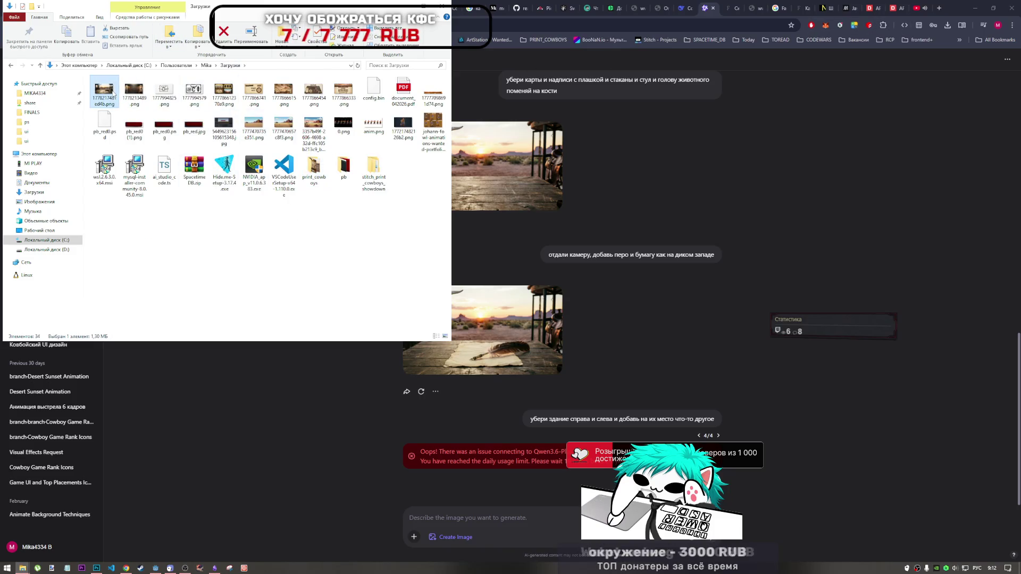
pyautogui.click(207, 65)
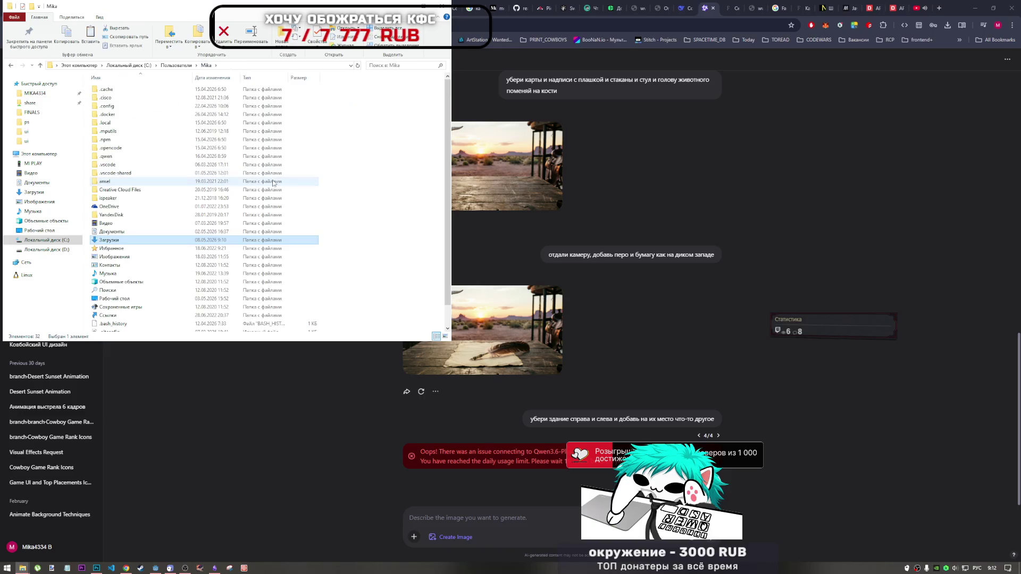
pyautogui.doubleClick(11, 66)
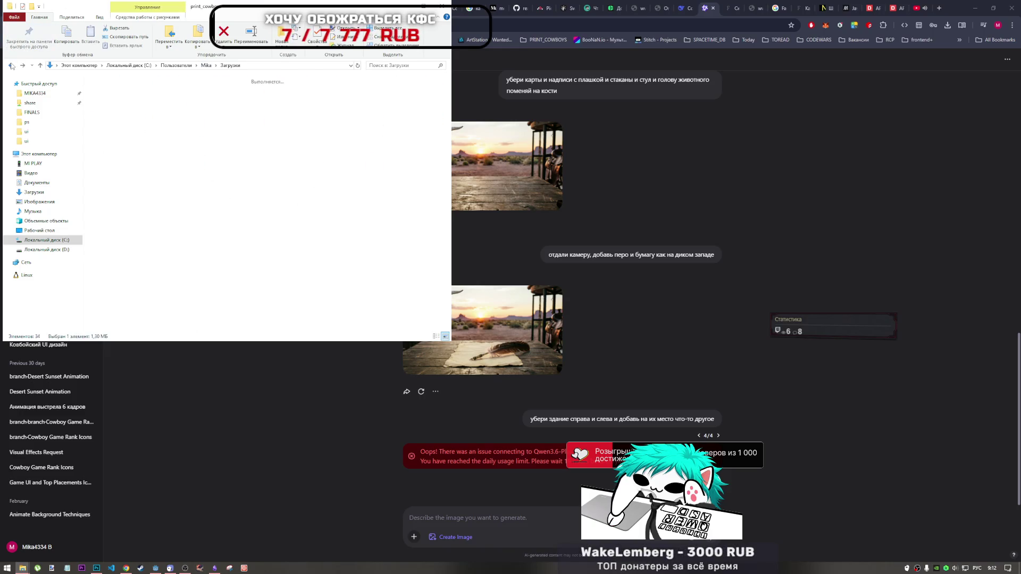
pyautogui.rightClick(366, 289)
pyautogui.click(394, 341)
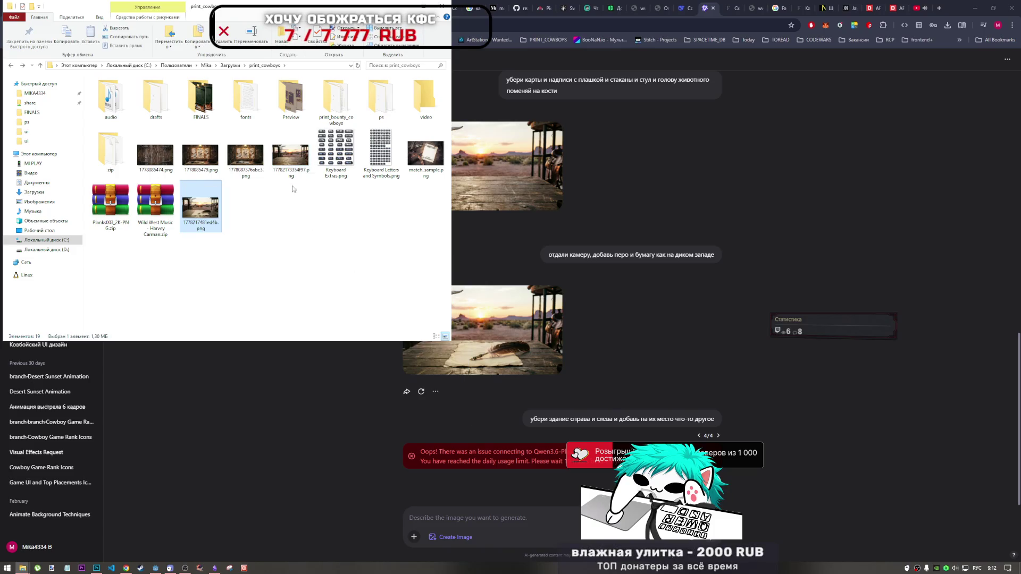
# - Close the old desert image document in Photoshop without saving changes
pyautogui.click(97, 567)
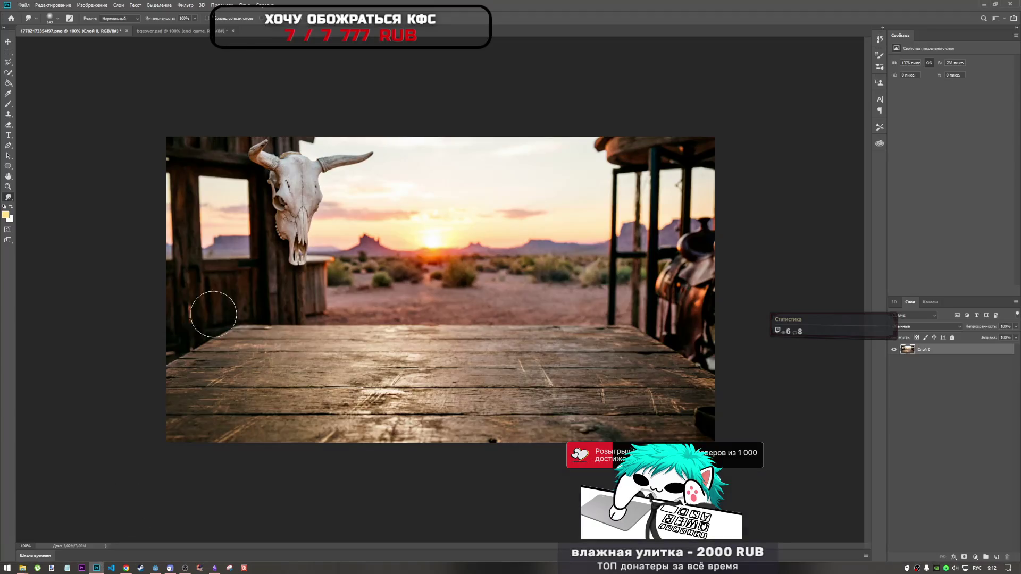
pyautogui.click(127, 32)
pyautogui.click(482, 205)
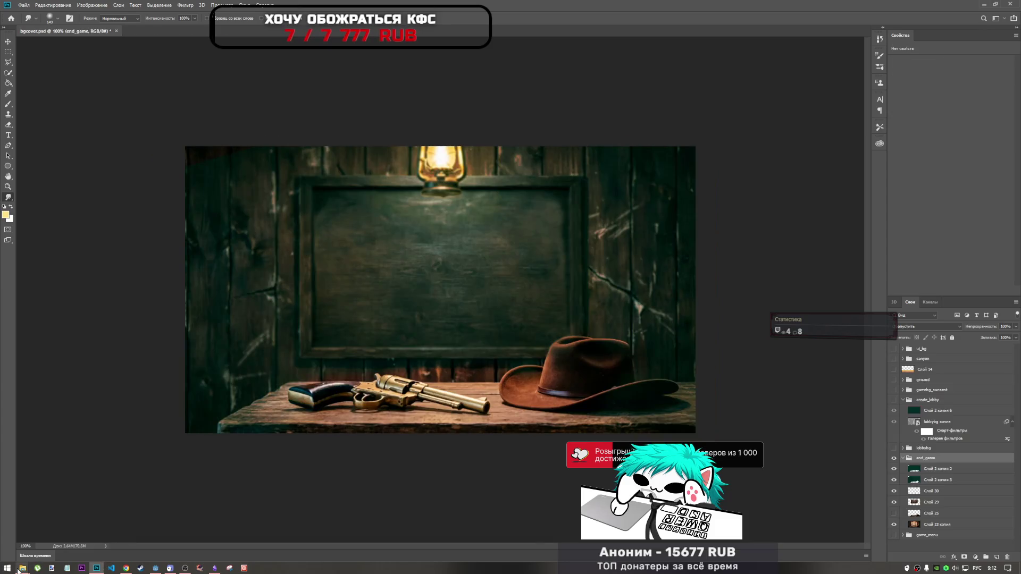
pyautogui.moveTo(21, 568)
pyautogui.click(155, 523)
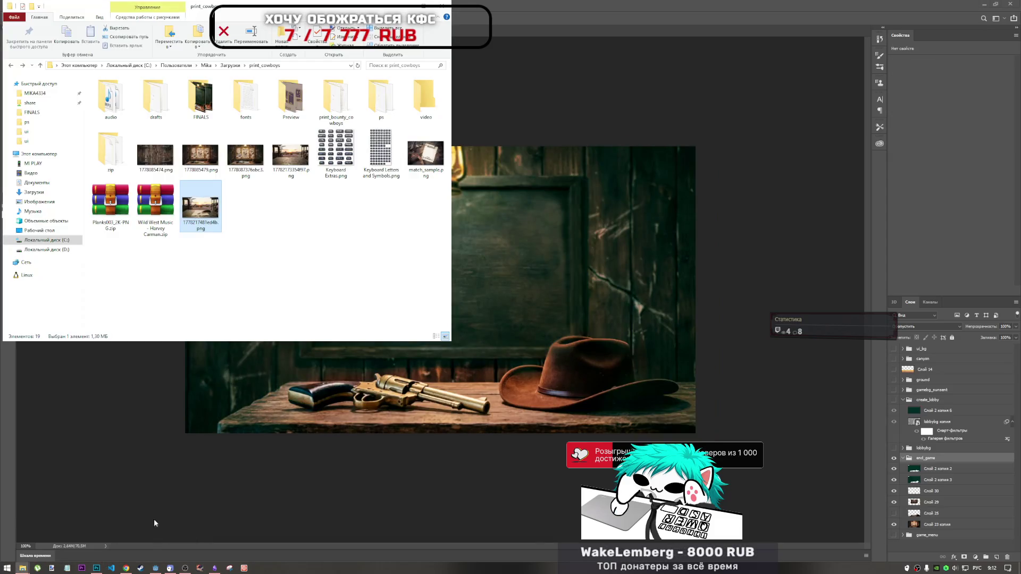
pyautogui.click(290, 157)
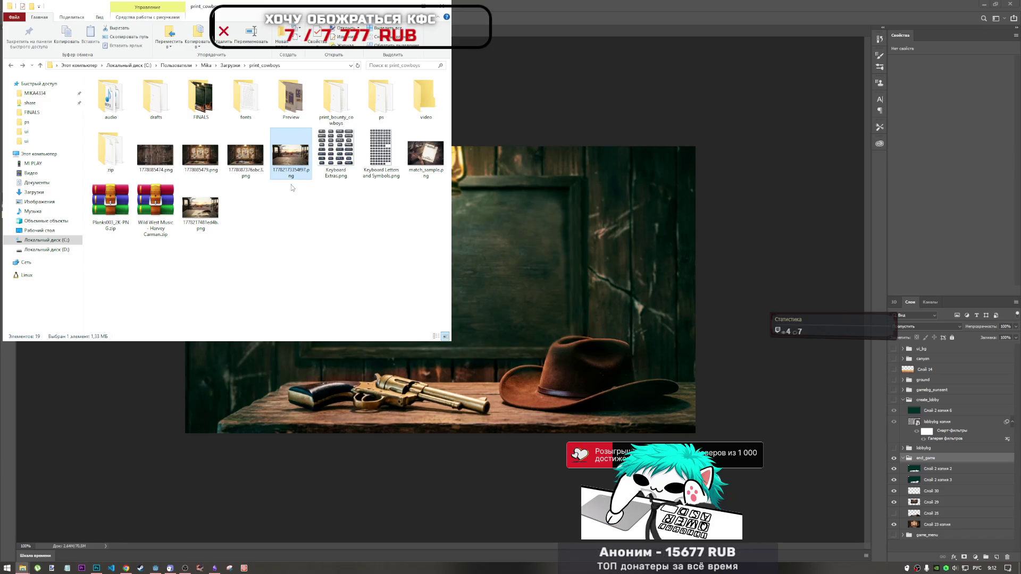
pyautogui.press('Delete')
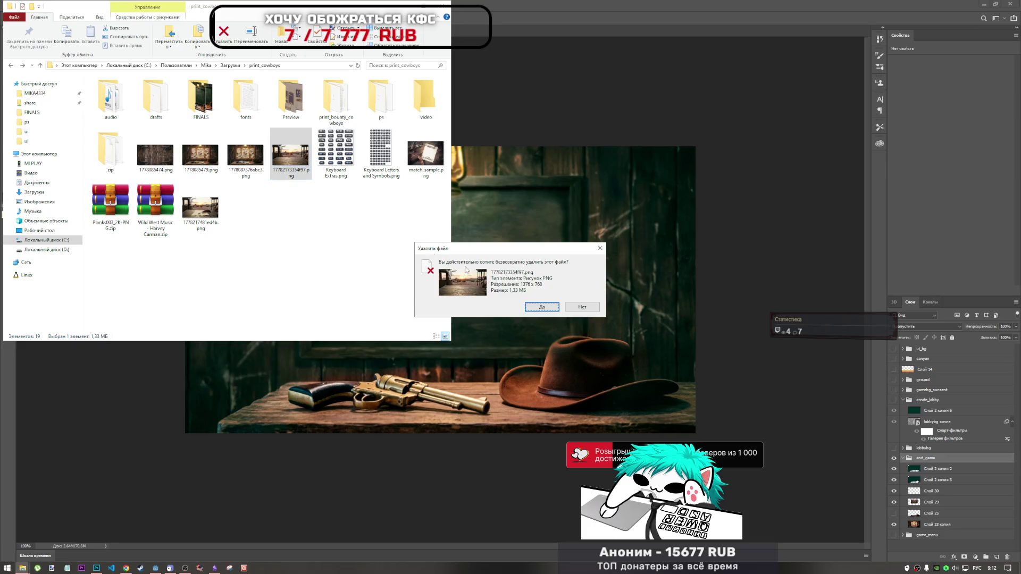
pyautogui.press('Return')
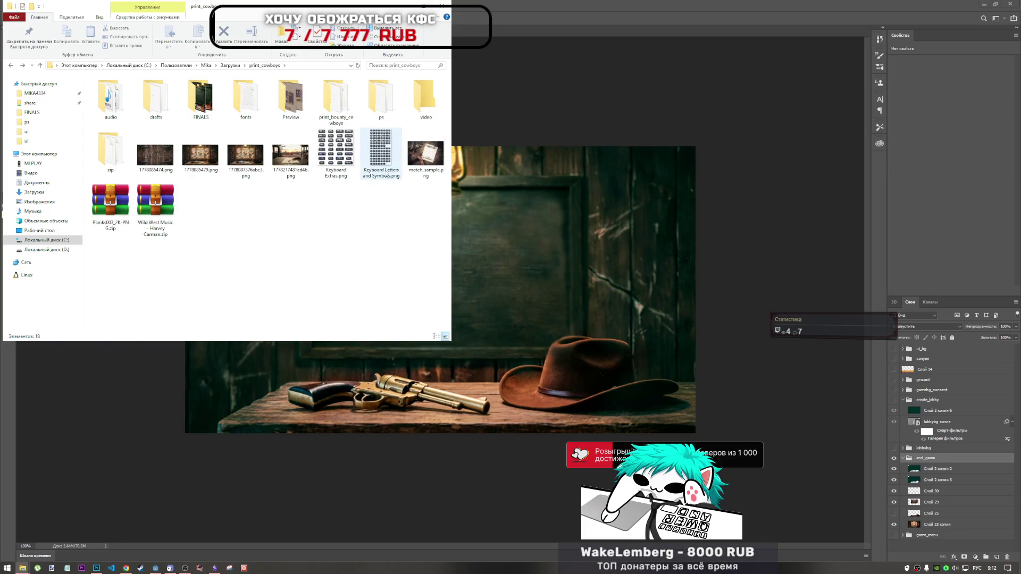
pyautogui.click(261, 159)
pyautogui.click(280, 163)
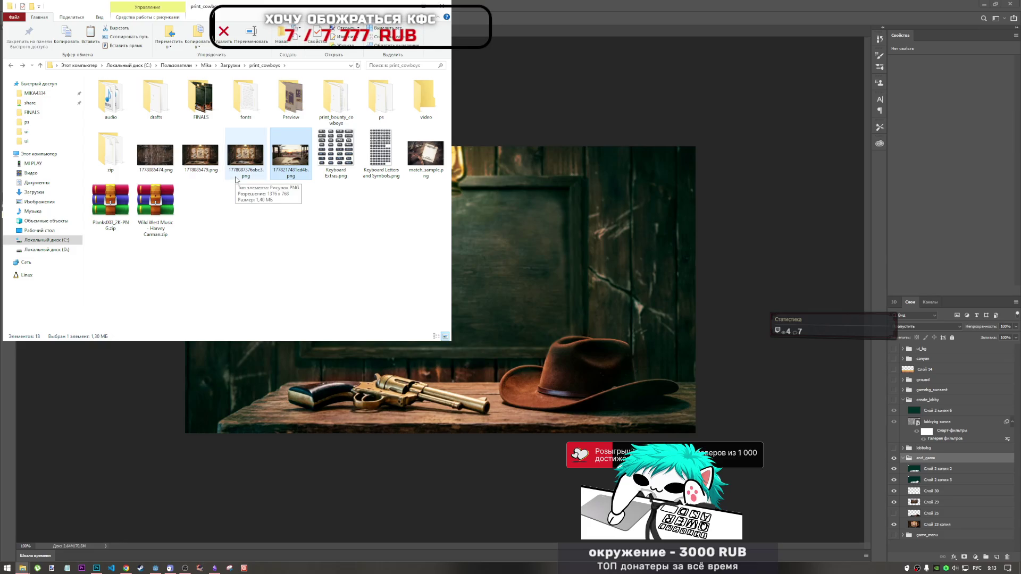
pyautogui.doubleClick(289, 157)
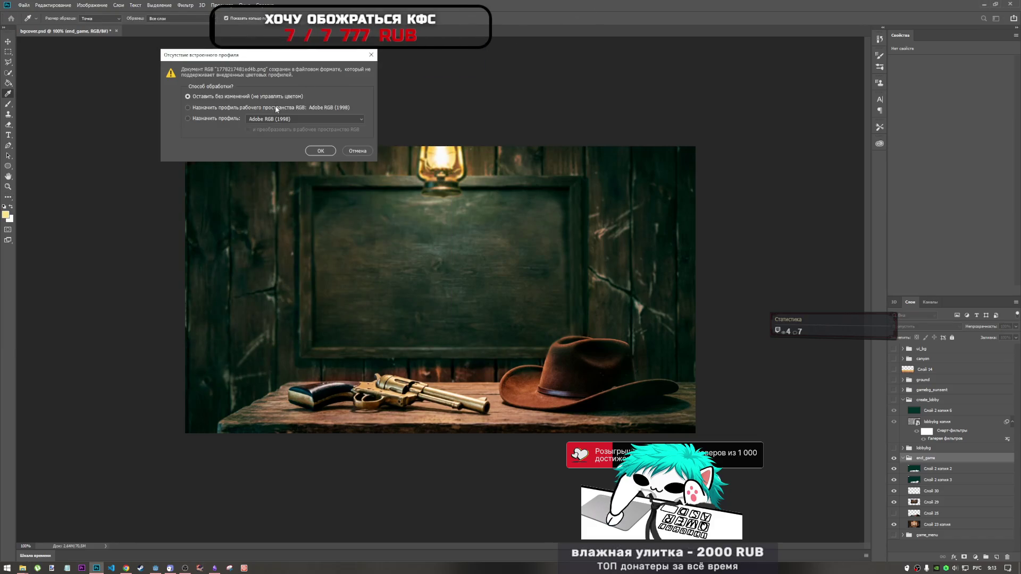
pyautogui.press('Return')
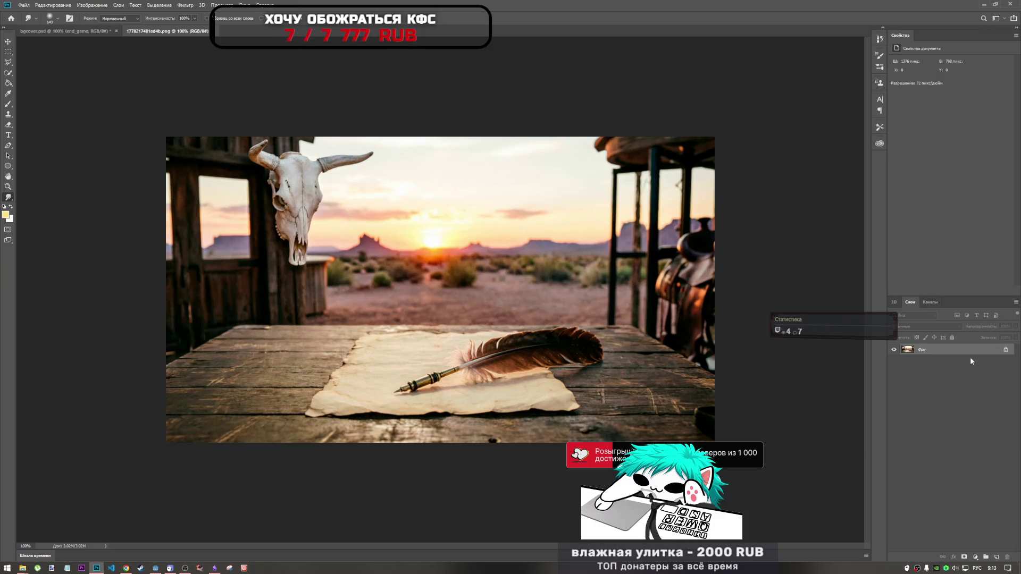
pyautogui.click(1005, 349)
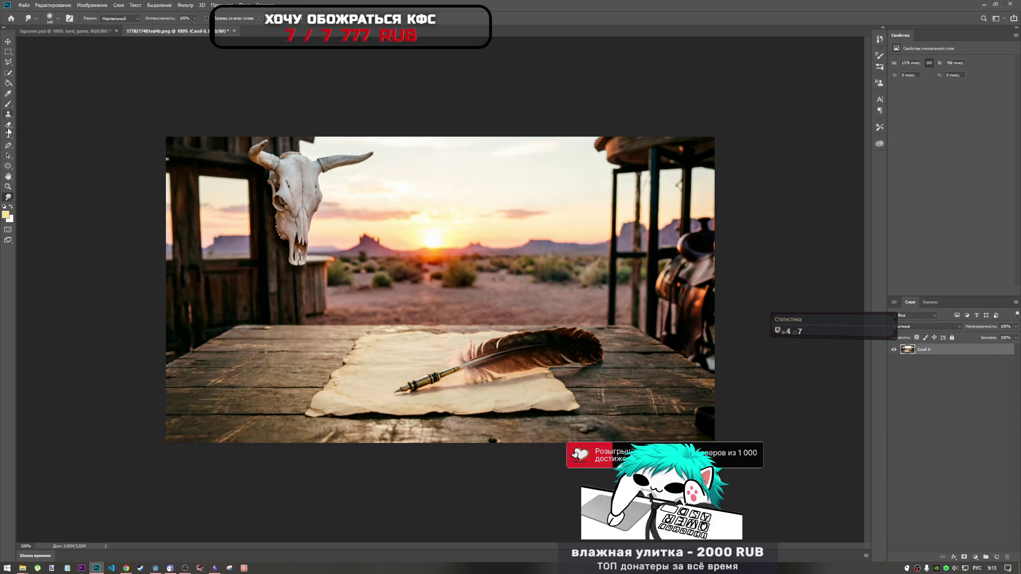
# - Switch from the Smudge tool to the Blur tool and reselect the desert image layer
pyautogui.rightClick(8, 197)
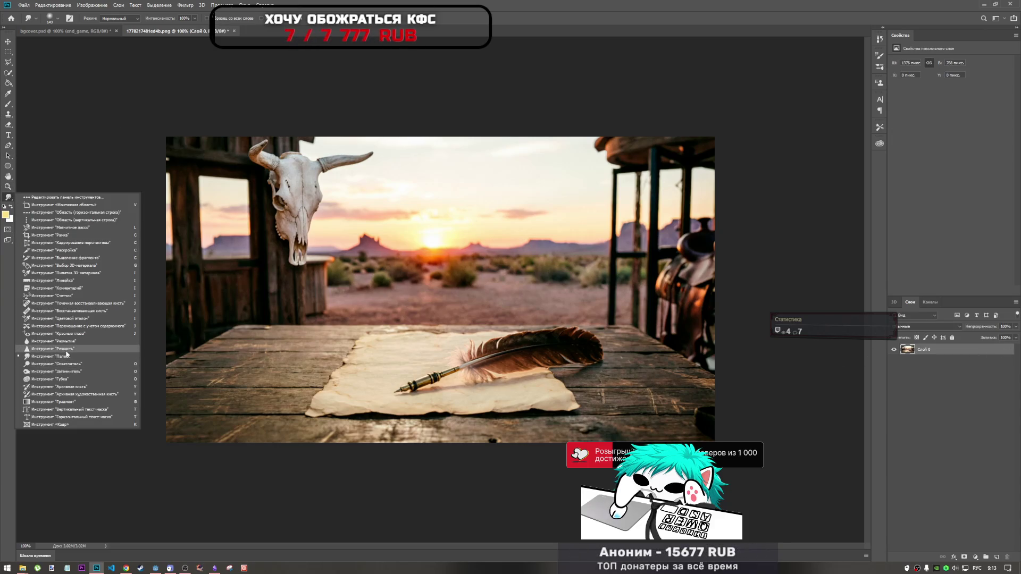
pyautogui.click(67, 342)
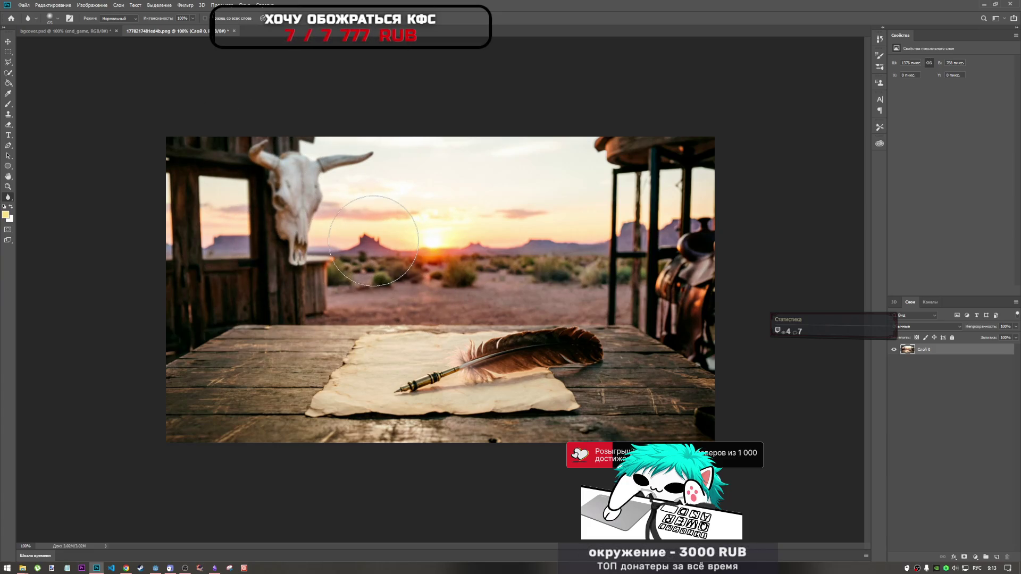
pyautogui.scroll(-1, 360, 207)
pyautogui.scroll(-1, 360, 207)
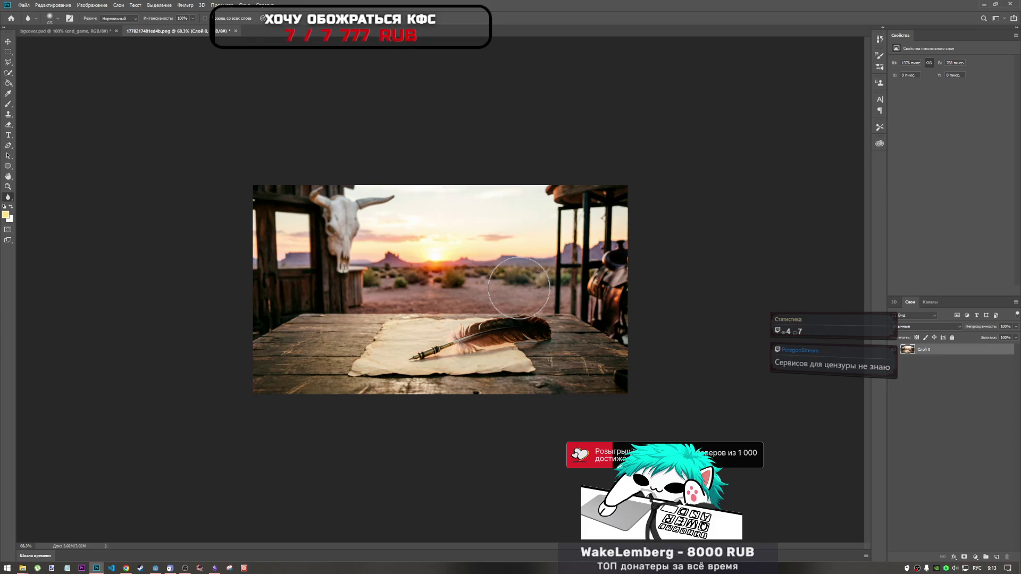
pyautogui.keyDown('ctrl'); pyautogui.click(940, 354); pyautogui.keyUp('ctrl')
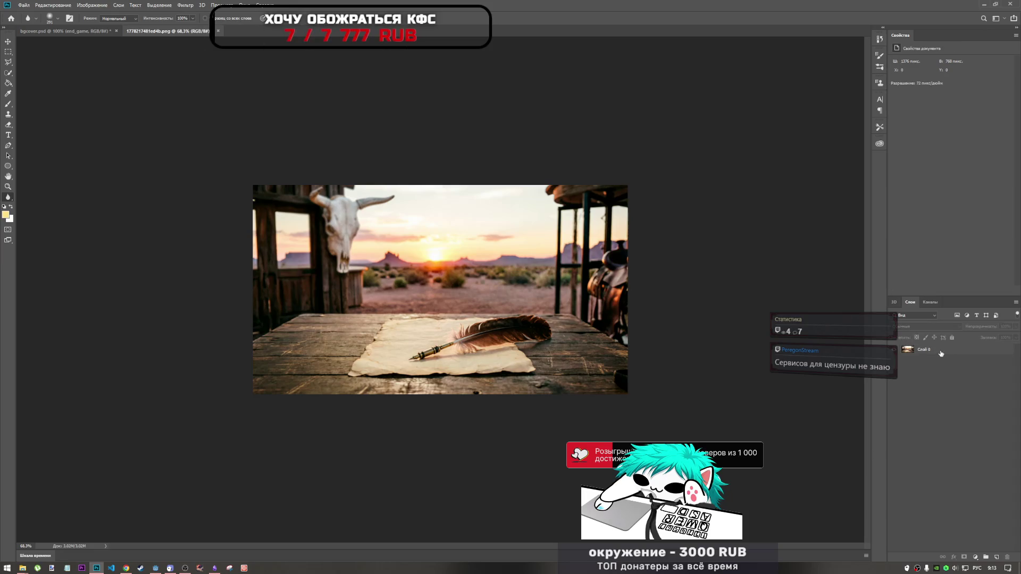
pyautogui.click(940, 353)
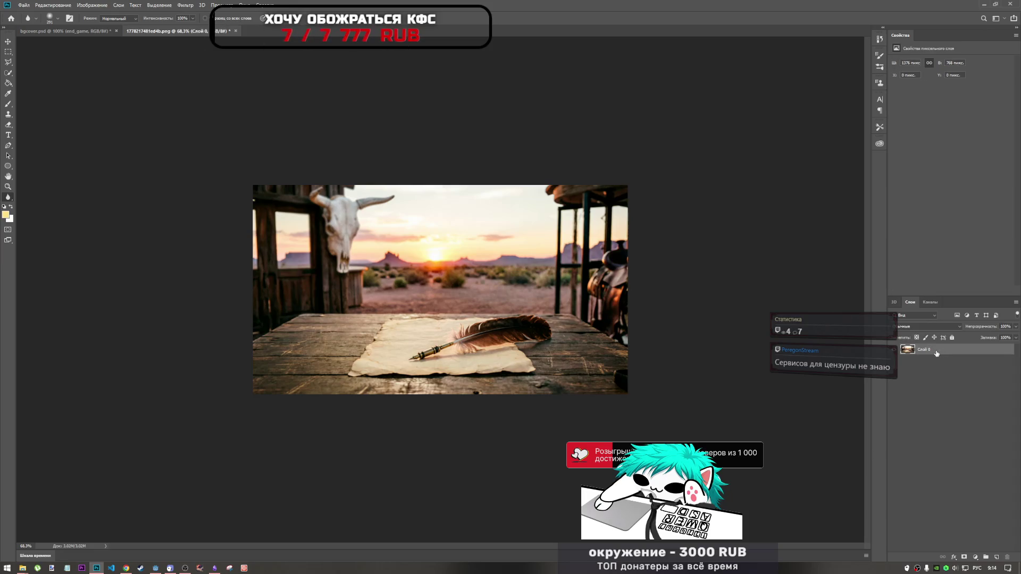
# - Bring bgcover.psd forward, then collapse and deselect its end_game group
pyautogui.click(80, 32)
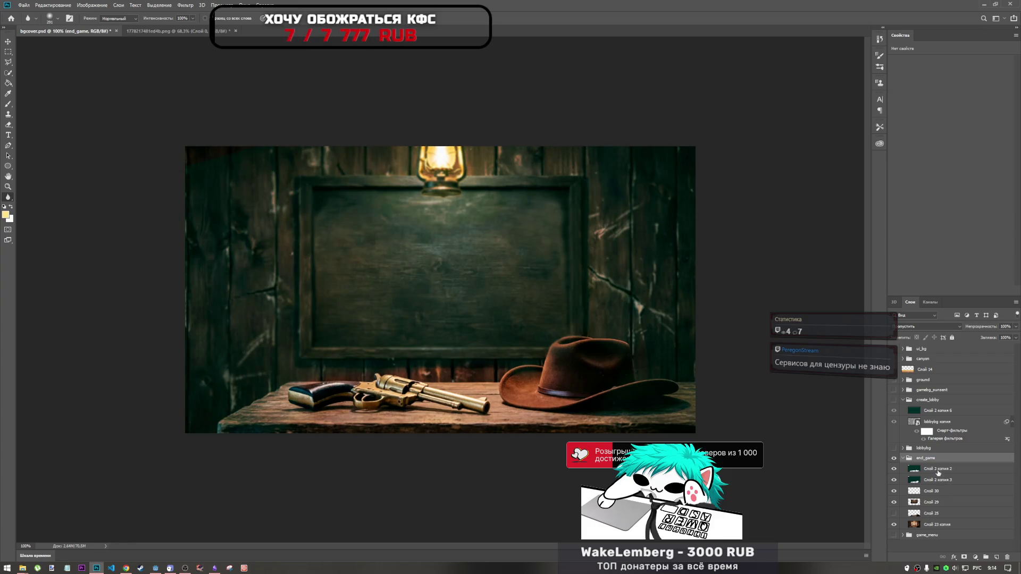
pyautogui.click(902, 458)
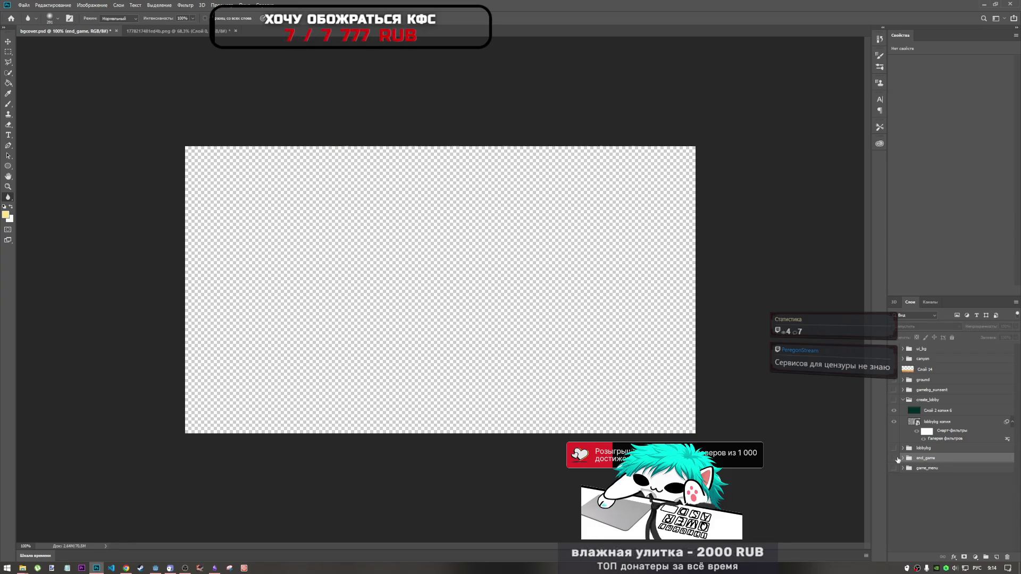
pyautogui.click(917, 484)
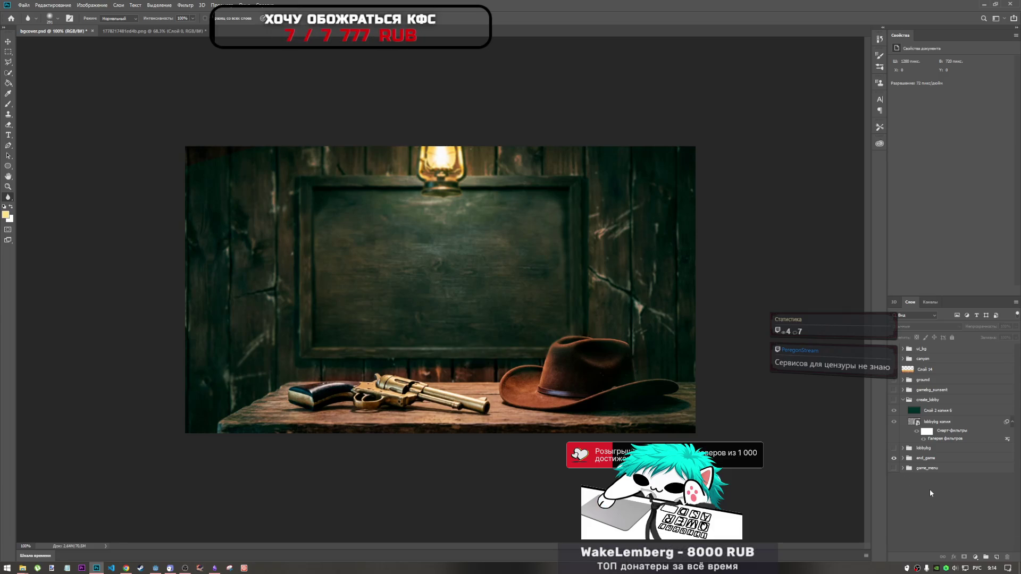
# - Paste the desert image, move Слой 31 to the bottom, and group it with Ctrl+G
pyautogui.hotkey('ctrl', 'v')
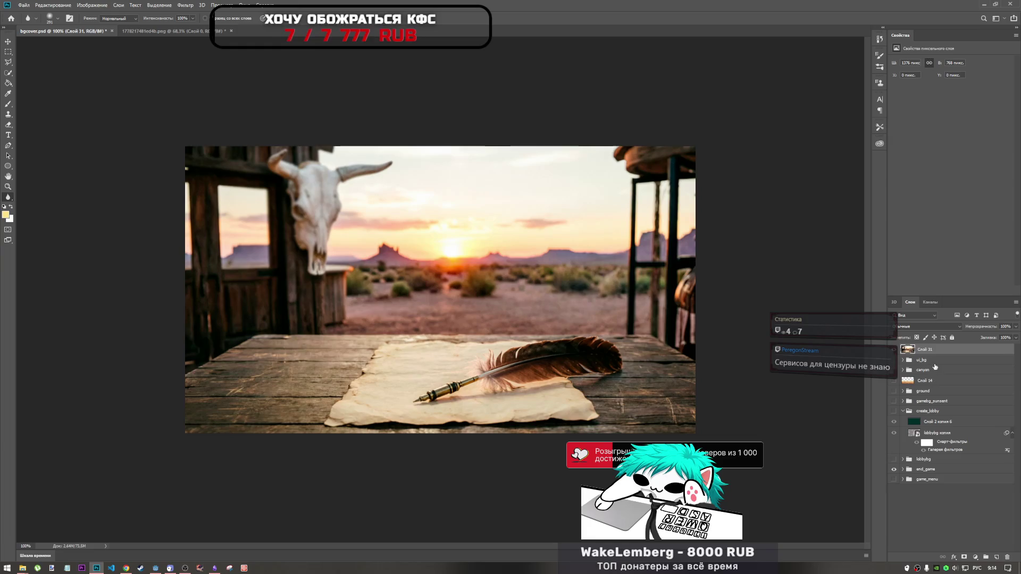
pyautogui.moveTo(936, 381); pyautogui.dragTo(936, 496)
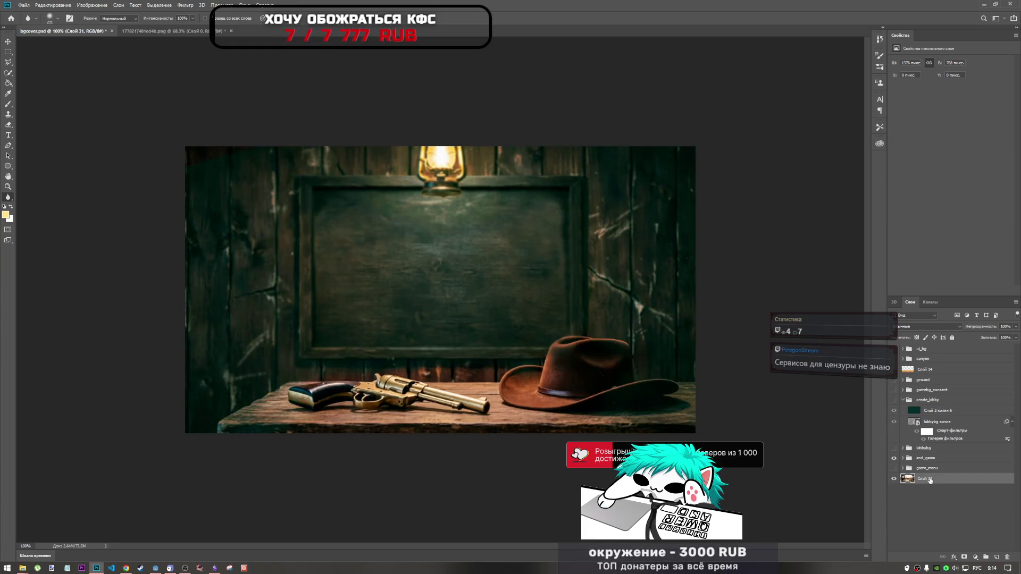
pyautogui.click(929, 494)
pyautogui.click(919, 482)
pyautogui.hotkey('ctrl', 'g')
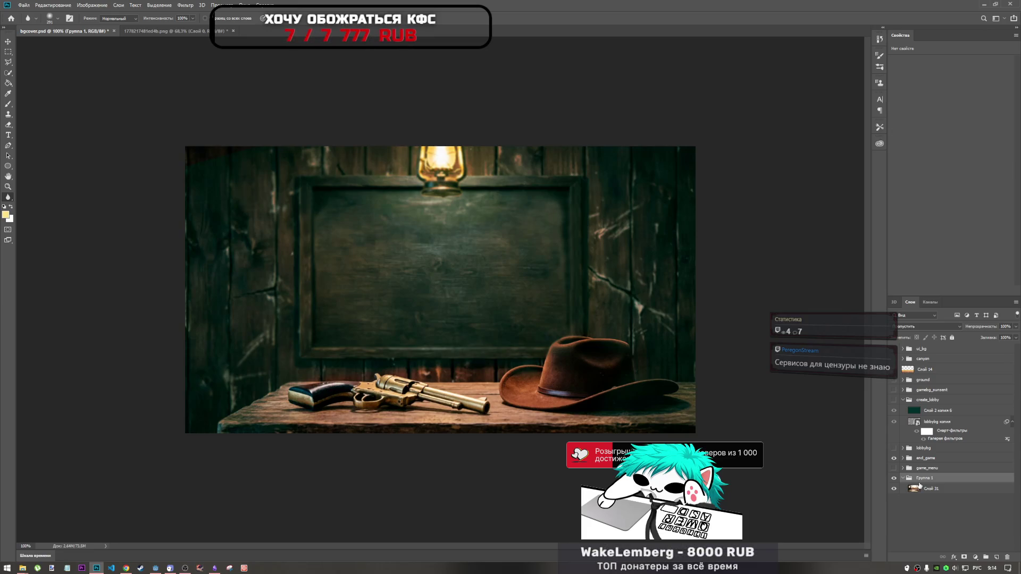
# - Select Слой 31 and glance at the desert PNG before returning to bgcover.psd
pyautogui.click(950, 490)
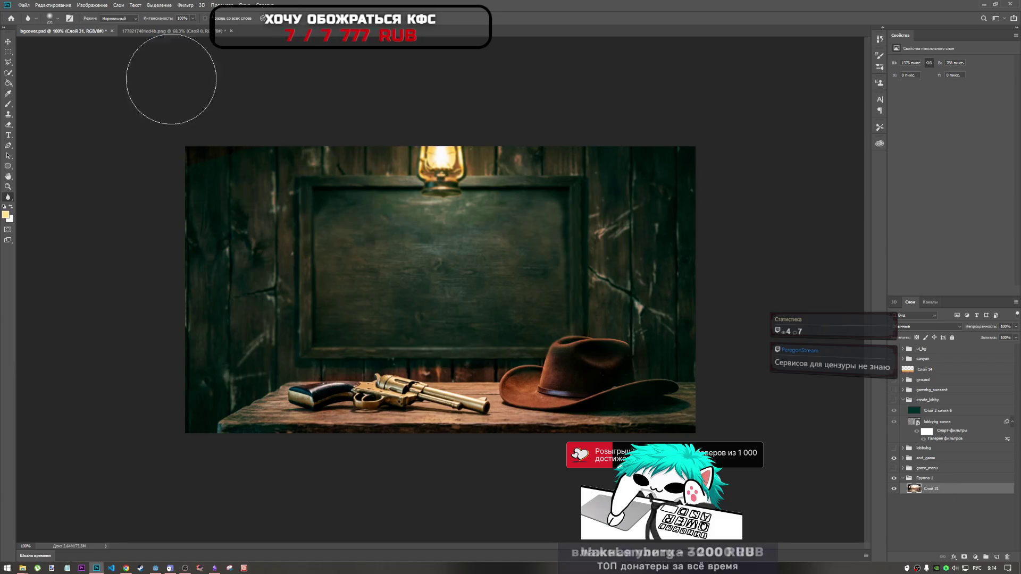
pyautogui.click(156, 31)
pyautogui.click(102, 31)
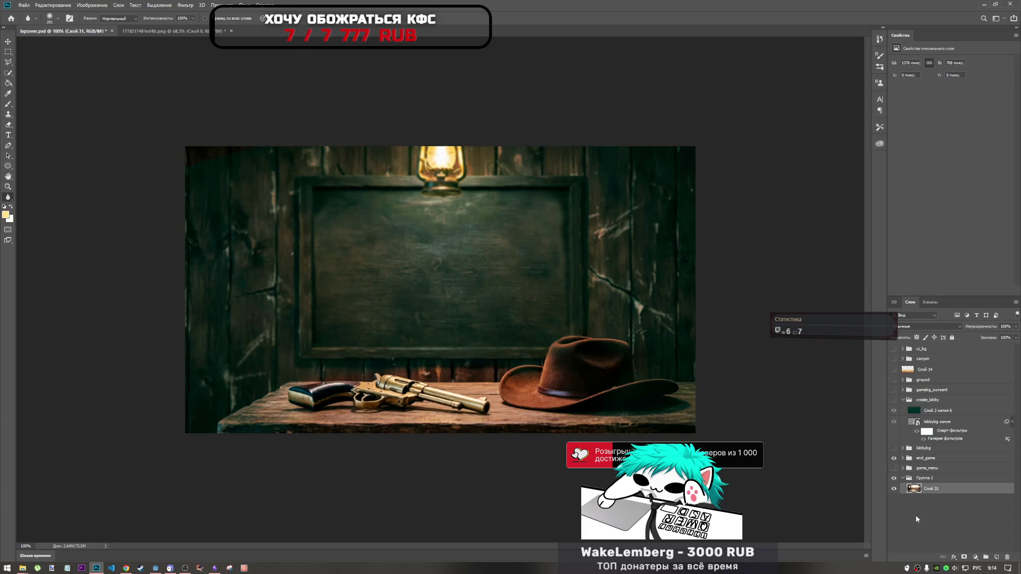
# - Copy overlays Слой 2 копия 4 and 5 from game_menu into Группа 1
pyautogui.click(903, 469)
pyautogui.click(894, 469)
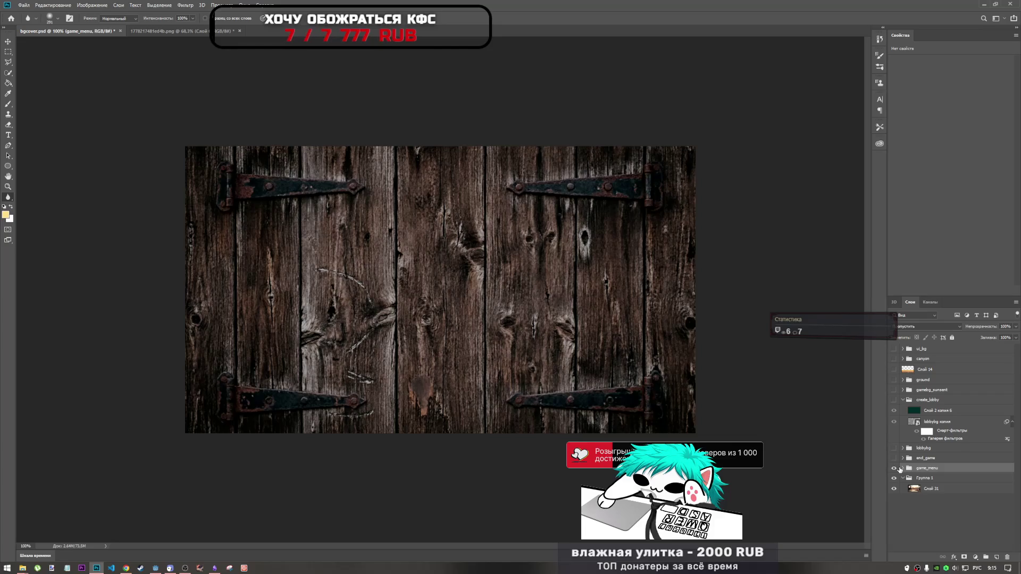
pyautogui.click(902, 469)
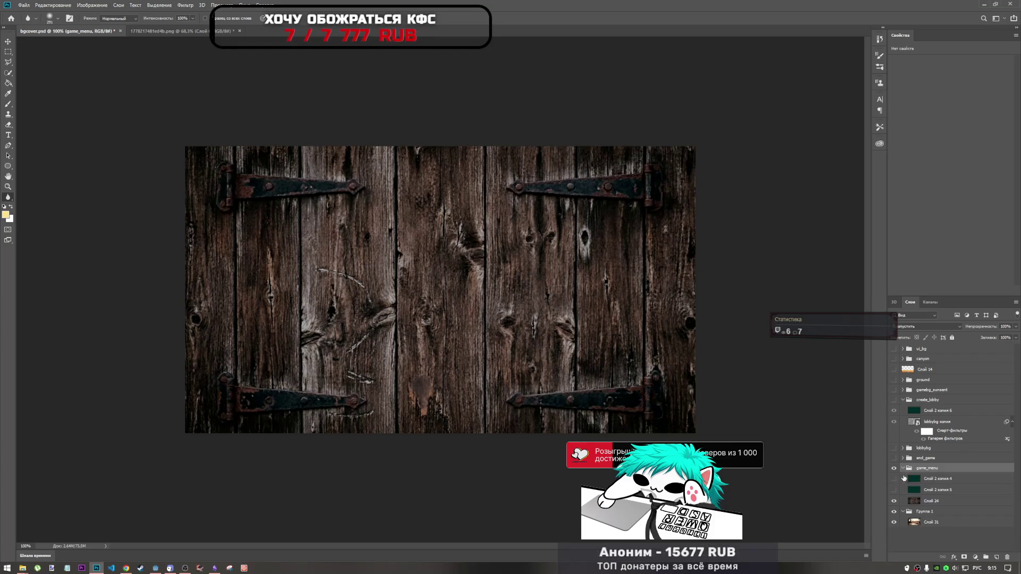
pyautogui.click(930, 482)
pyautogui.keyDown('shift'); pyautogui.click(938, 489); pyautogui.keyUp('shift')
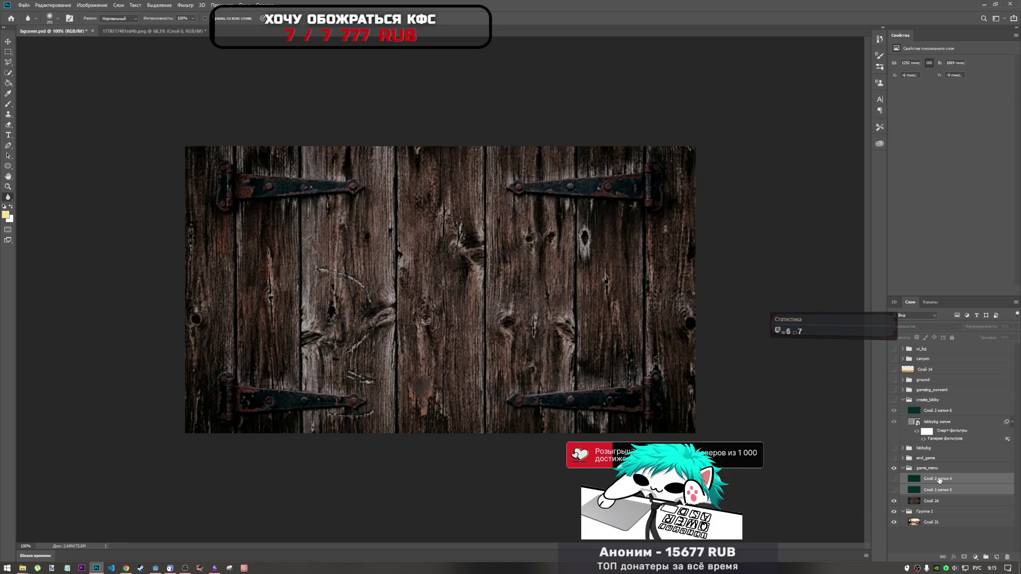
pyautogui.moveTo(939, 480); pyautogui.dragTo(932, 521)
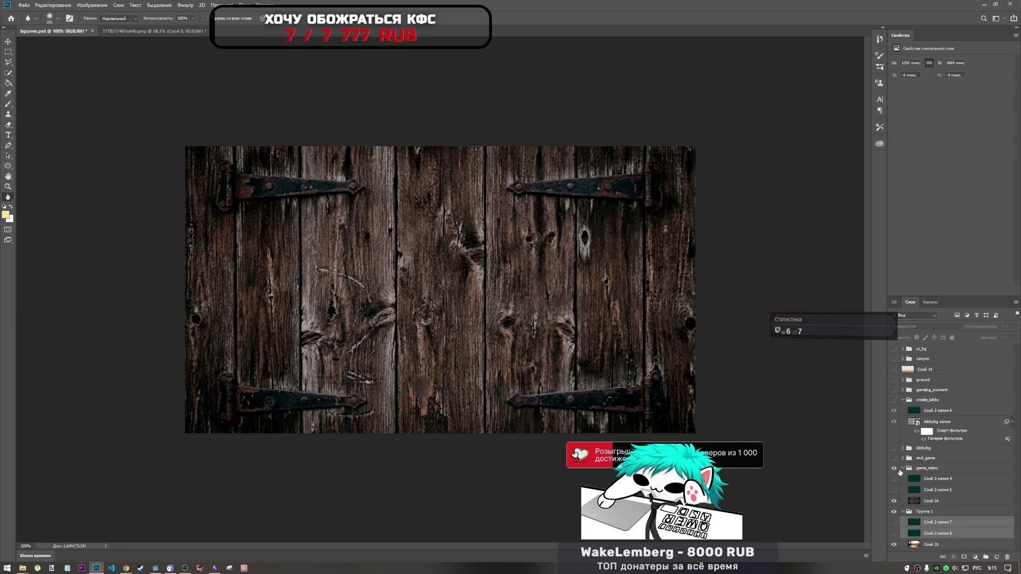
# - Hide and collapse game_menu, then make overlays Слой 2 копия 7 and 8 visible
pyautogui.click(894, 467)
pyautogui.click(902, 468)
pyautogui.click(920, 487)
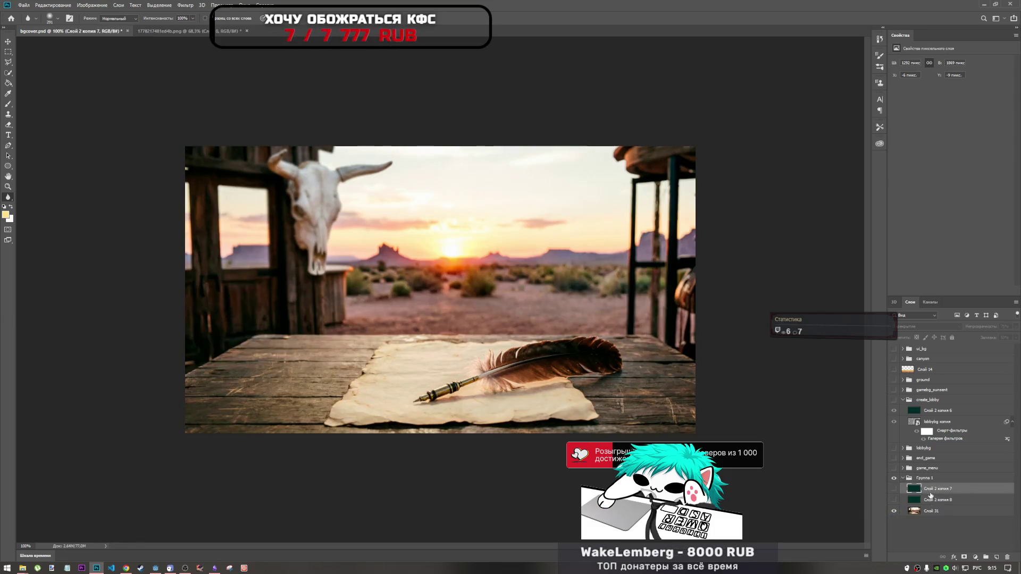
pyautogui.click(894, 489)
pyautogui.click(894, 500)
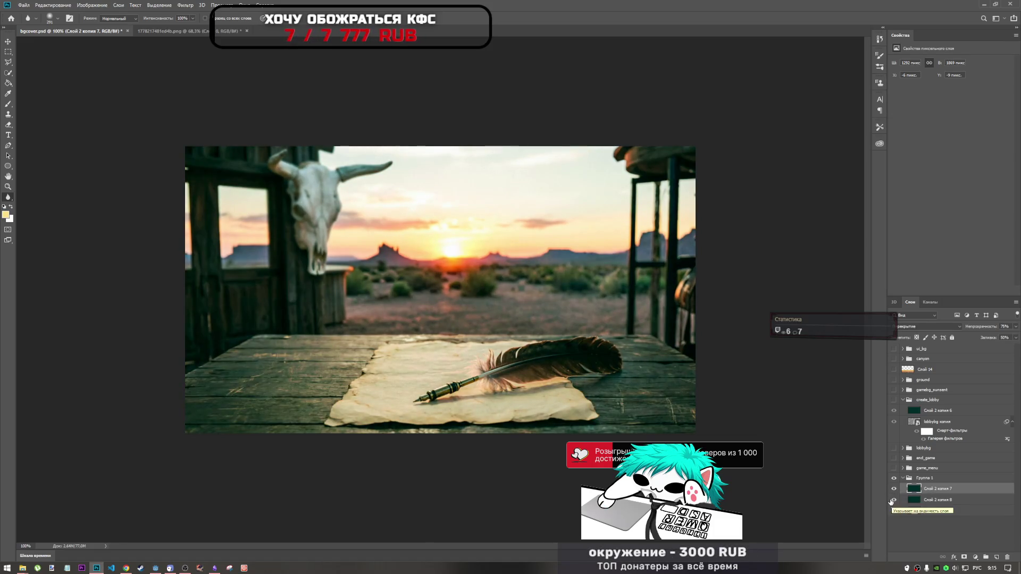
pyautogui.click(893, 489)
pyautogui.click(893, 490)
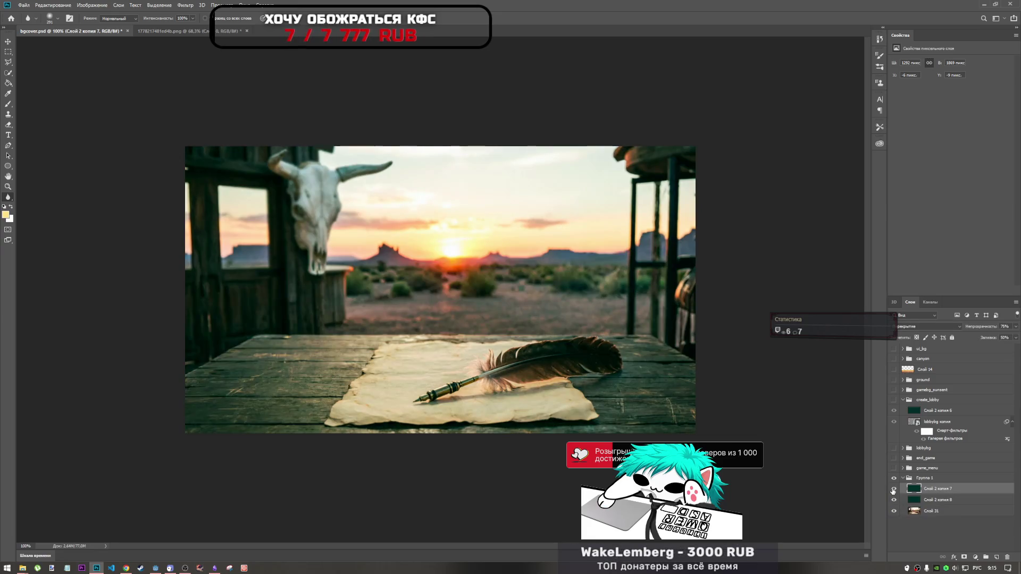
pyautogui.click(893, 491)
pyautogui.click(894, 490)
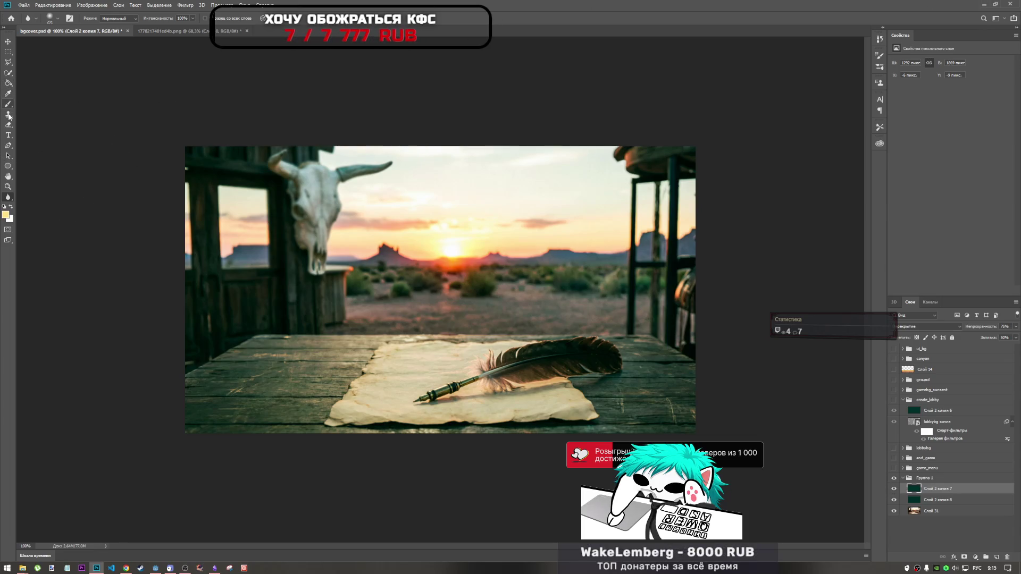
# - Try the Smudge tool and look through its brush presets
pyautogui.click(8, 197)
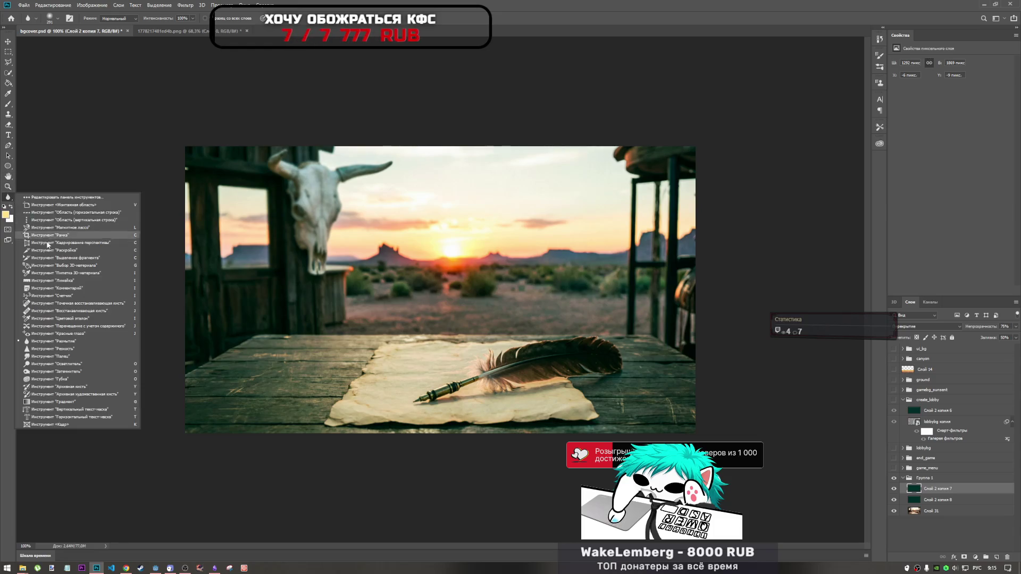
pyautogui.click(63, 354)
pyautogui.rightClick(433, 392)
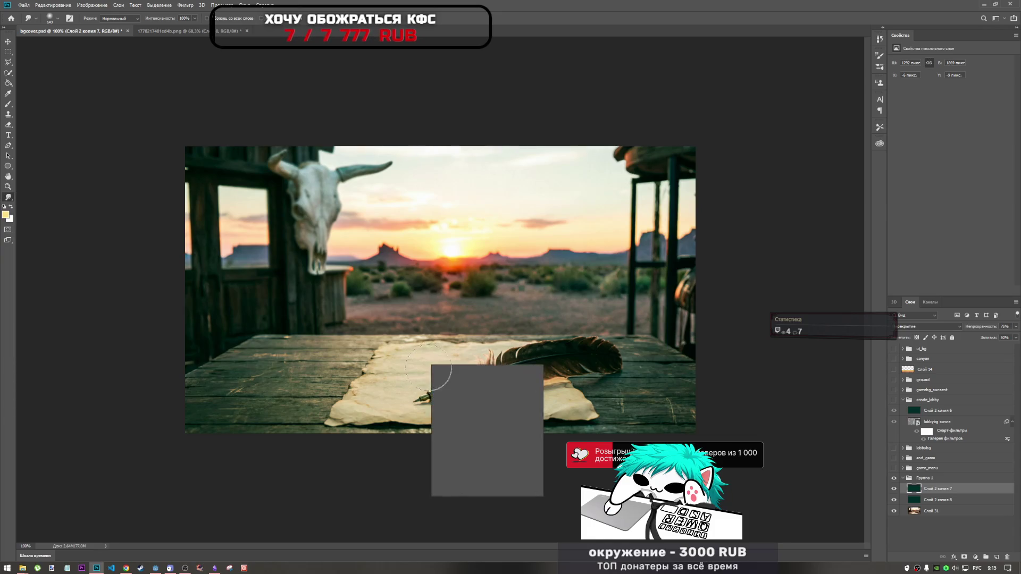
pyautogui.click(395, 418)
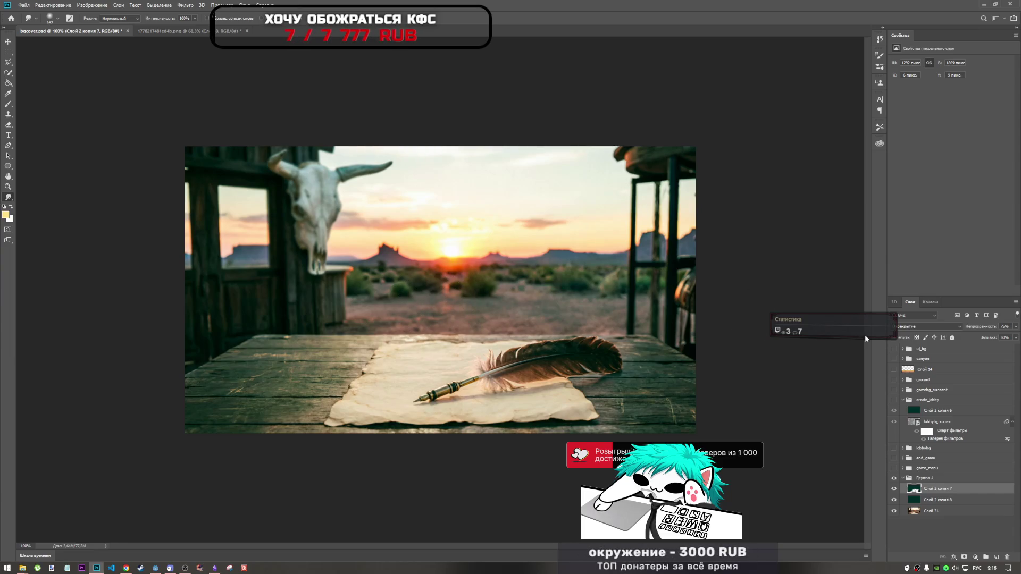
# - Use the Eraser at 38% opacity to lighten the overlay over the parchment
pyautogui.click(8, 124)
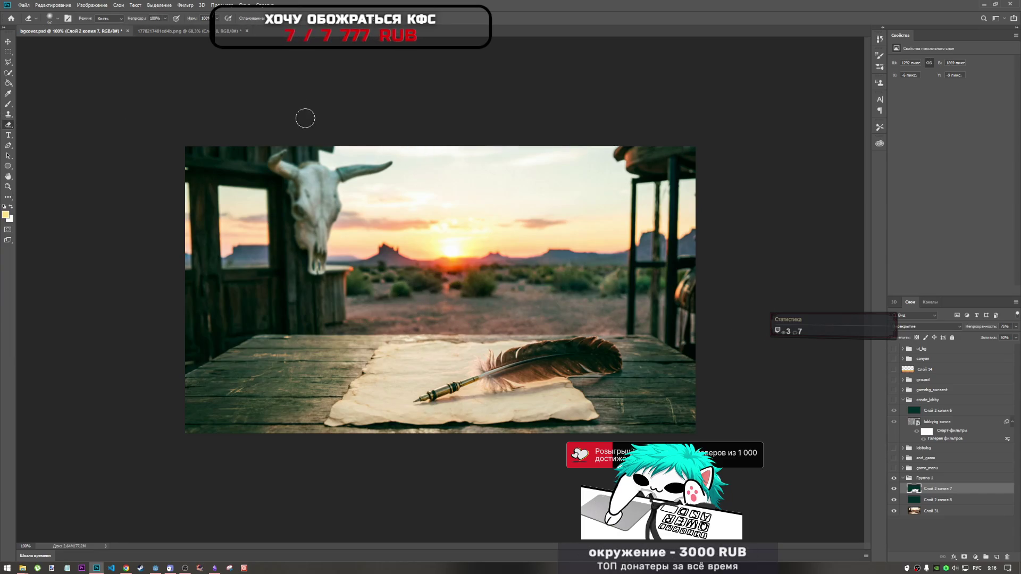
pyautogui.rightClick(409, 190)
pyautogui.click(164, 18)
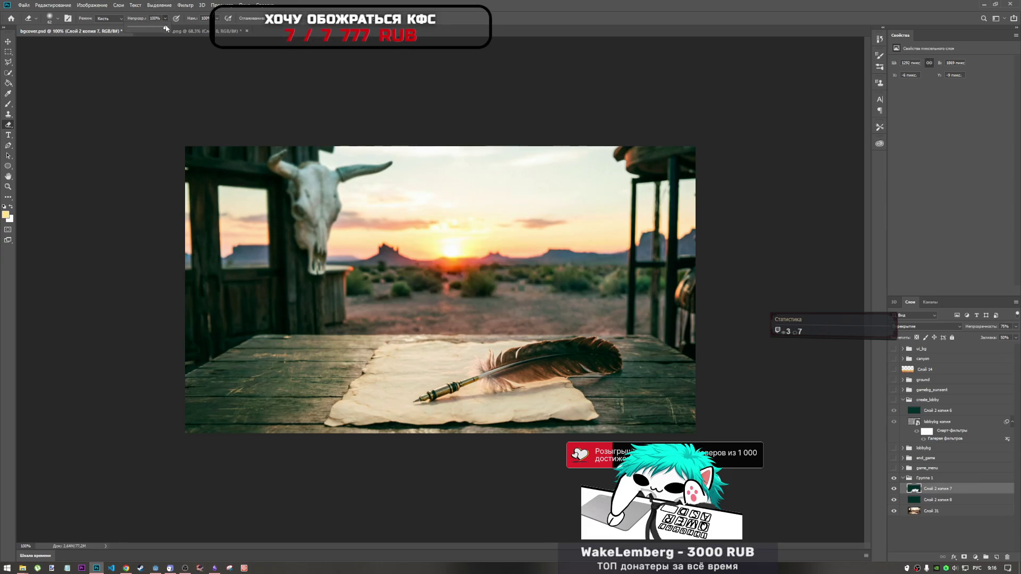
pyautogui.click(143, 26)
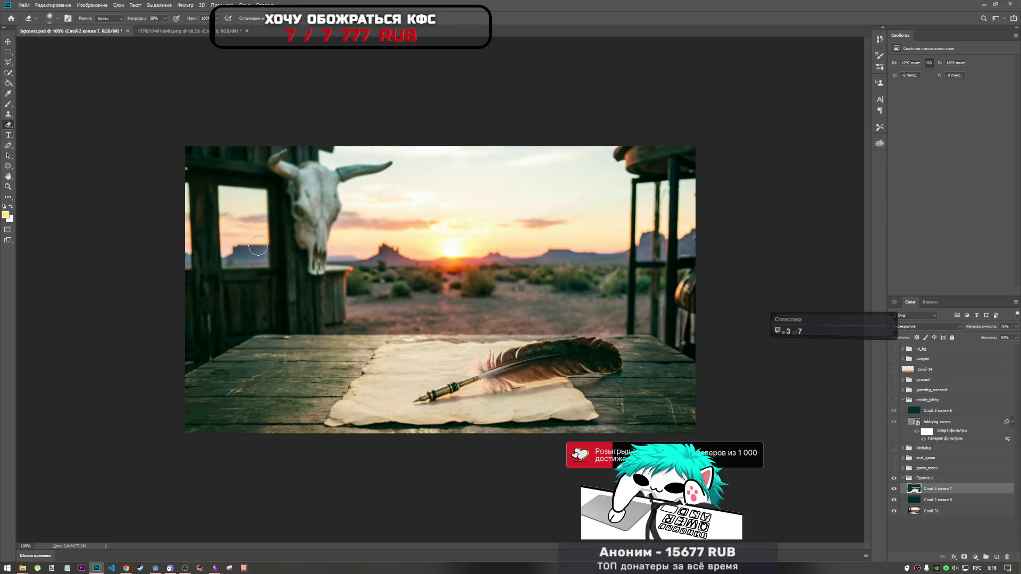
pyautogui.scroll(-5, 450, 257)
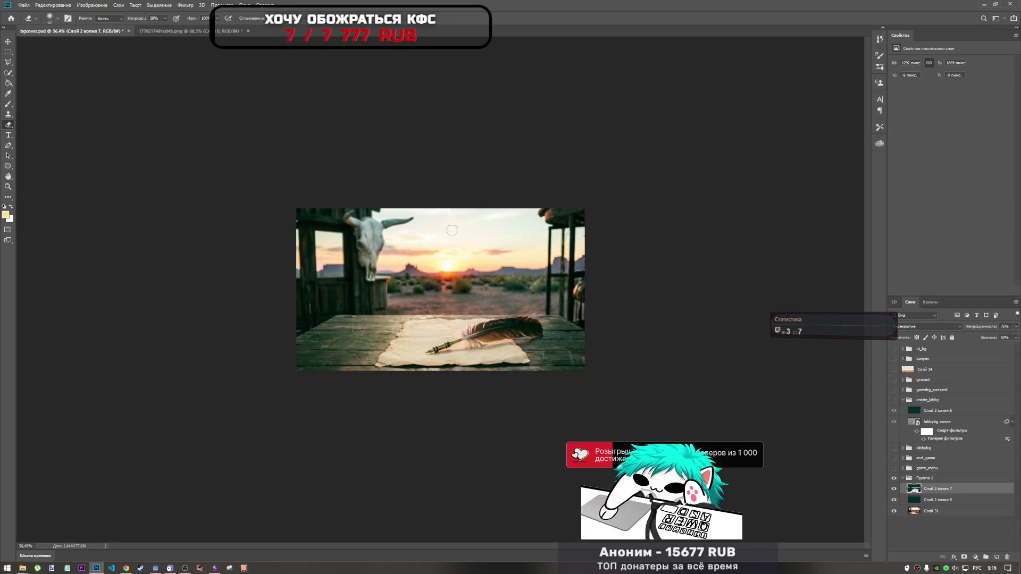
pyautogui.scroll(2, 450, 257)
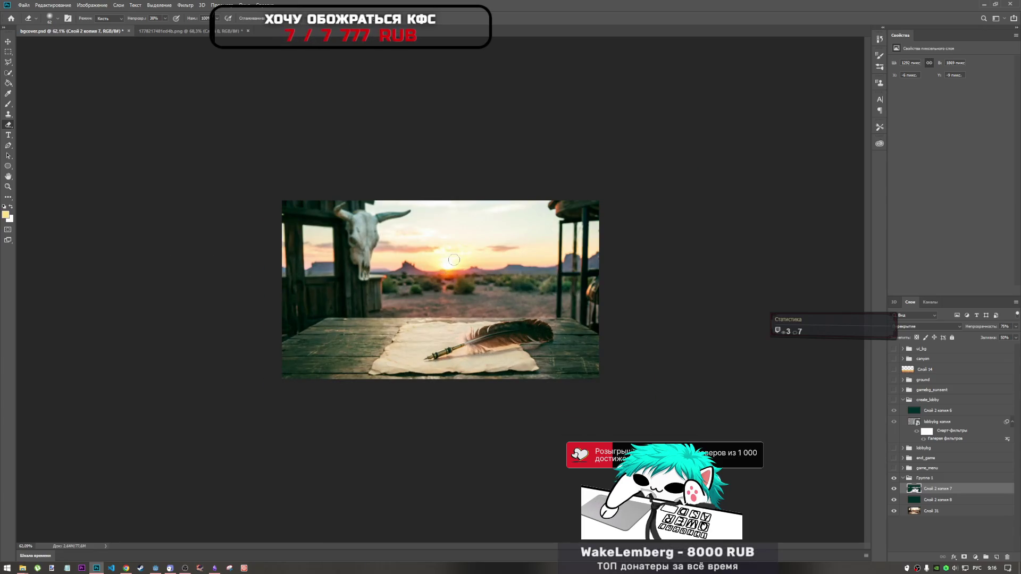
pyautogui.click(24, 6)
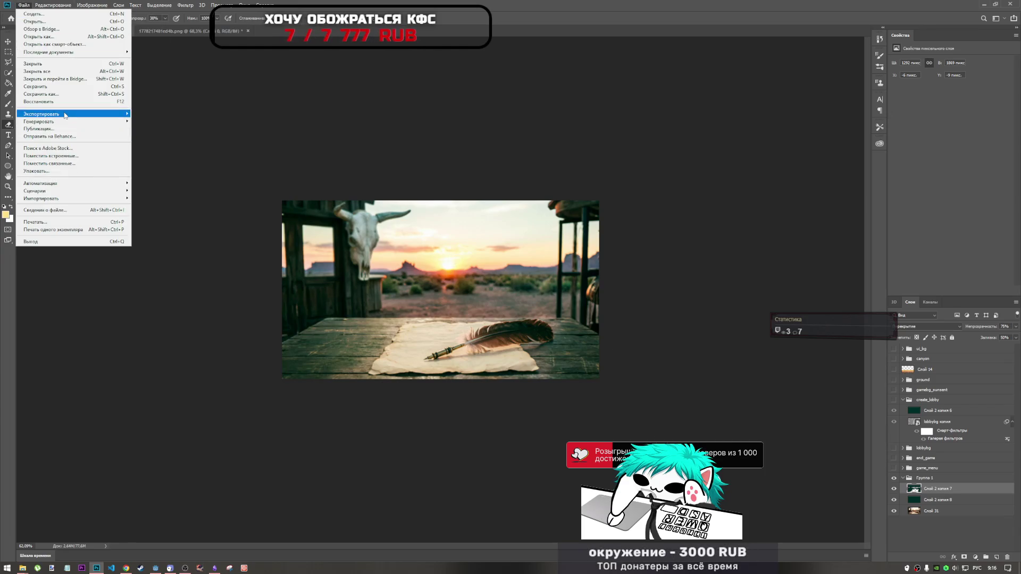
# - Export the image as a file and name it bg_vote_mode.png
pyautogui.moveTo(64, 115)
pyautogui.click(150, 120)
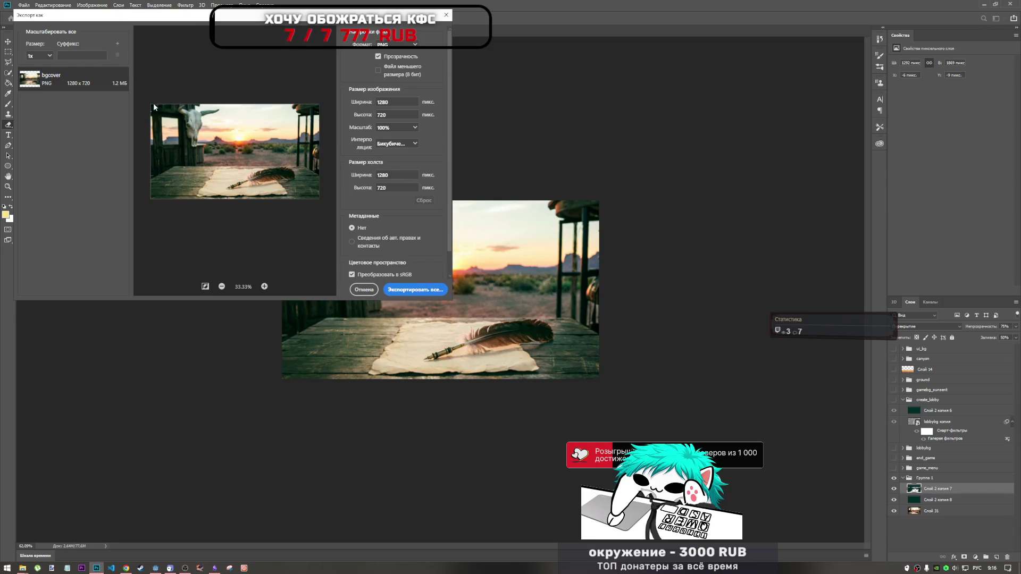
pyautogui.click(414, 289)
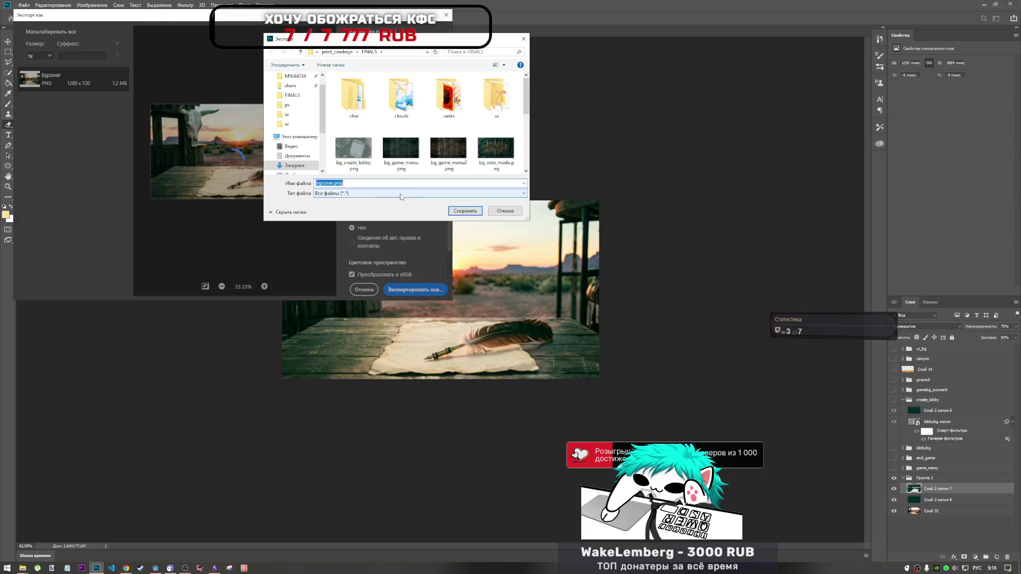
pyautogui.scroll(-3, 431, 170)
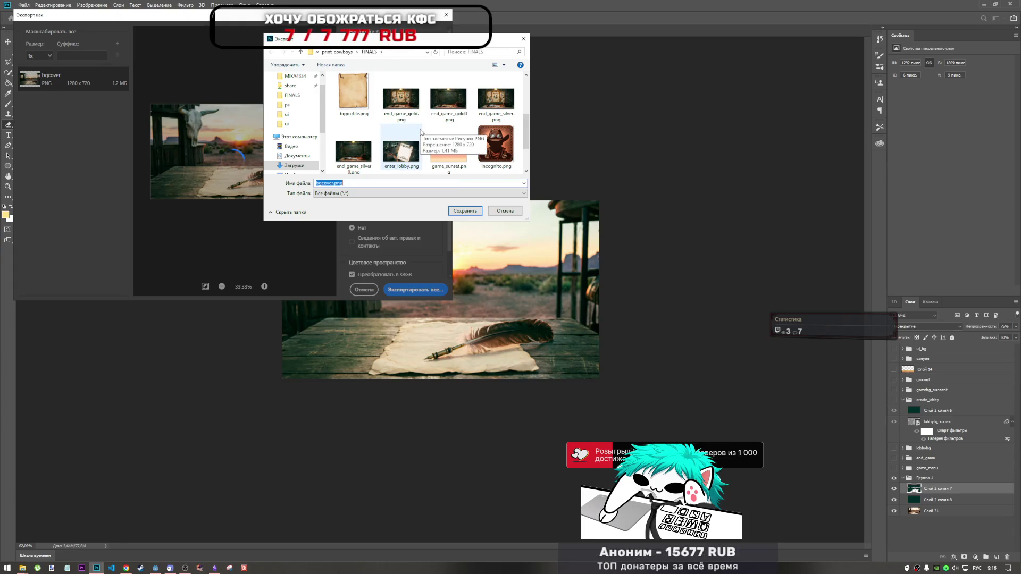
pyautogui.click(335, 183)
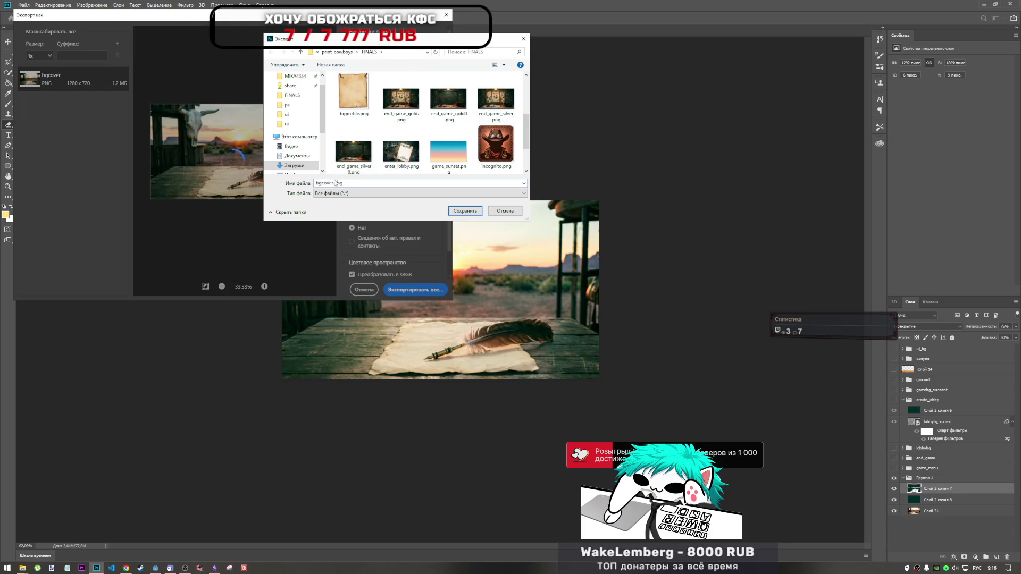
pyautogui.moveTo(332, 183); pyautogui.dragTo(318, 183)
pyautogui.press('BackSpace')
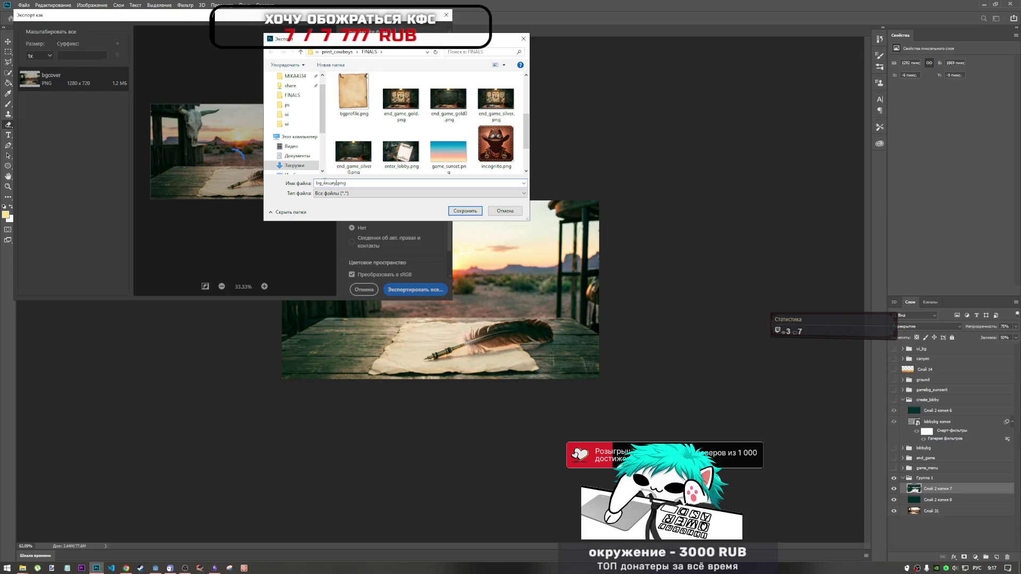
pyautogui.press('BackSpace')
pyautogui.press('BackSpace')
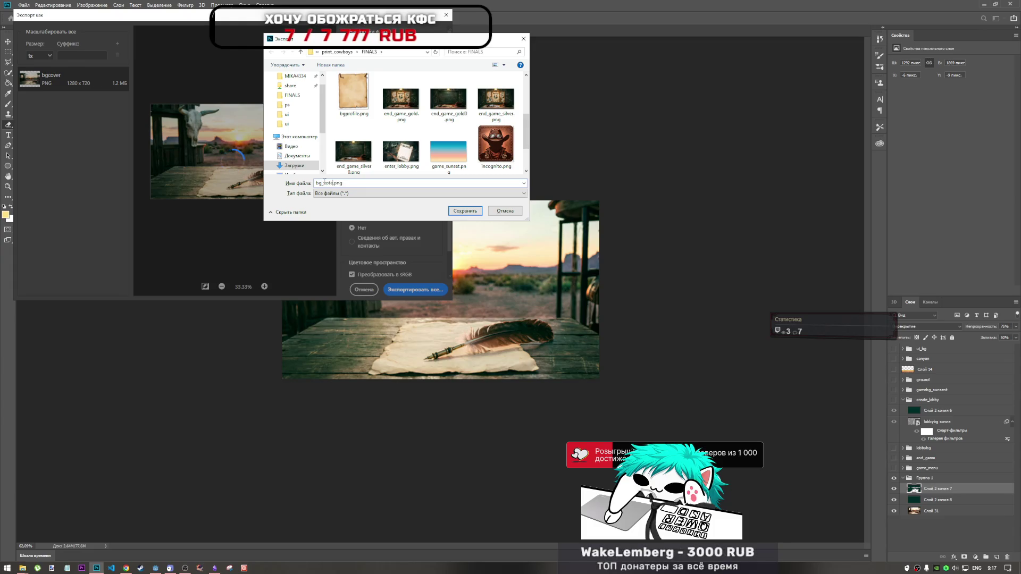
pyautogui.write('_mode')
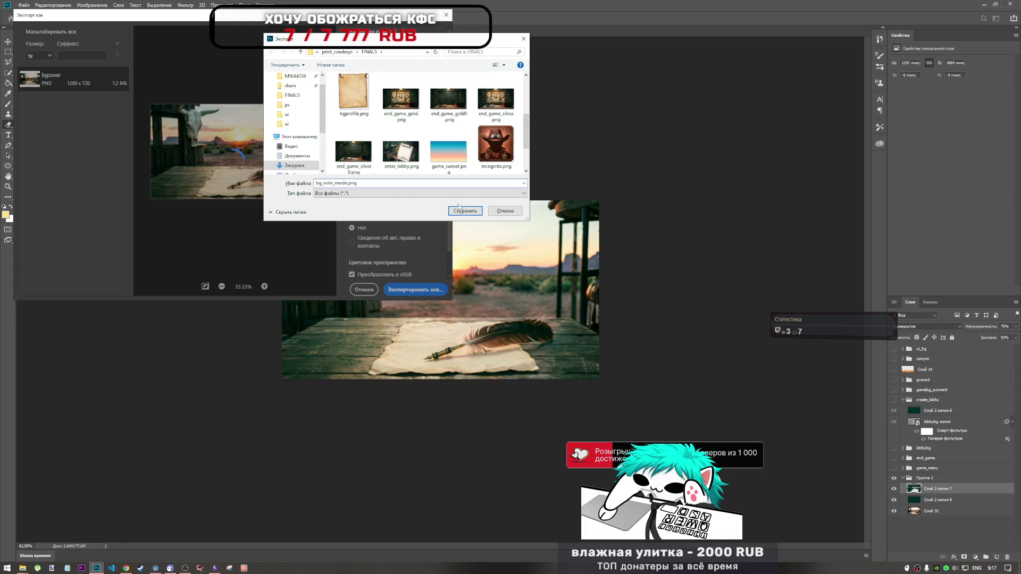
pyautogui.click(466, 209)
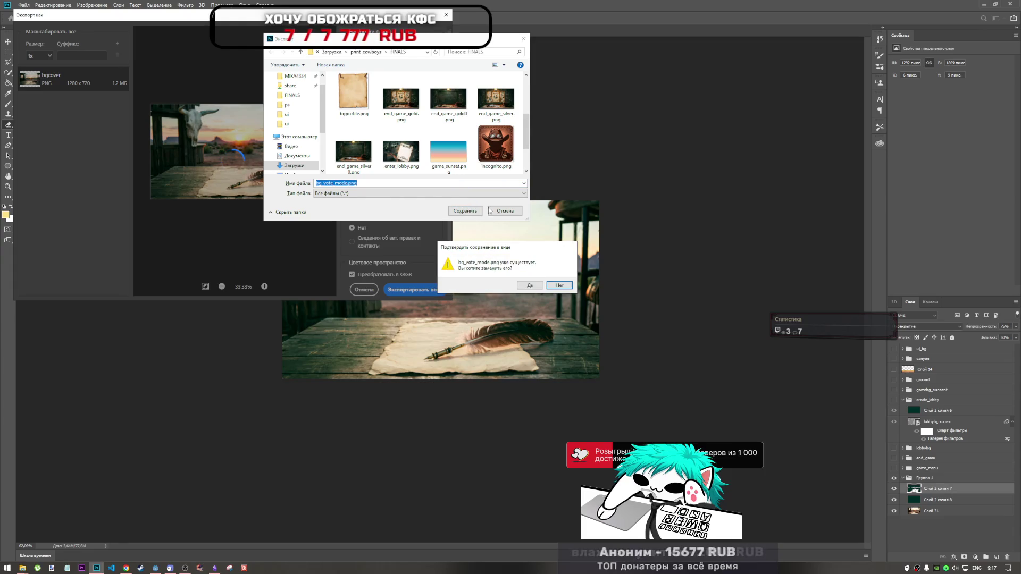
# - Save over the existing bg_vote_mode.png in FINALS, confirming the replacement
pyautogui.click(526, 138)
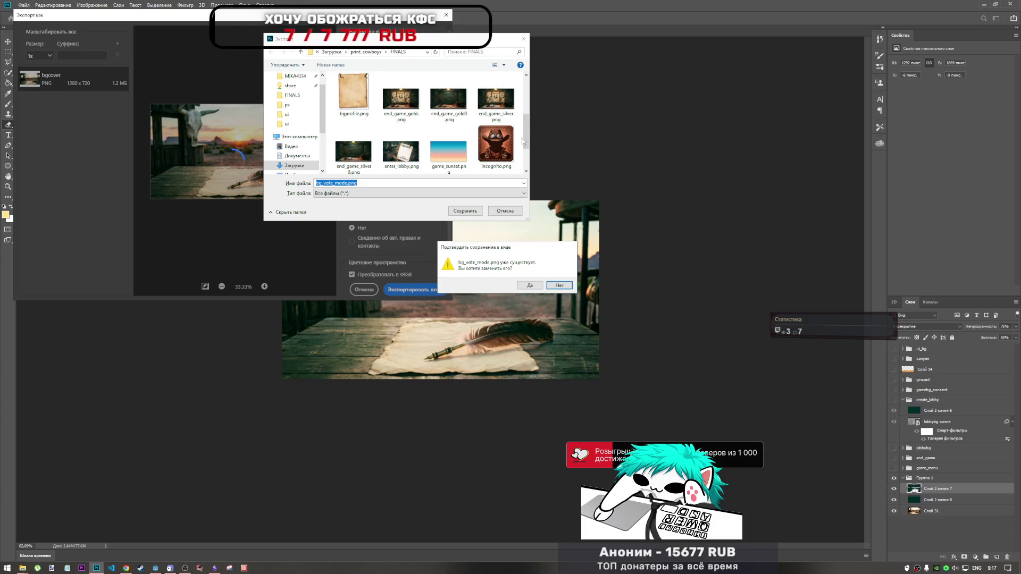
pyautogui.click(557, 285)
pyautogui.moveTo(525, 148)
pyautogui.mouseDown()
pyautogui.moveTo(526, 159)
pyautogui.moveTo(525, 102)
pyautogui.mouseUp()
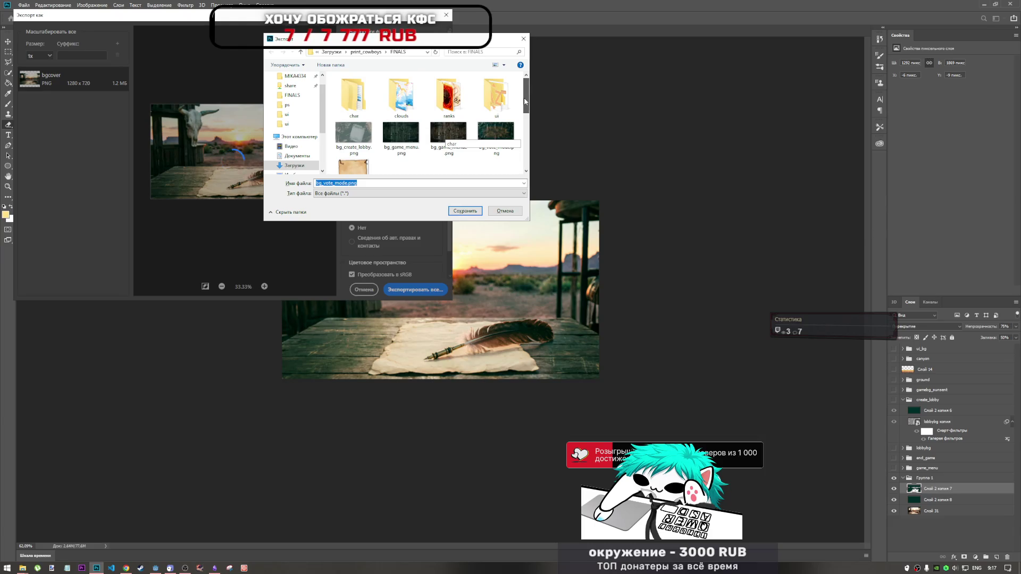
pyautogui.click(496, 135)
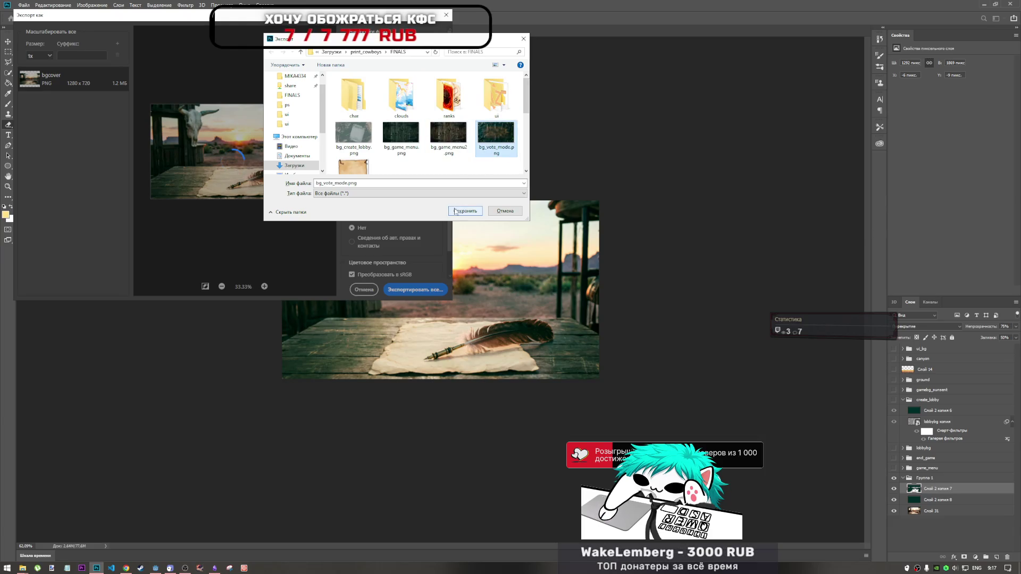
pyautogui.click(455, 211)
pyautogui.click(529, 288)
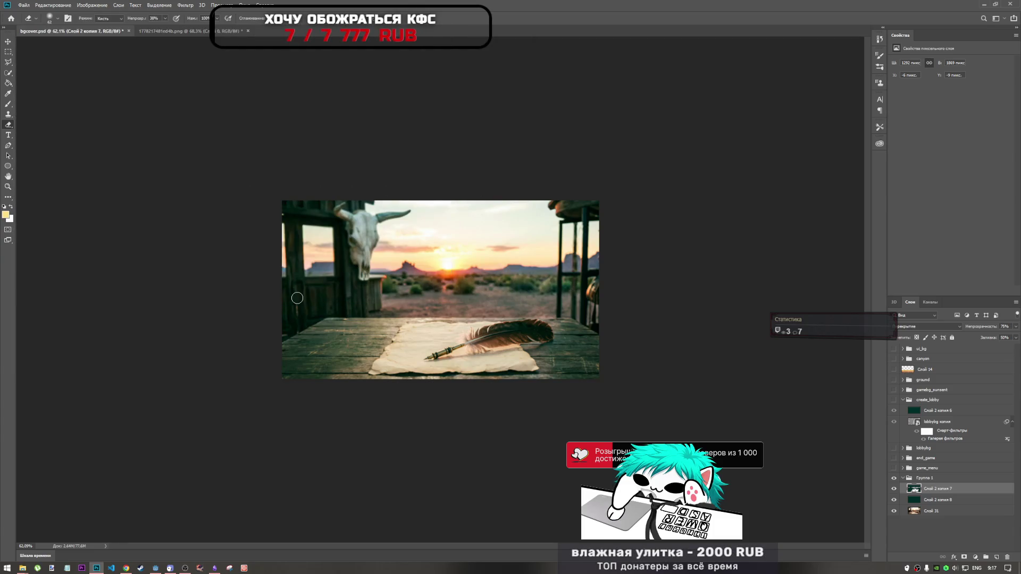
pyautogui.moveTo(23, 568)
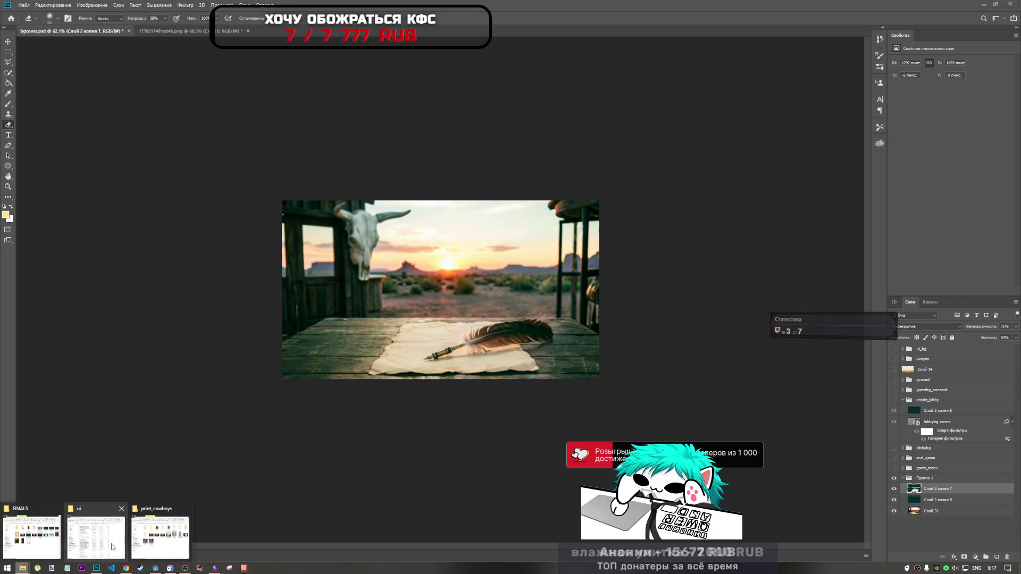
# - Copy bg_vote_mode.png from FINALS into the game's ui folder, replacing the old file
pyautogui.click(48, 542)
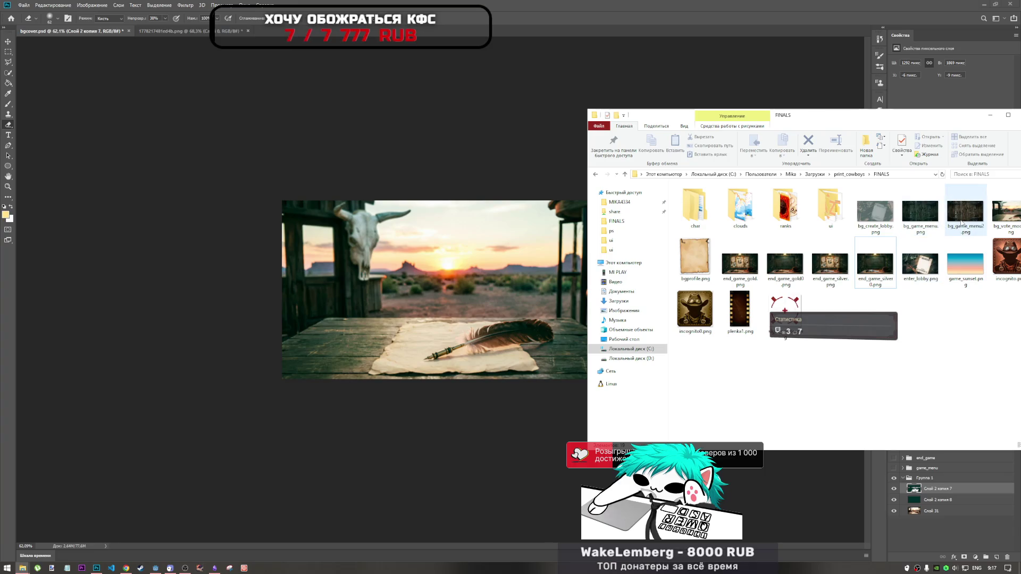
pyautogui.click(1005, 212)
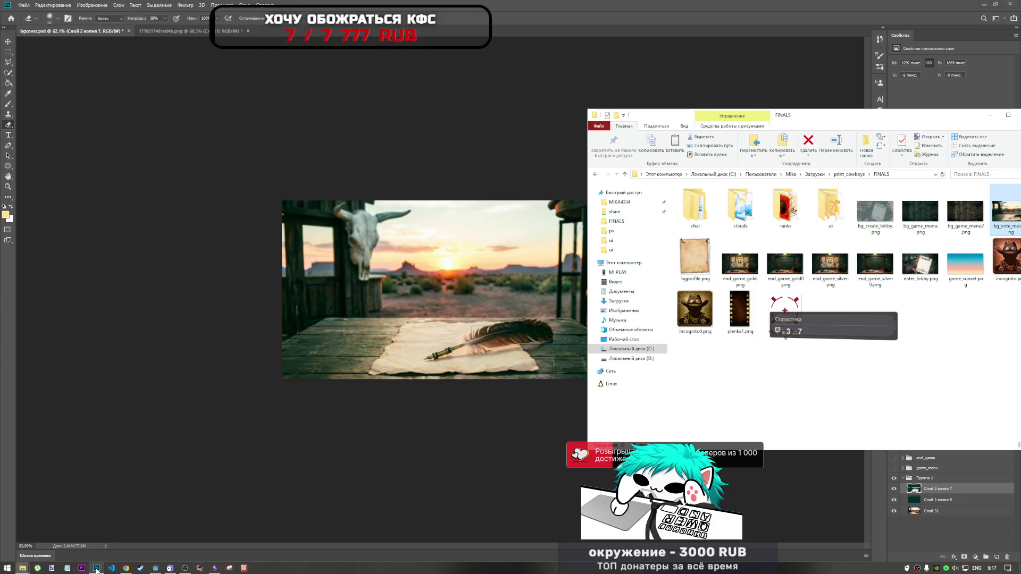
pyautogui.click(22, 567)
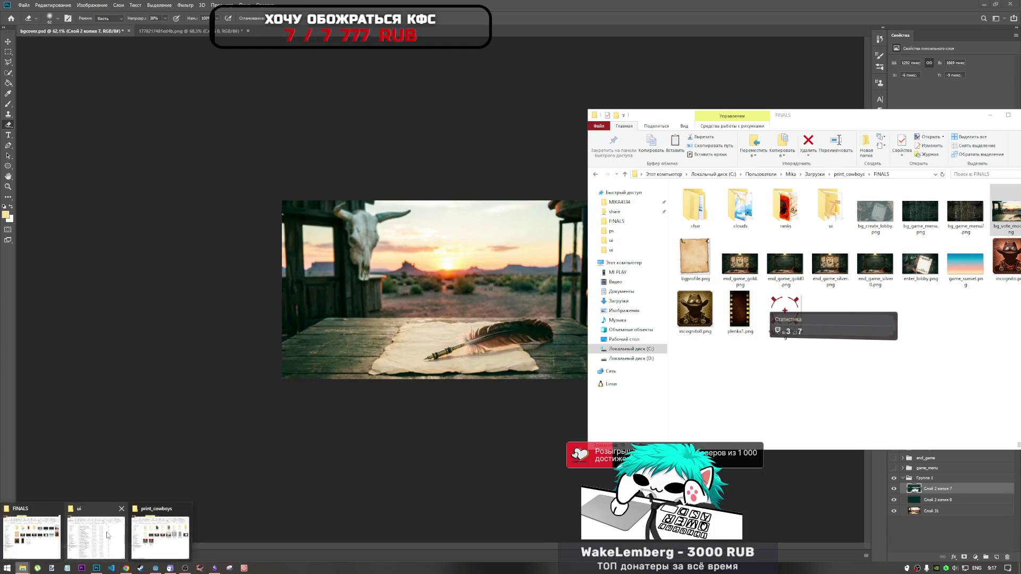
pyautogui.click(100, 537)
pyautogui.rightClick(391, 233)
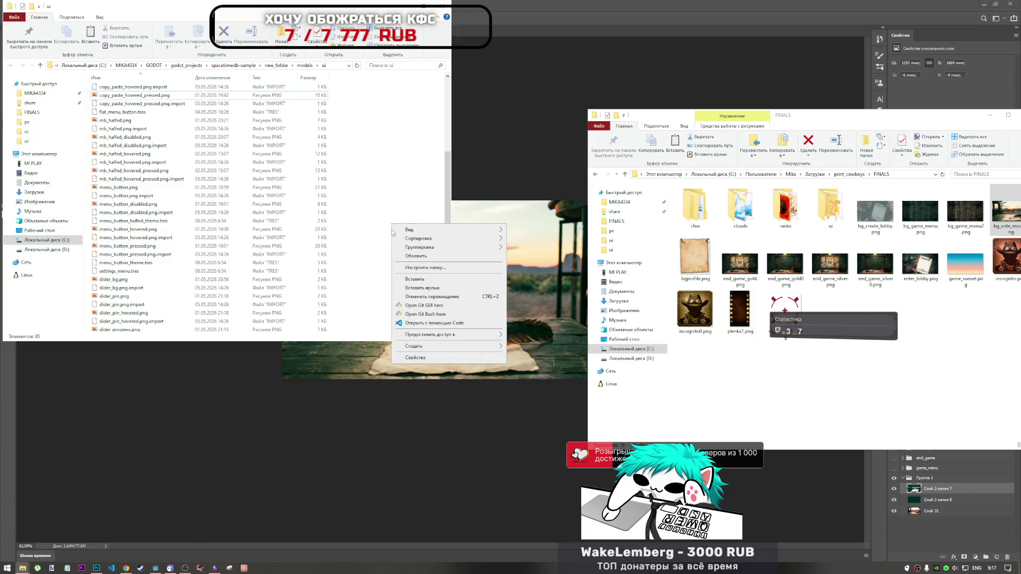
pyautogui.click(410, 280)
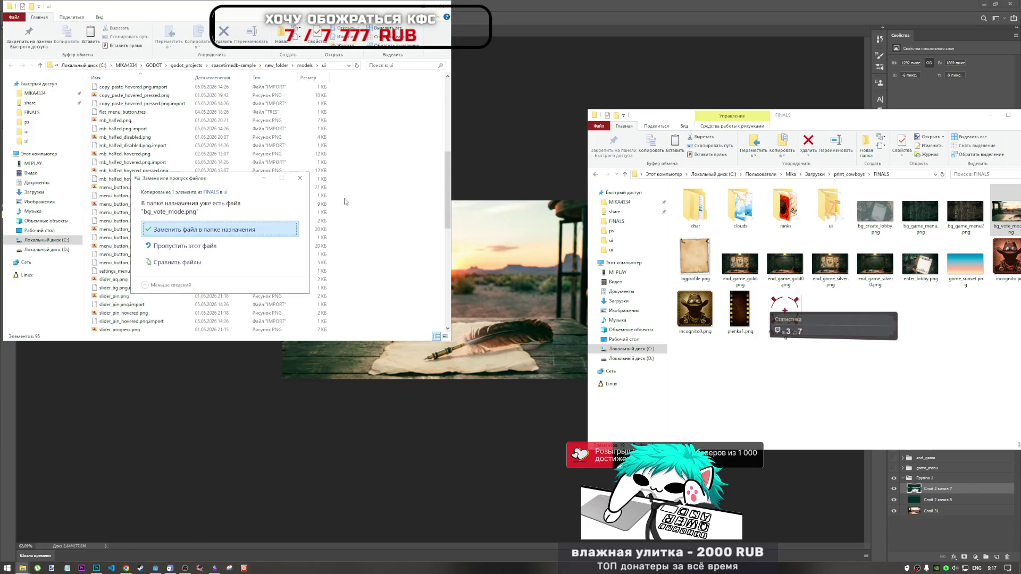
pyautogui.click(252, 230)
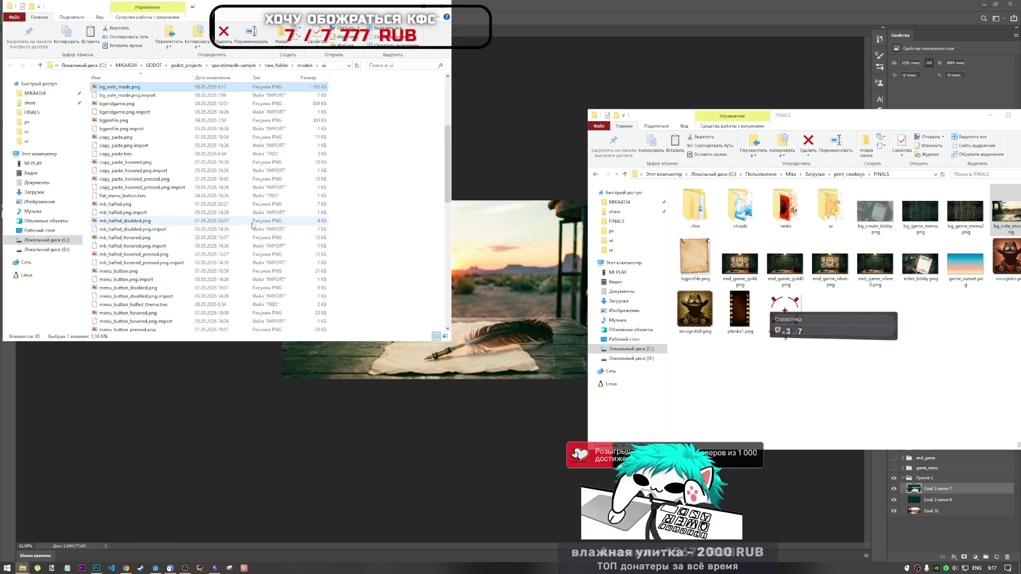
pyautogui.hotkey('alt', 'Tab')
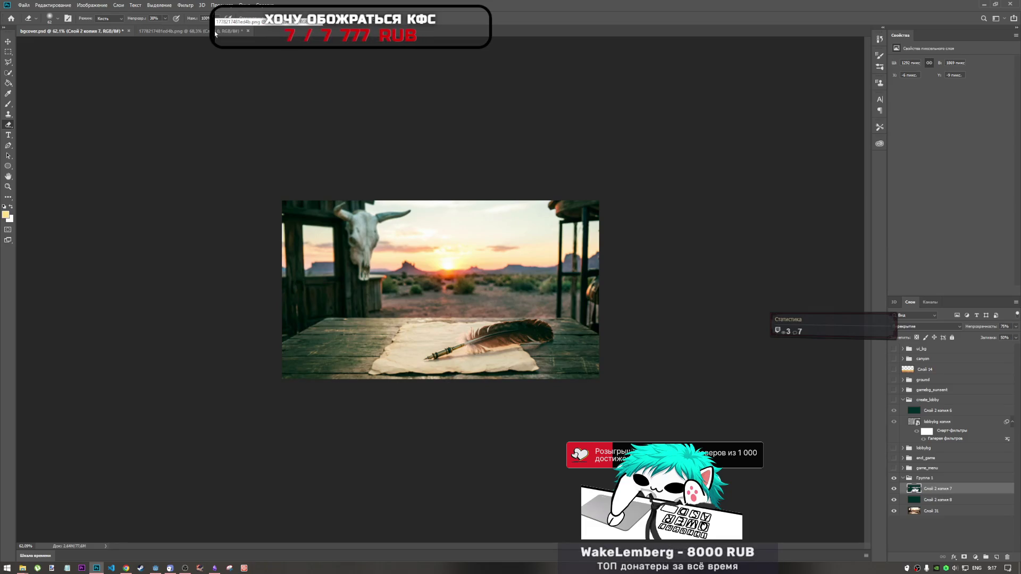
pyautogui.click(242, 32)
pyautogui.click(249, 33)
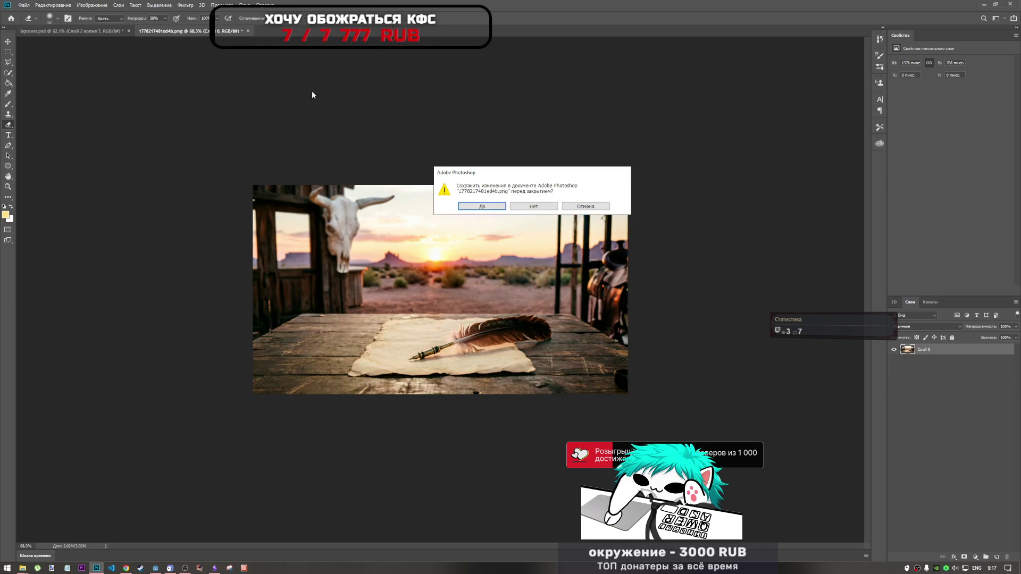
pyautogui.click(522, 208)
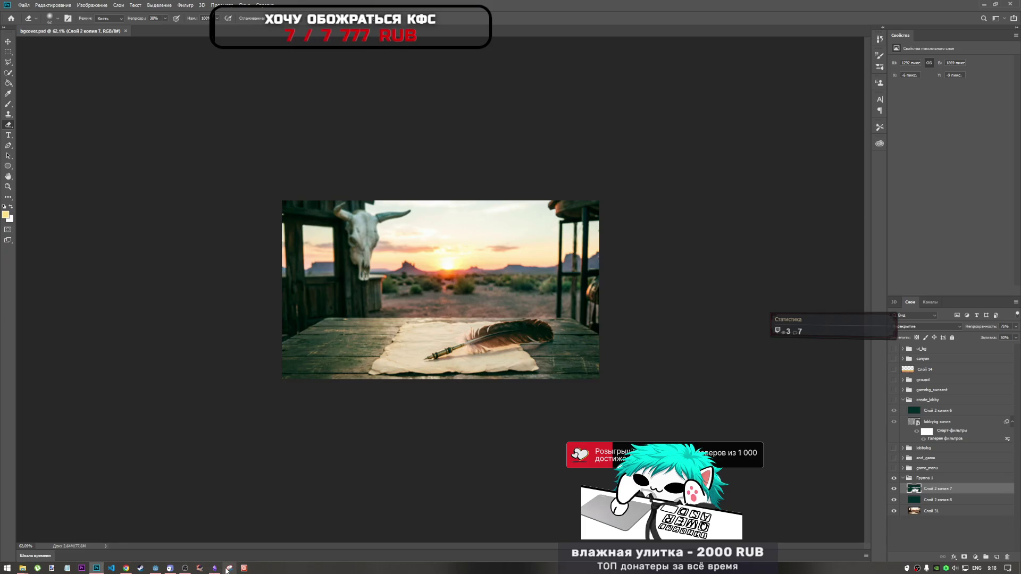
pyautogui.click(159, 569)
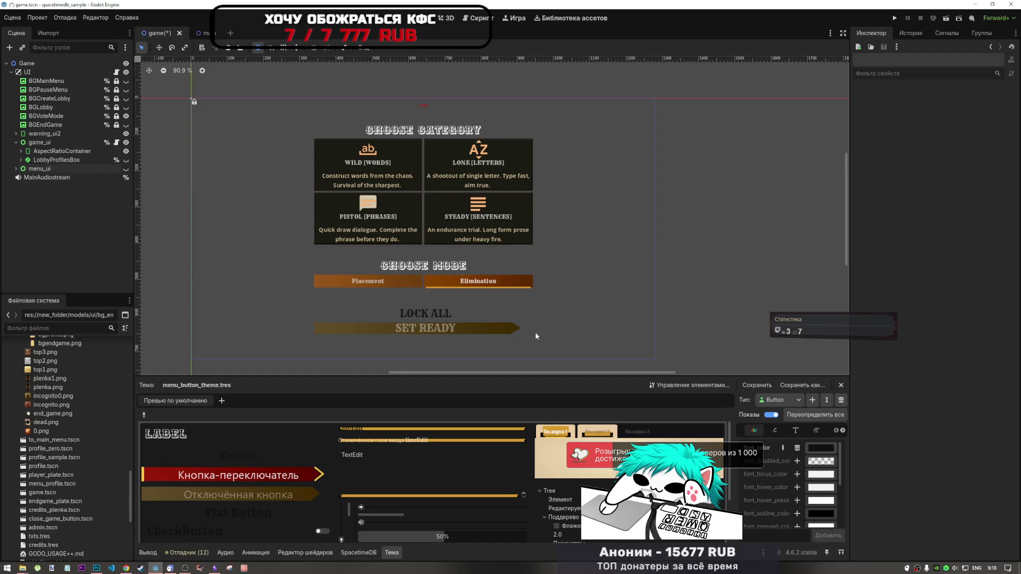
# - Assign bg_vote_mode.png from the FileSystem dock as the BGVoteMode node's texture
pyautogui.click(64, 116)
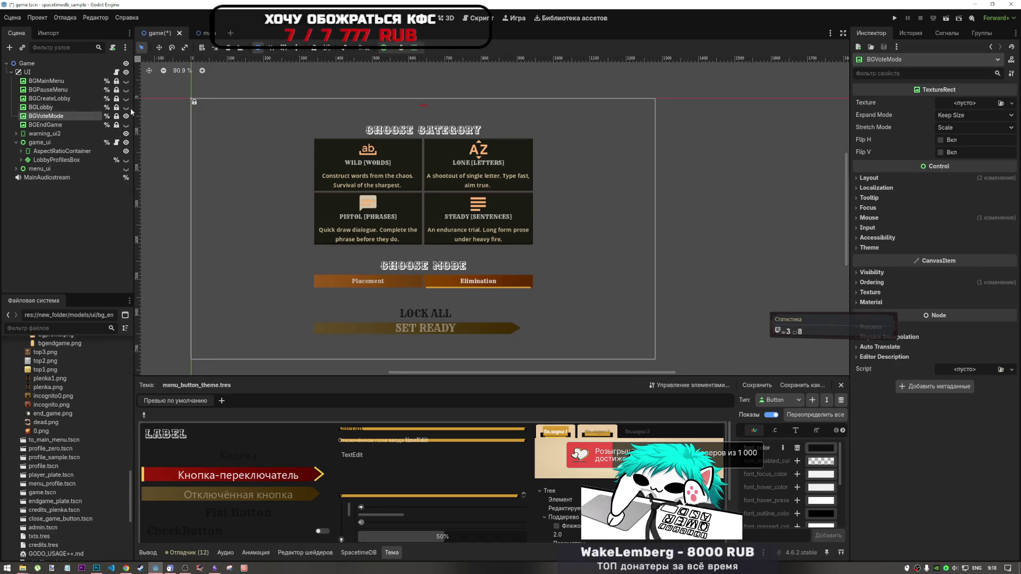
pyautogui.scroll(5, 102, 467)
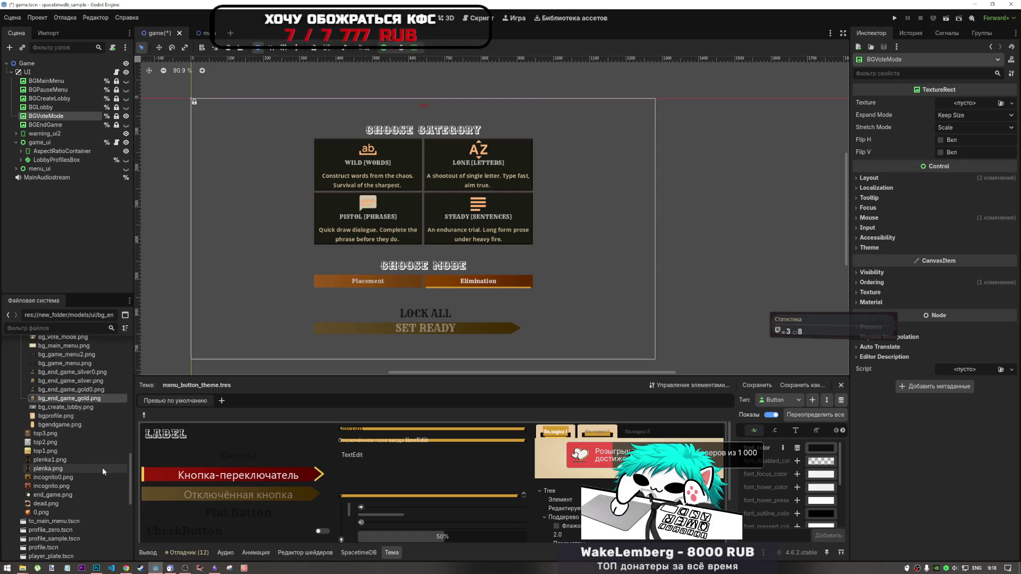
pyautogui.scroll(3, 79, 449)
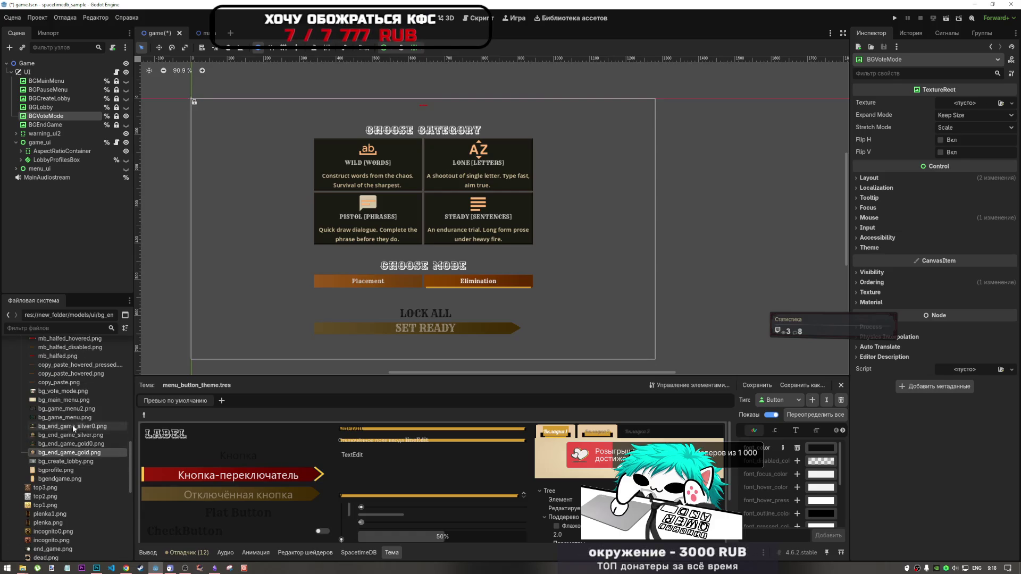
pyautogui.scroll(2, 72, 425)
pyautogui.scroll(2, 74, 439)
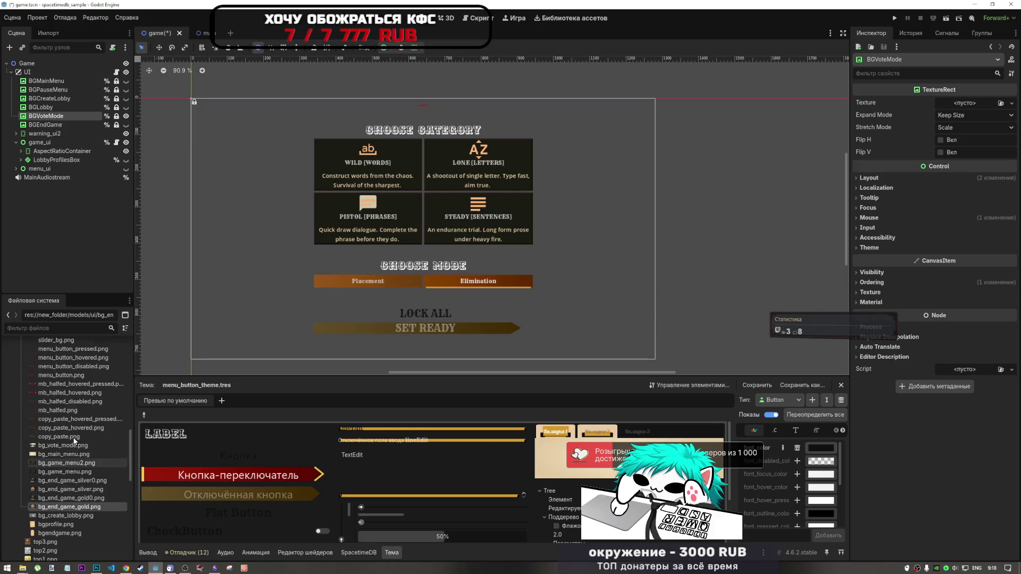
pyautogui.moveTo(60, 446)
pyautogui.mouseDown()
pyautogui.moveTo(978, 139)
pyautogui.moveTo(977, 108)
pyautogui.mouseUp()
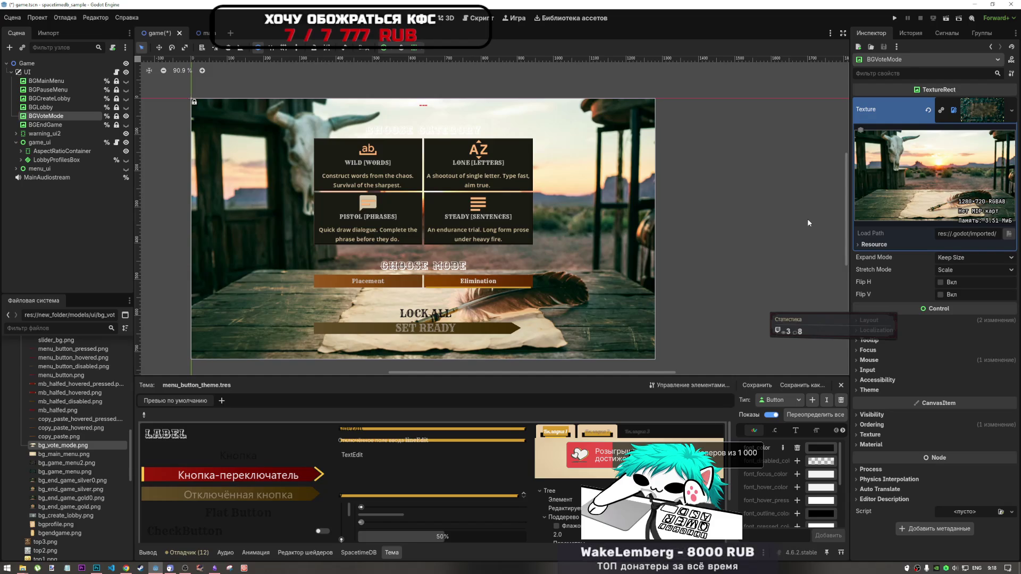
pyautogui.click(436, 271)
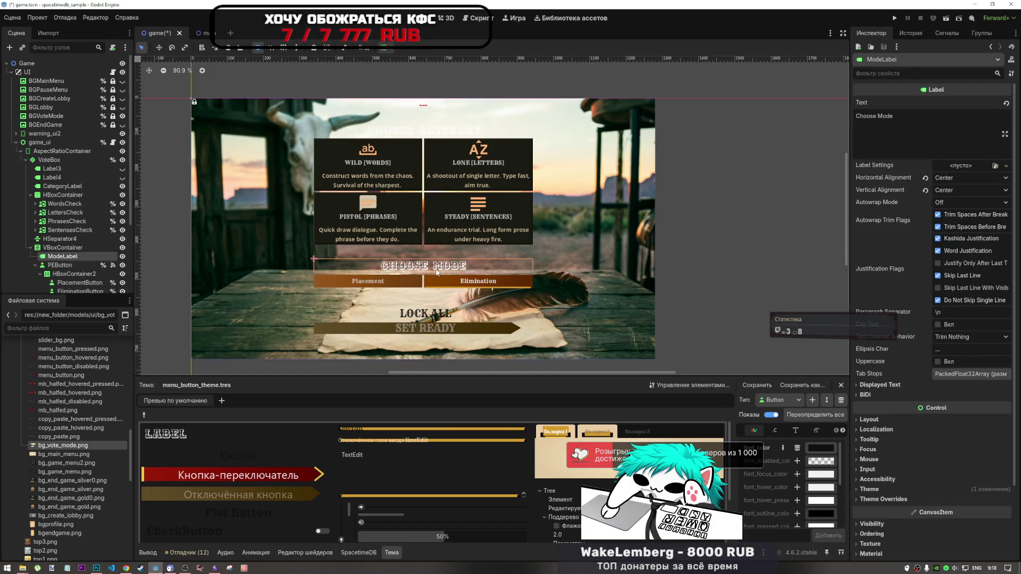
# - Override the font colour of CategoryLabel and ModeLabel to black (000000)
pyautogui.click(471, 127)
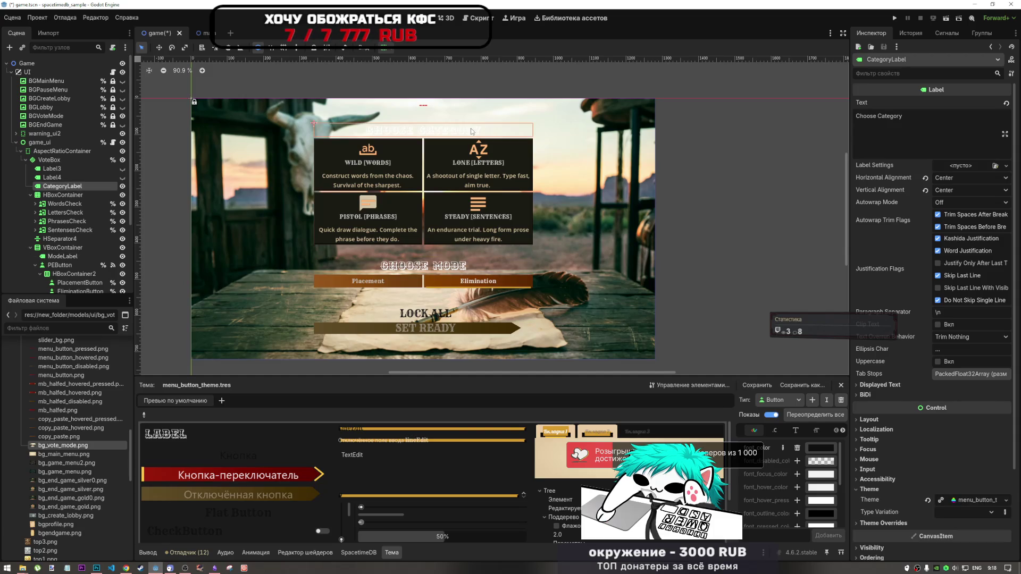
pyautogui.click(458, 271)
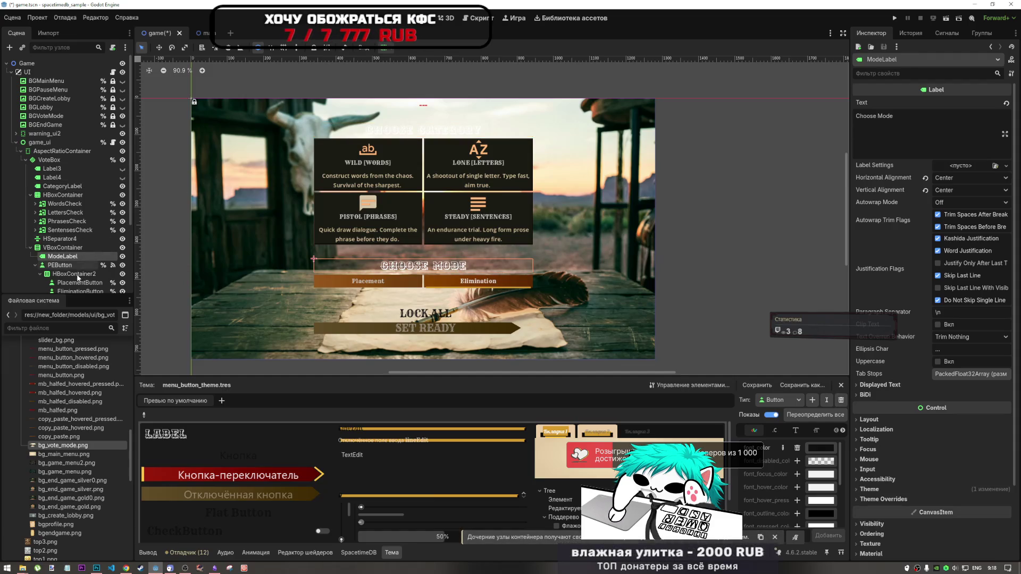
pyautogui.scroll(-3, 78, 277)
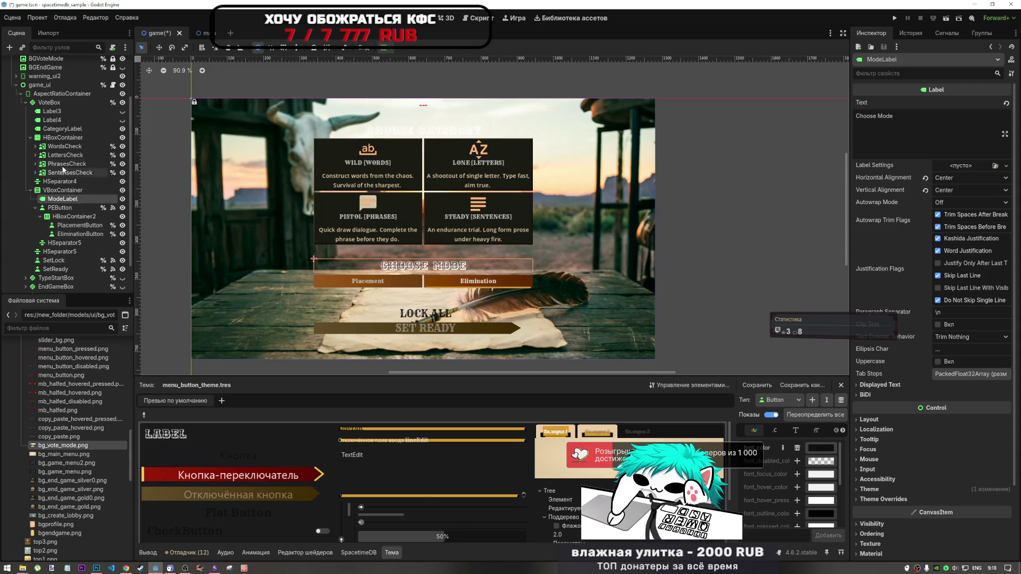
pyautogui.keyDown('ctrl'); pyautogui.click(71, 130); pyautogui.keyUp('ctrl')
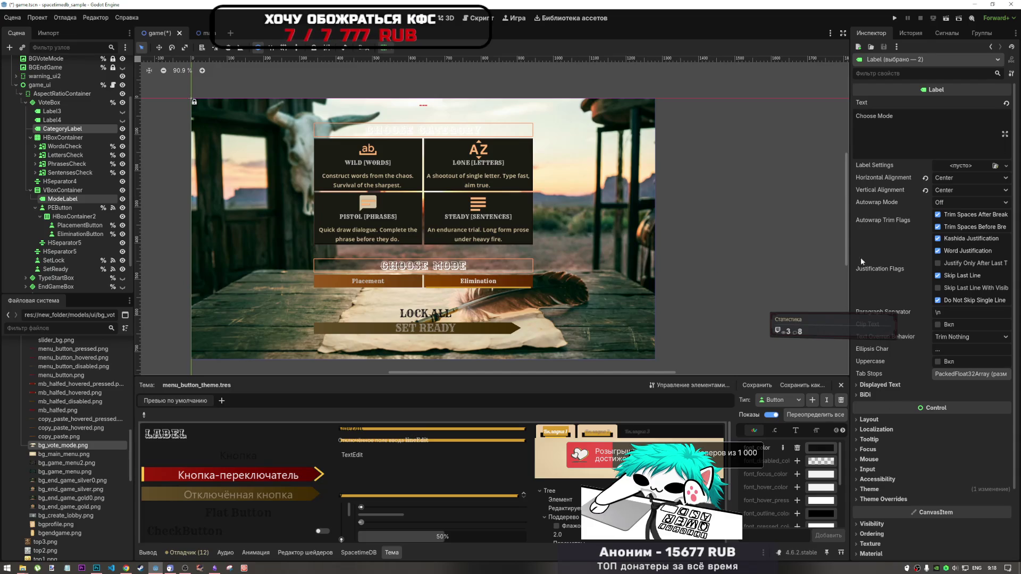
pyautogui.scroll(-3, 929, 290)
pyautogui.click(869, 407)
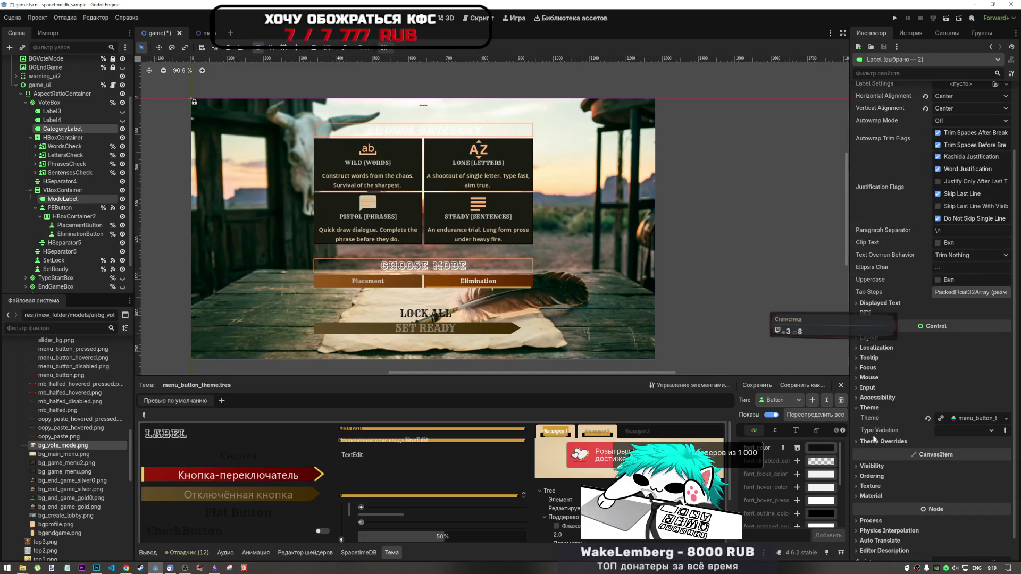
pyautogui.click(910, 440)
pyautogui.click(885, 426)
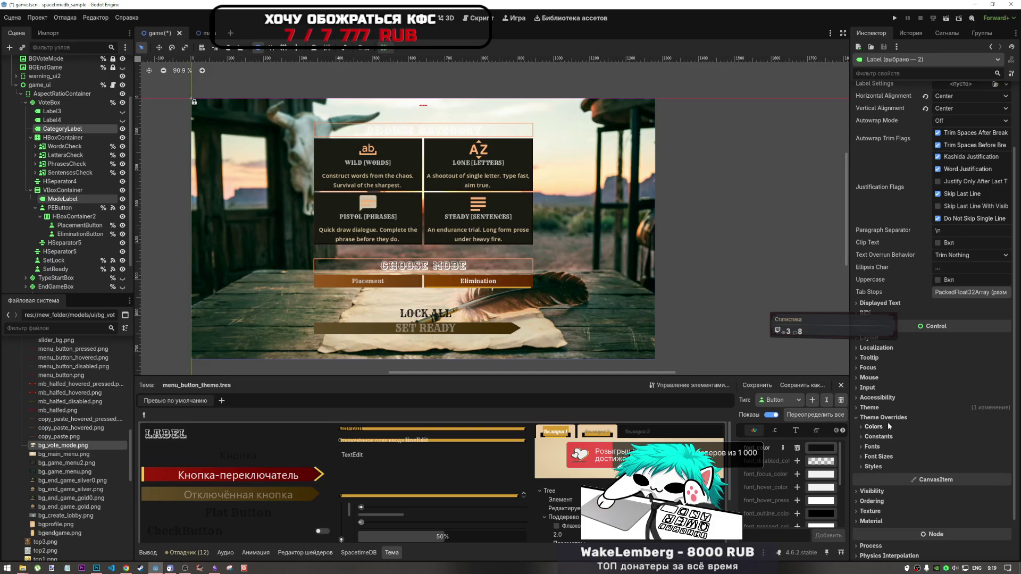
pyautogui.click(942, 436)
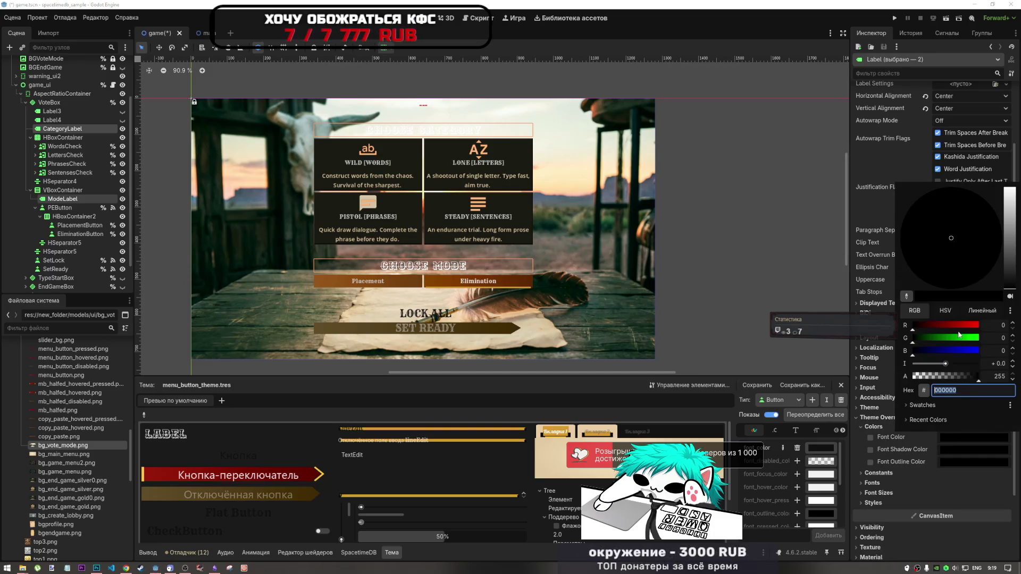
pyautogui.click(875, 437)
pyautogui.click(870, 437)
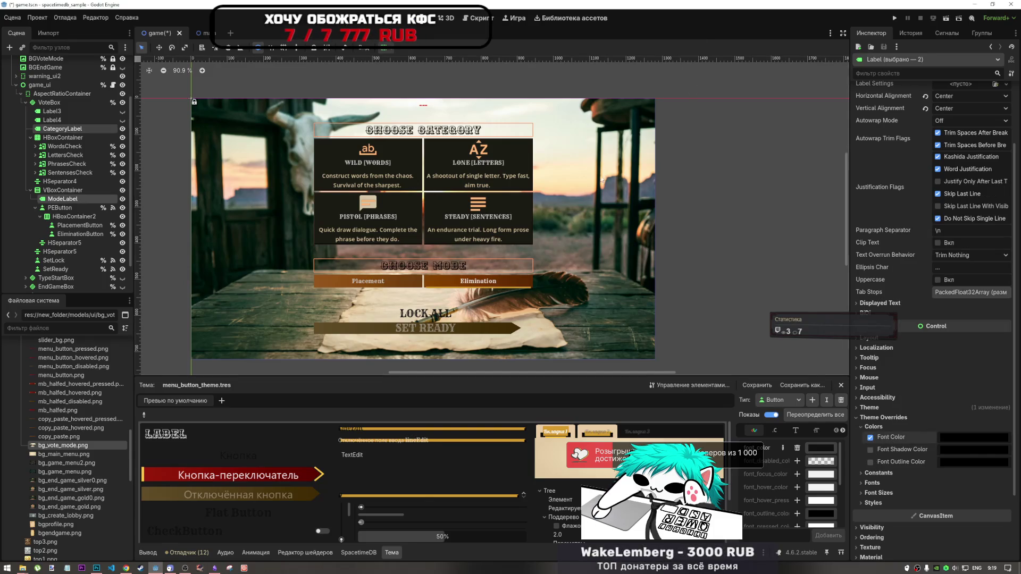
# - Save the scene with Ctrl+S and collapse the VoteBox branches in the scene tree
pyautogui.scroll(2, 457, 277)
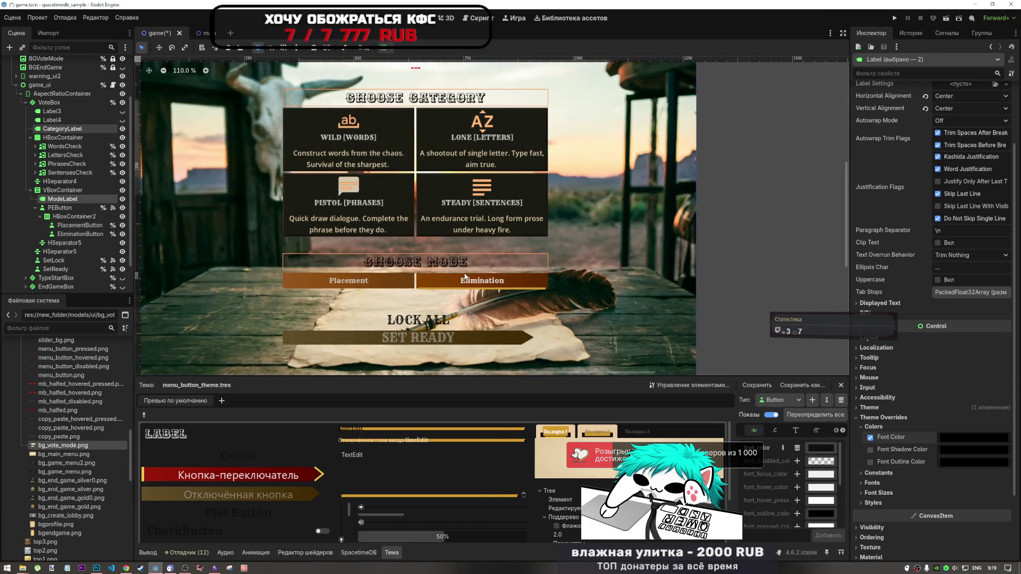
pyautogui.scroll(-2, 462, 265)
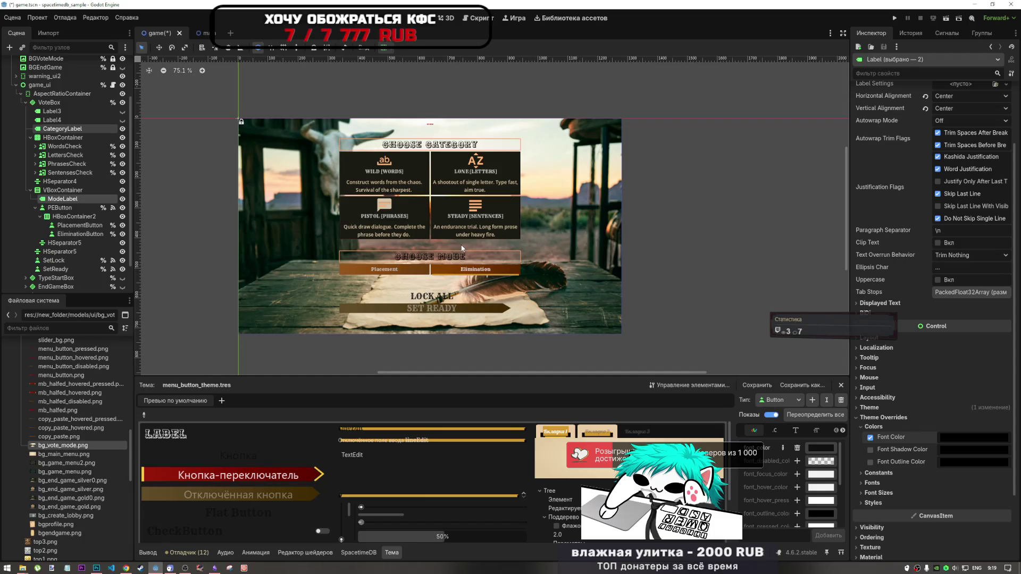
pyautogui.scroll(-4, 460, 248)
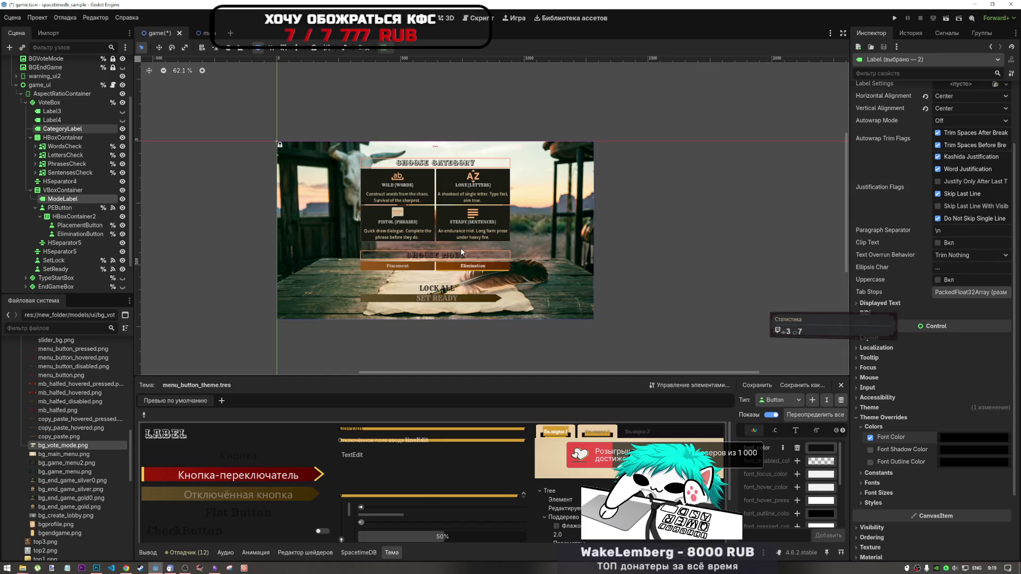
pyautogui.hotkey('ctrl', 's')
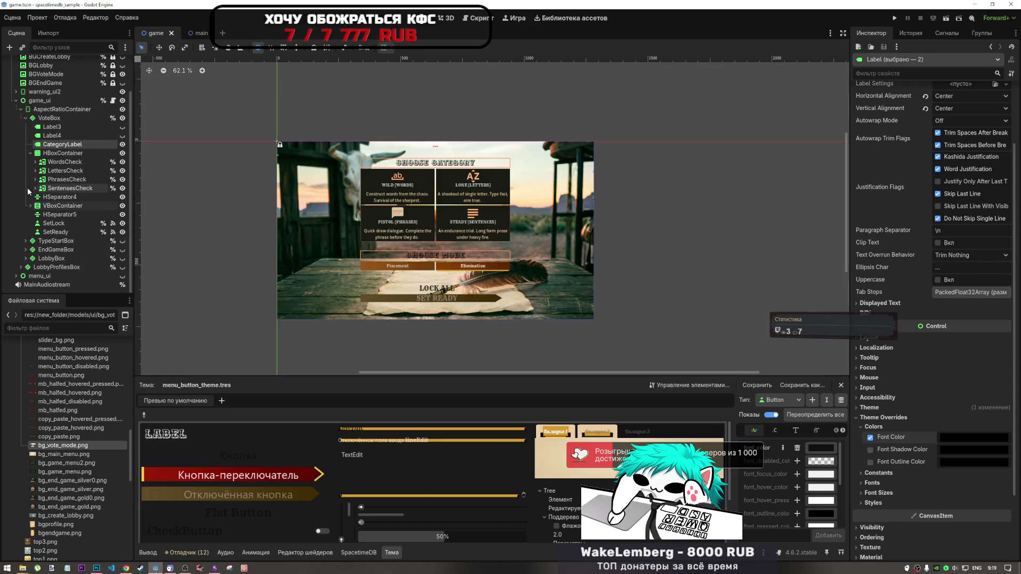
pyautogui.click(30, 190)
pyautogui.click(25, 160)
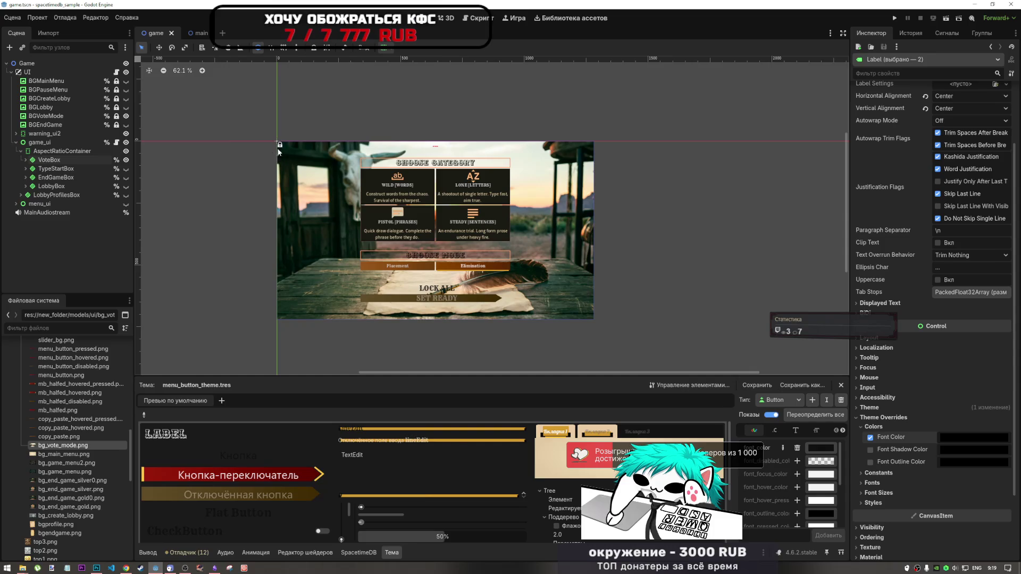
pyautogui.click(216, 568)
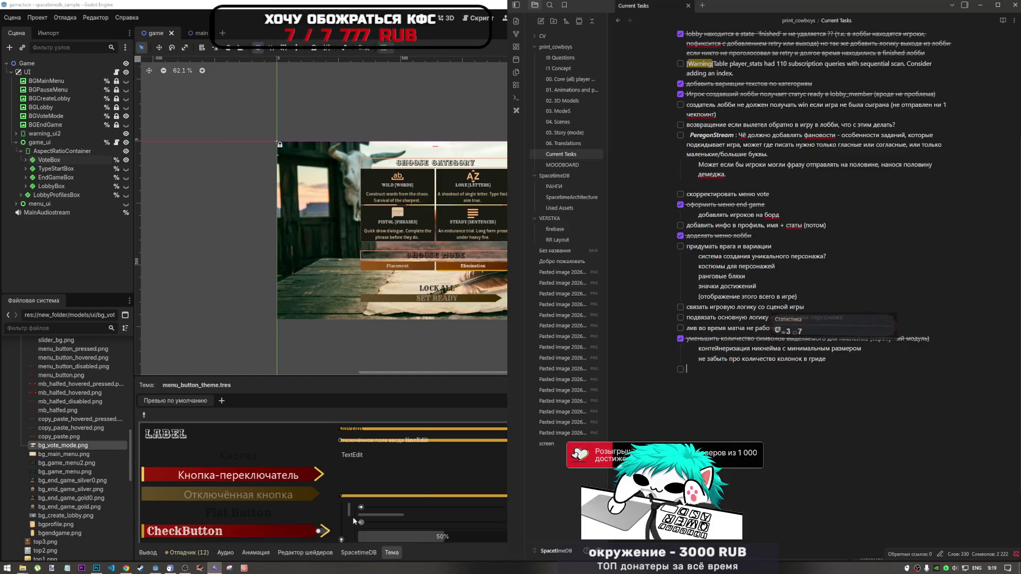
# - Tick off the 'скорректировать меню vote' task in the Current Tasks note
pyautogui.click(792, 387)
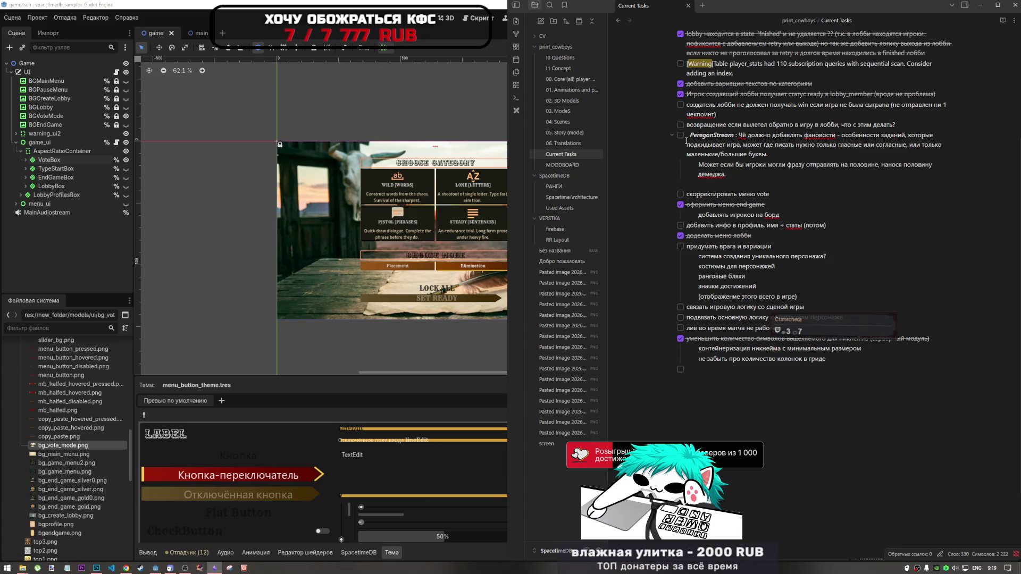
pyautogui.scroll(3, 678, 322)
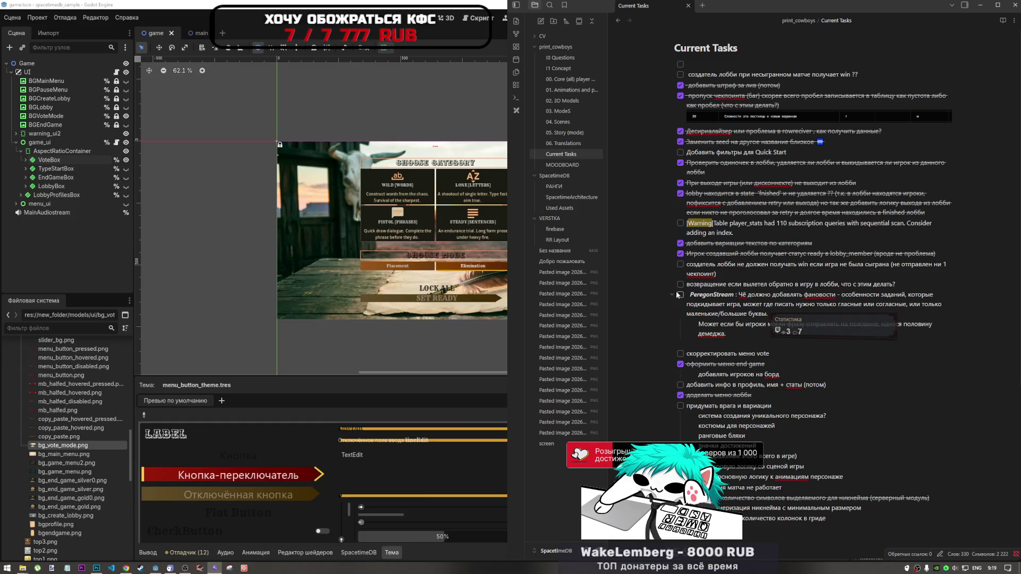
pyautogui.scroll(-2, 676, 287)
pyautogui.click(680, 275)
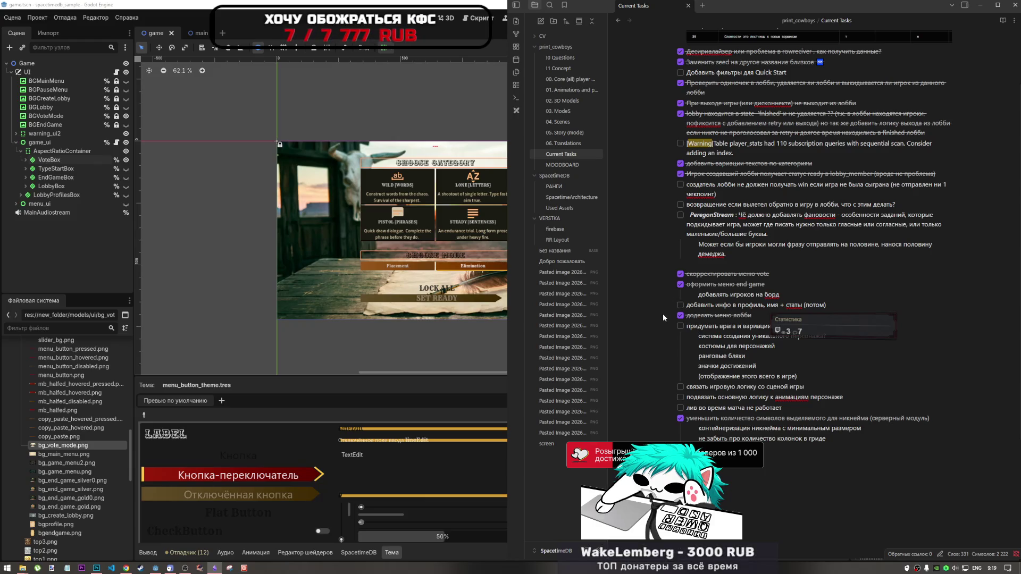
pyautogui.click(44, 120)
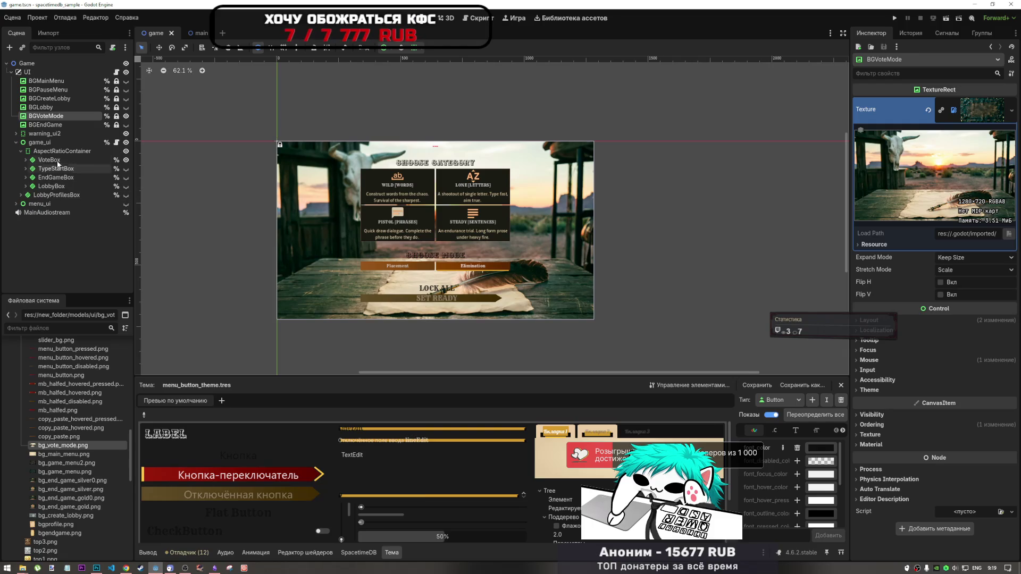
# - Make the menu_ui overlay visible, hide game_ui, and select the Stats card's container
pyautogui.click(17, 203)
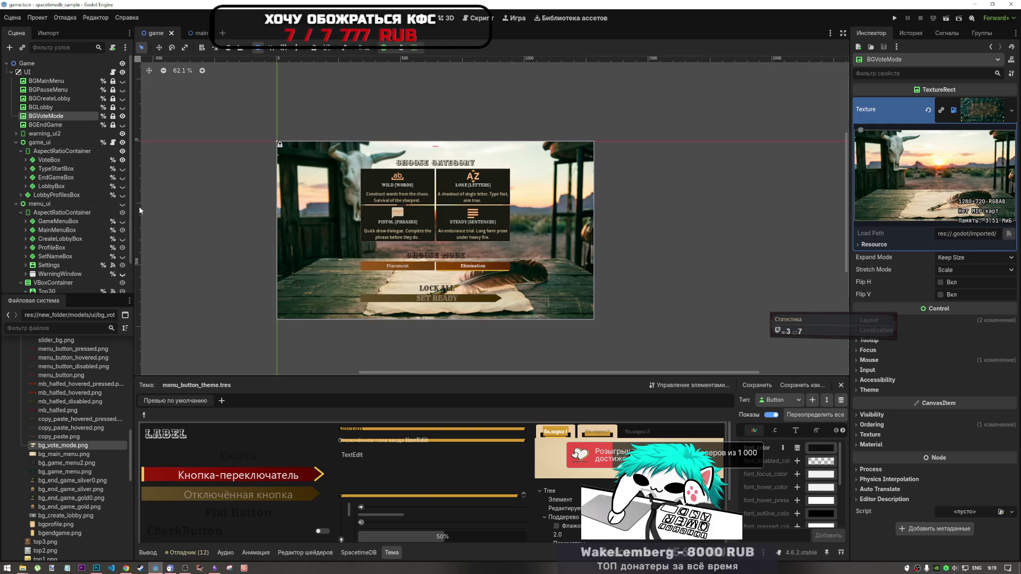
pyautogui.click(122, 203)
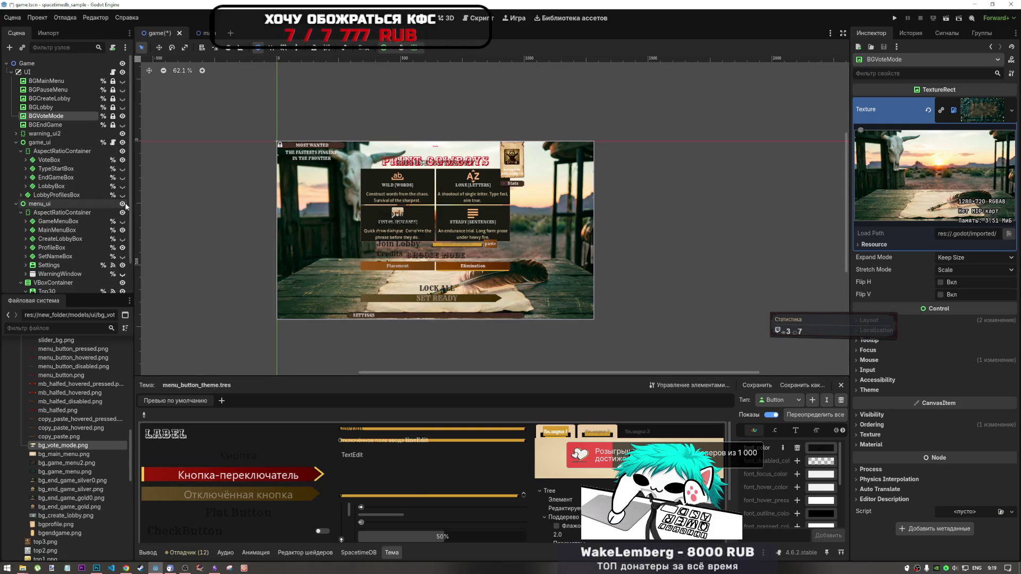
pyautogui.click(122, 142)
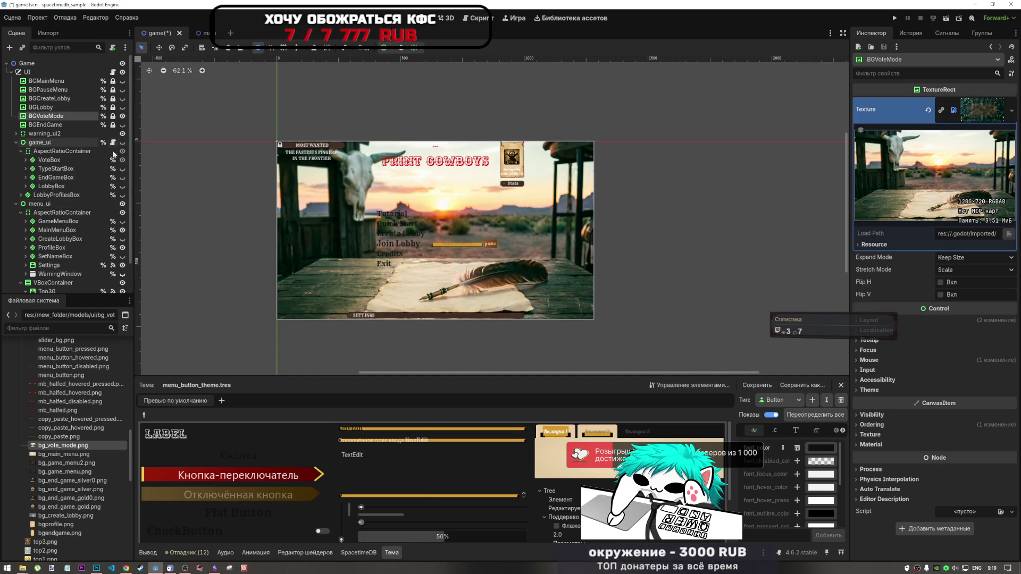
pyautogui.click(513, 175)
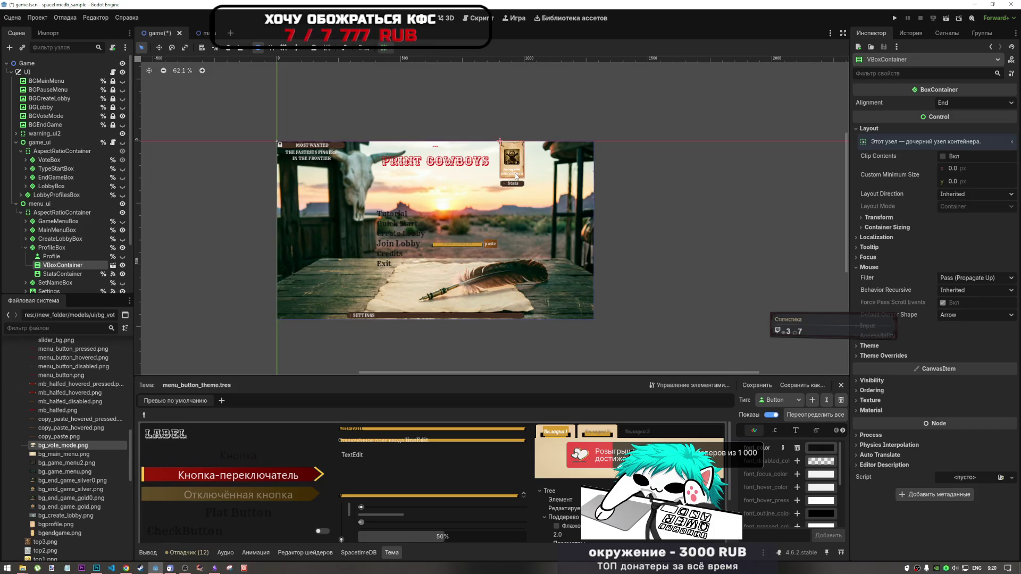
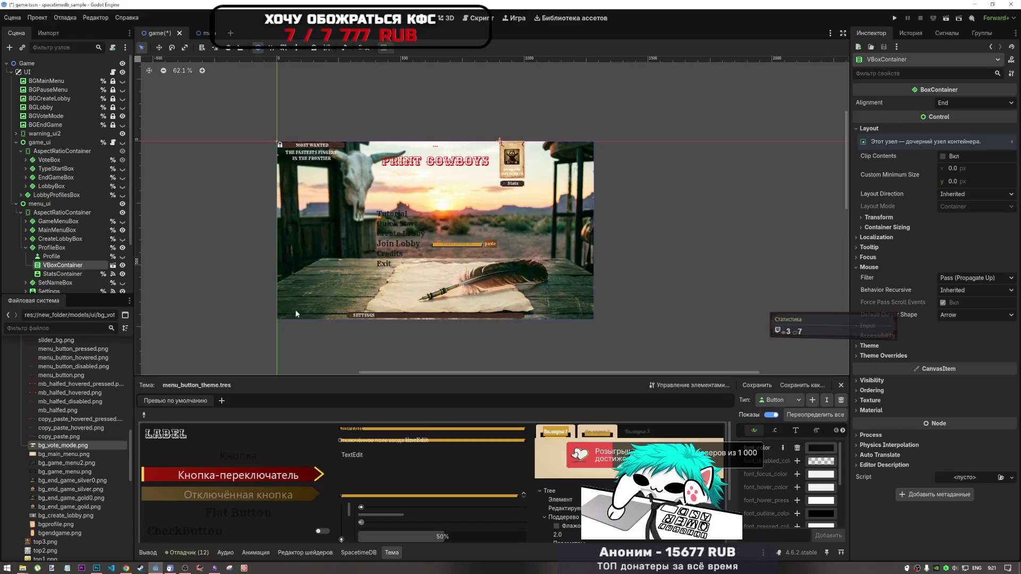
# - Hide the BGVoteMode background image and make the Profile card visible in the Scene dock
pyautogui.click(122, 116)
pyautogui.scroll(-3, 55, 215)
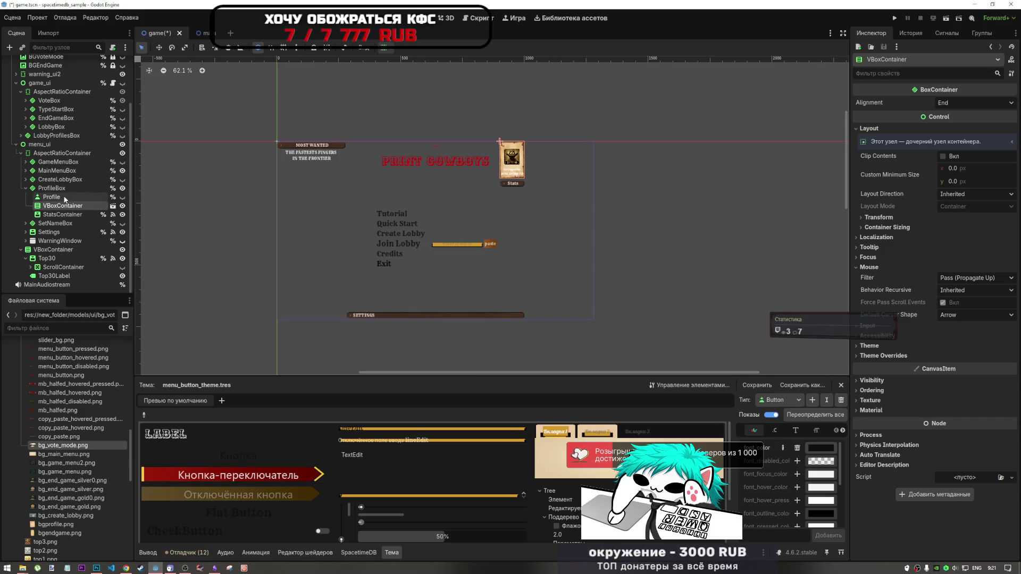
pyautogui.click(122, 197)
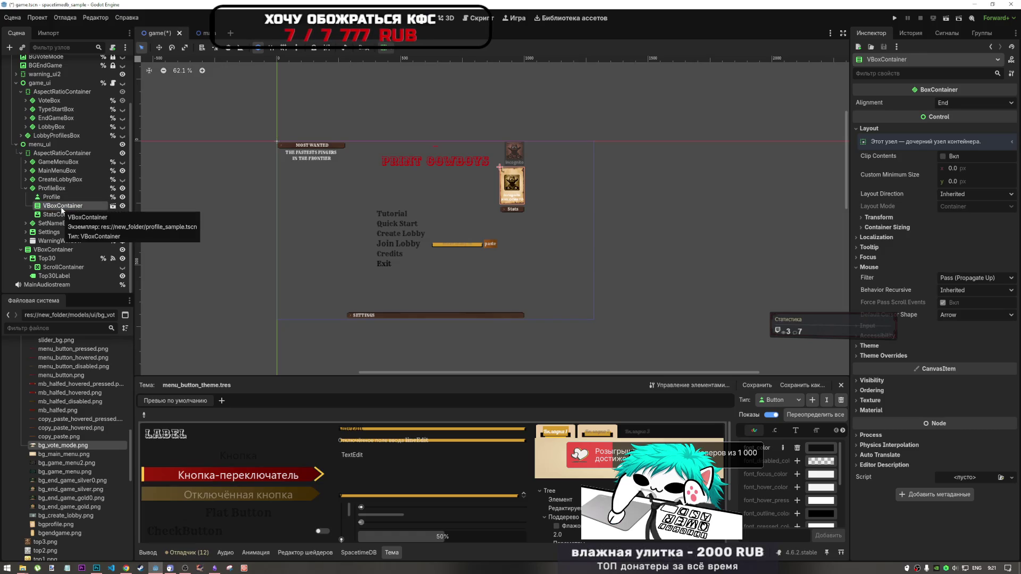
pyautogui.rightClick(63, 206)
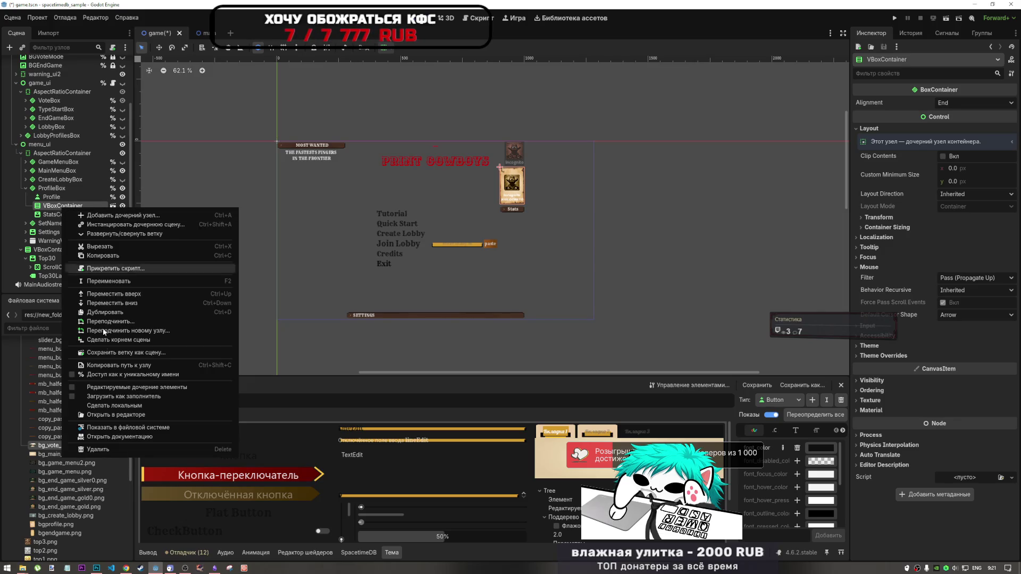
pyautogui.press('Escape')
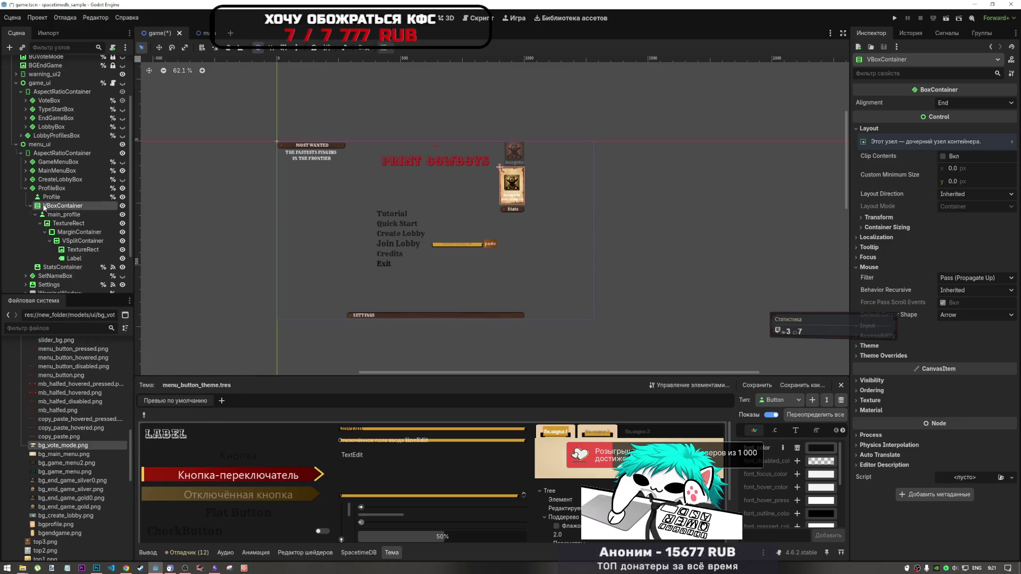
# - Rename the old Profile button to Profile0 and the VBoxContainer to Profile
pyautogui.doubleClick(60, 206)
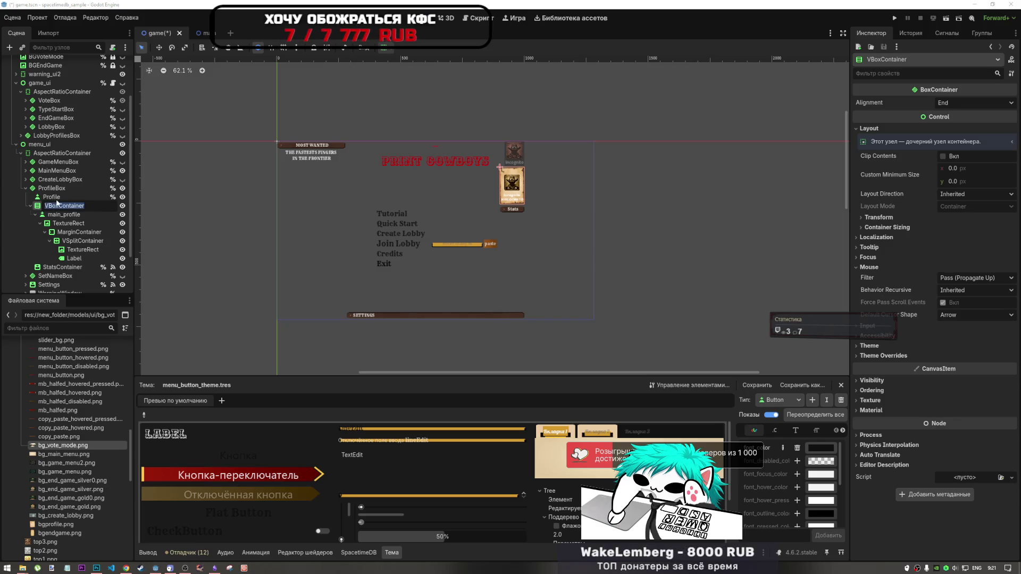
pyautogui.press('Return')
pyautogui.click(61, 197)
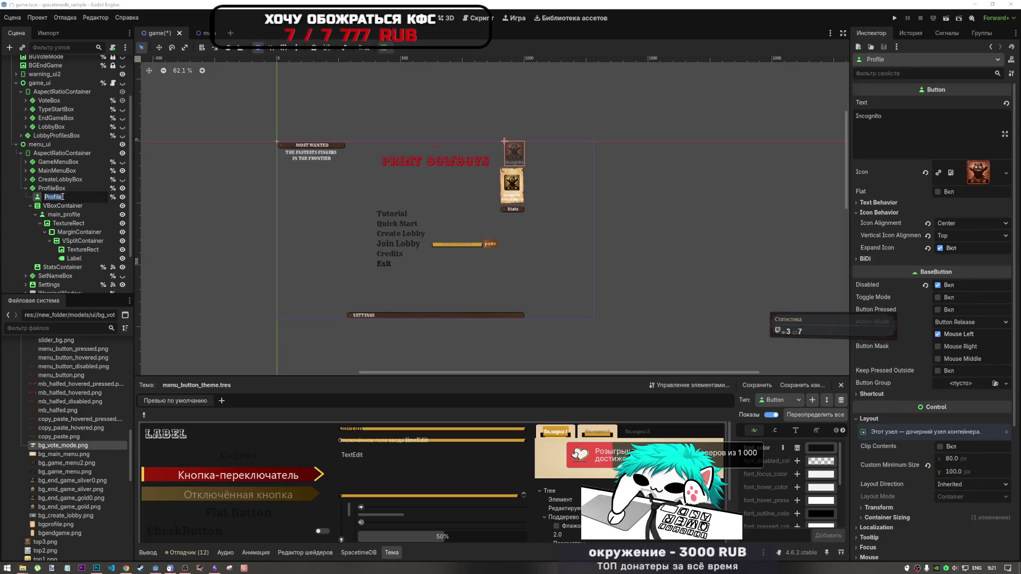
pyautogui.click(62, 198)
pyautogui.write('0')
pyautogui.click(64, 205)
pyautogui.click(63, 205)
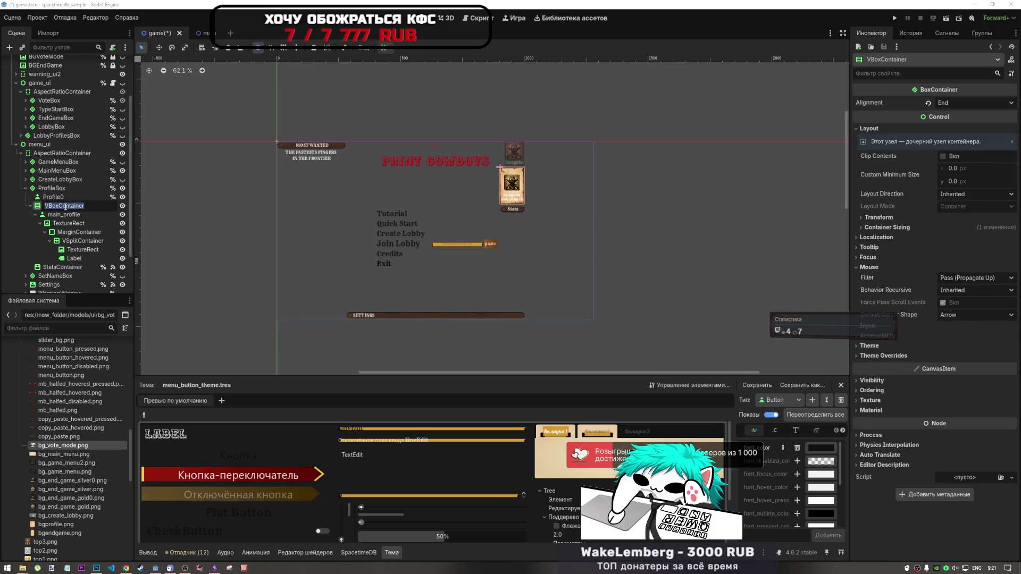
pyautogui.write('Profile')
pyautogui.press('Return')
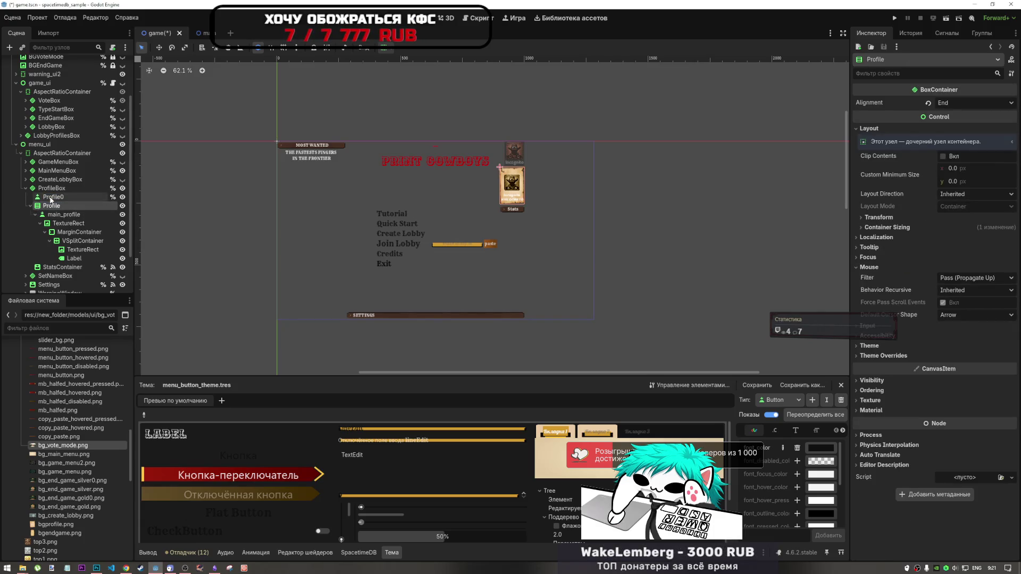
# - Append a B to rename the container ProfileBox
pyautogui.click(52, 197)
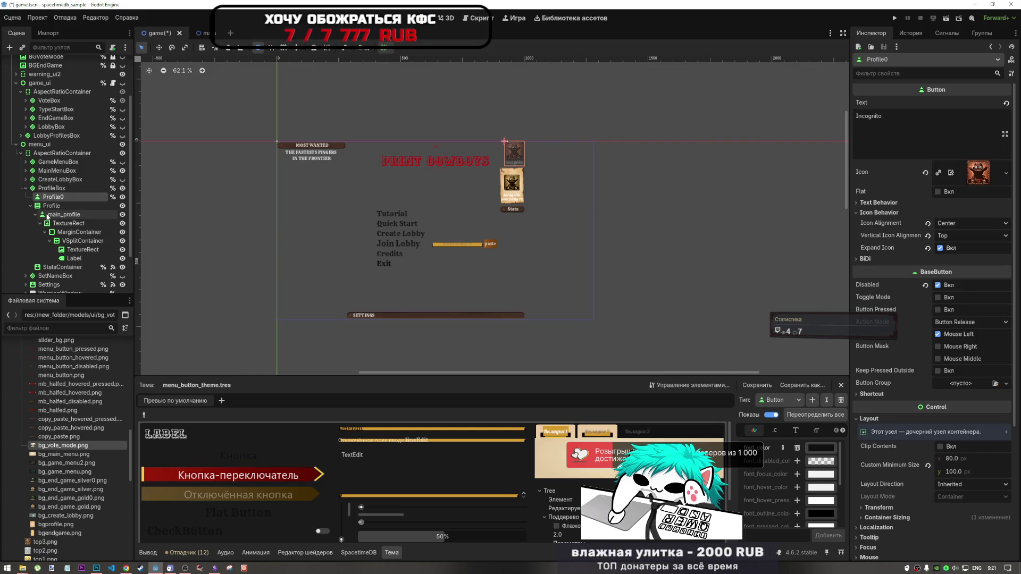
pyautogui.doubleClick(51, 206)
pyautogui.click(58, 206)
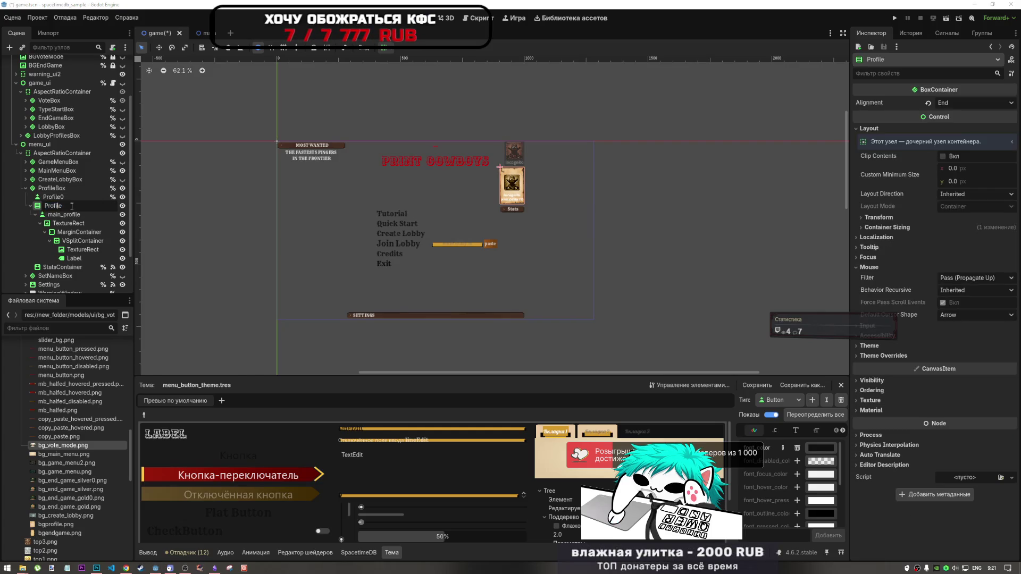
pyautogui.write('Box')
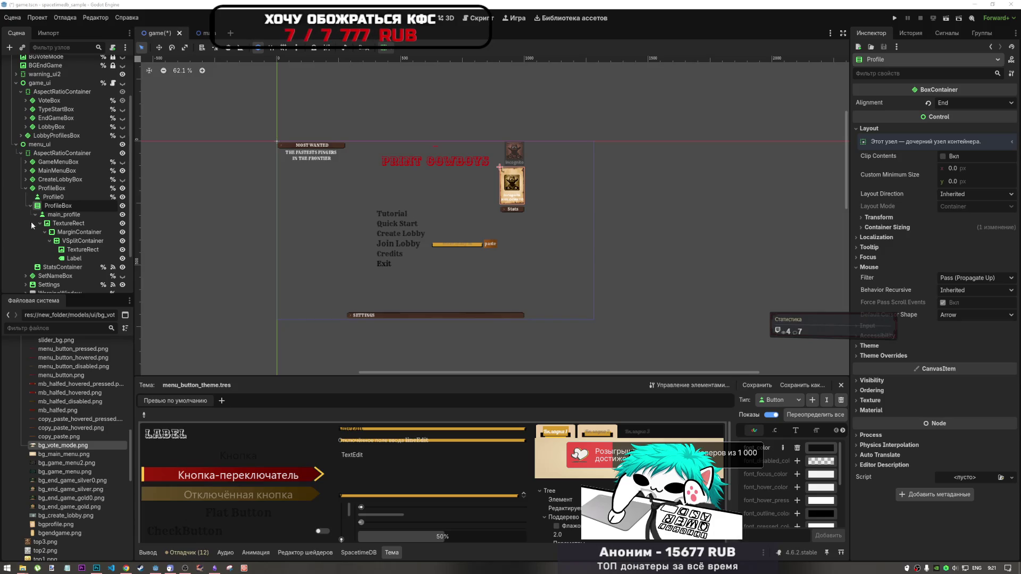
pyautogui.doubleClick(63, 215)
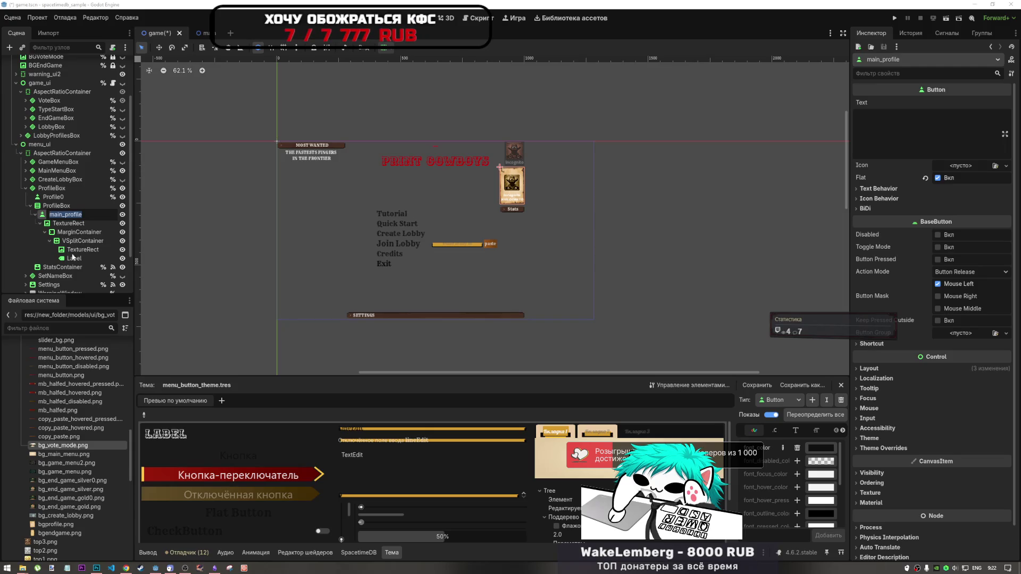
# - Inspect the card's child nodes, then rename main_profile to ProfileButton
pyautogui.click(77, 249)
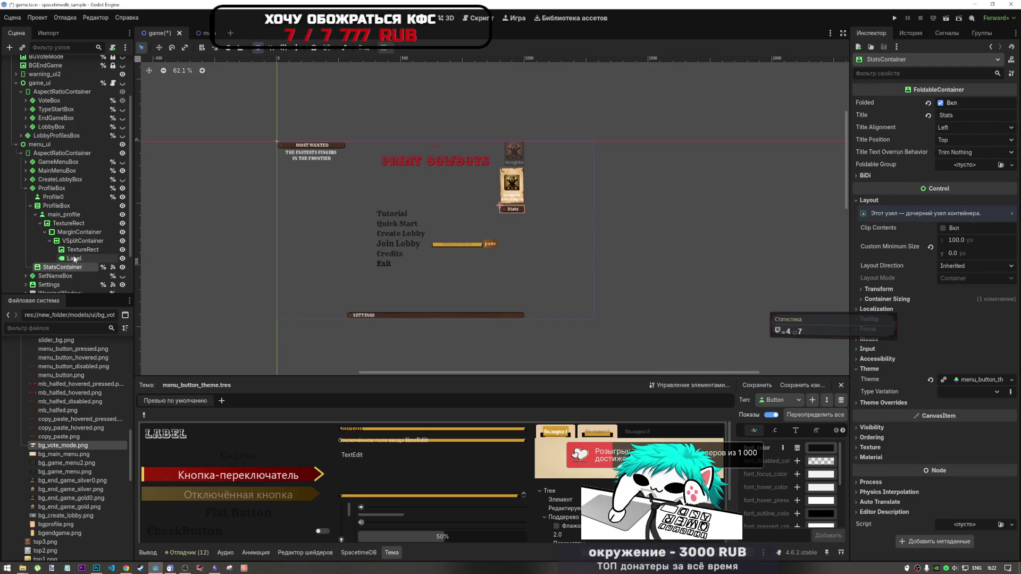
pyautogui.click(75, 258)
pyautogui.click(64, 217)
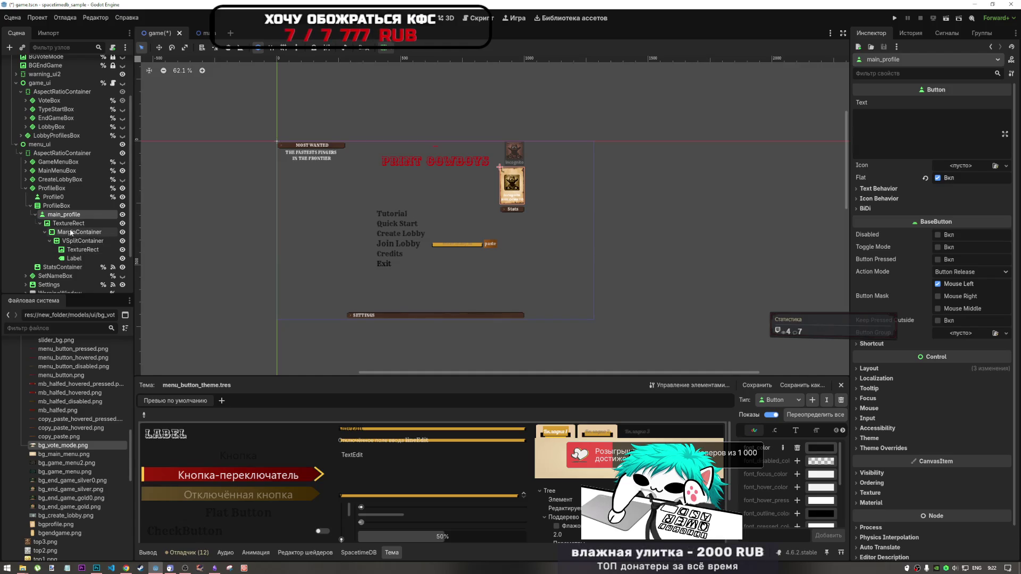
pyautogui.click(68, 223)
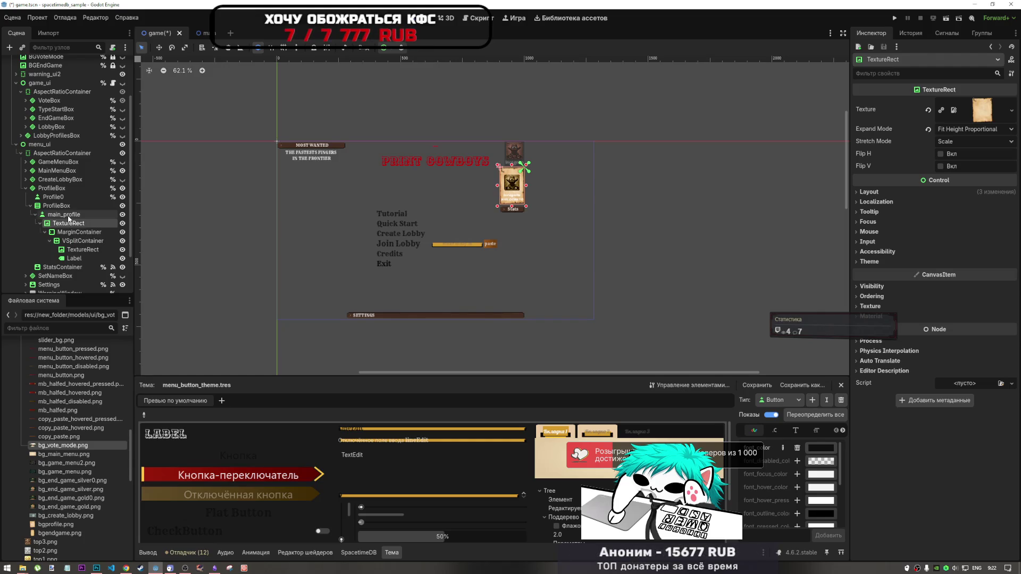
pyautogui.click(68, 215)
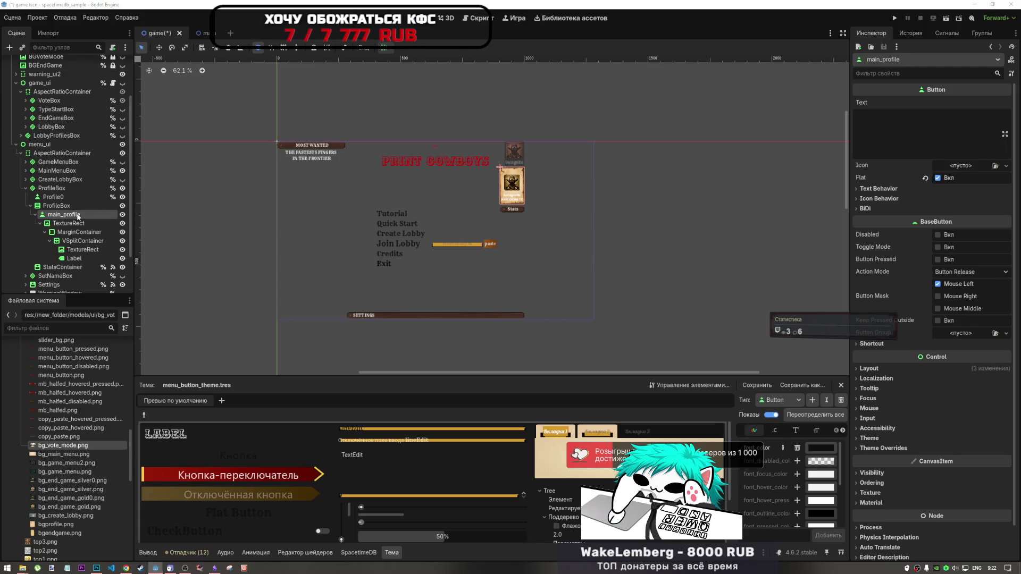
pyautogui.doubleClick(80, 215)
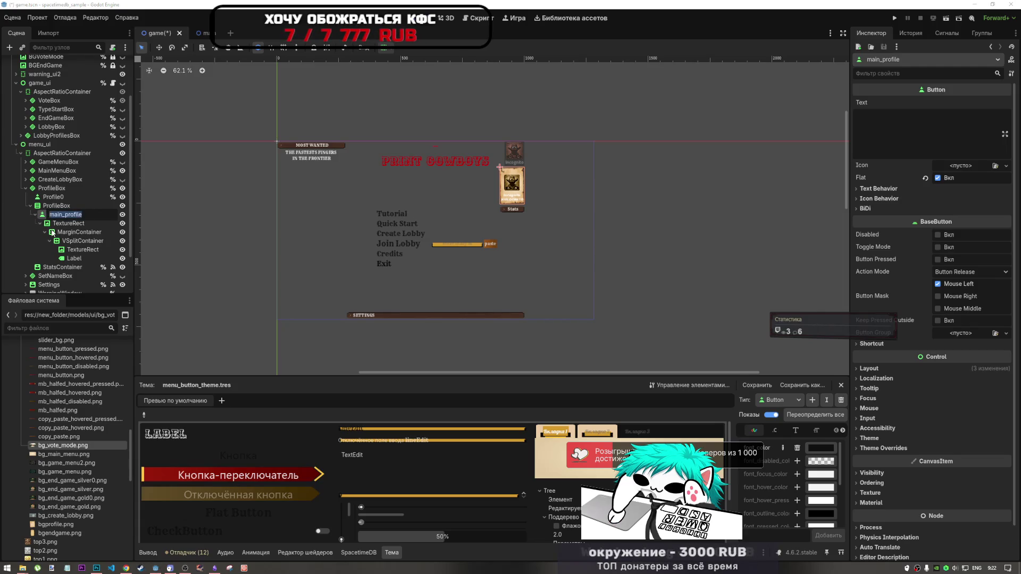
pyautogui.write('Pri')
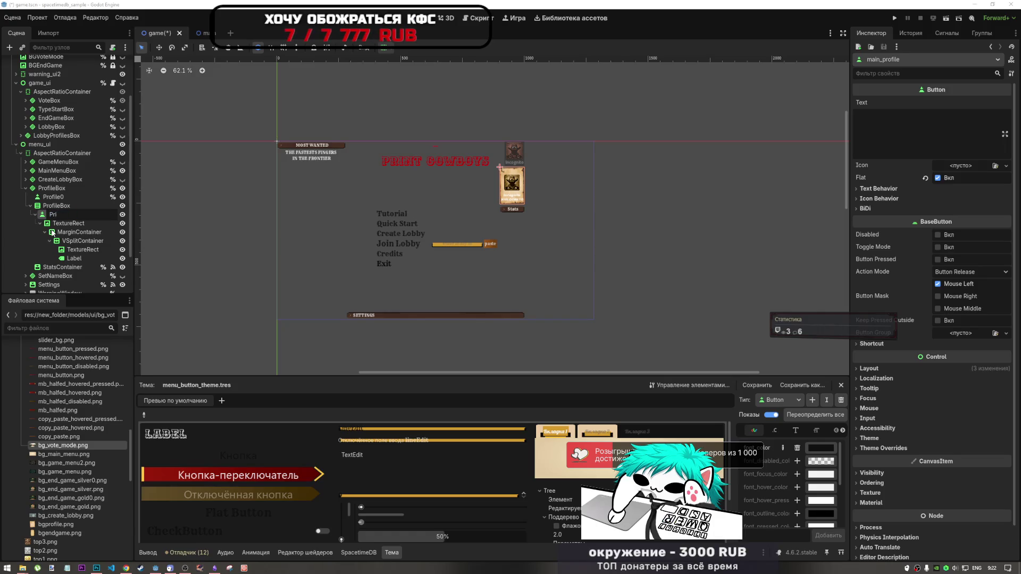
pyautogui.write('ofile')
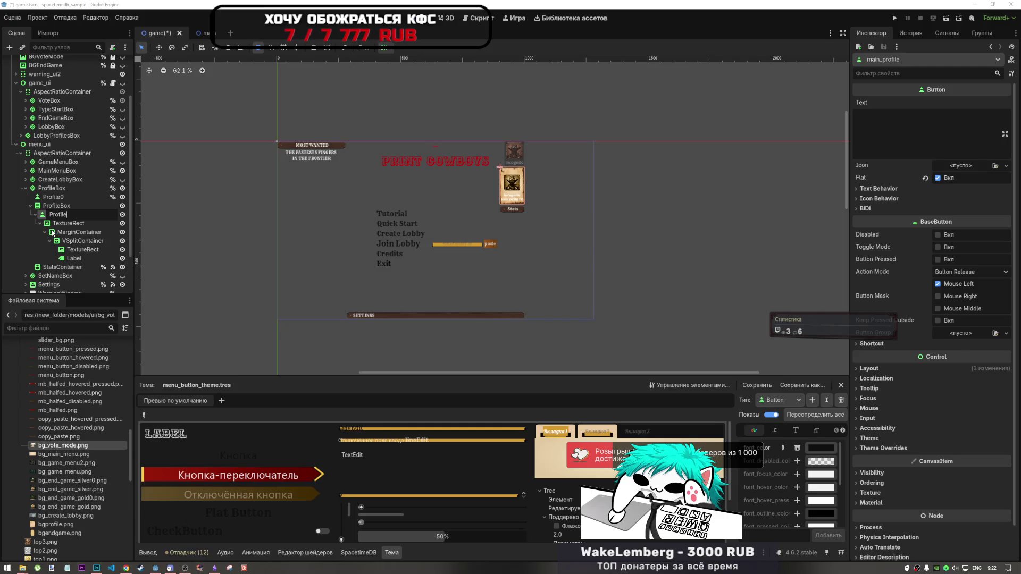
pyautogui.write('Button')
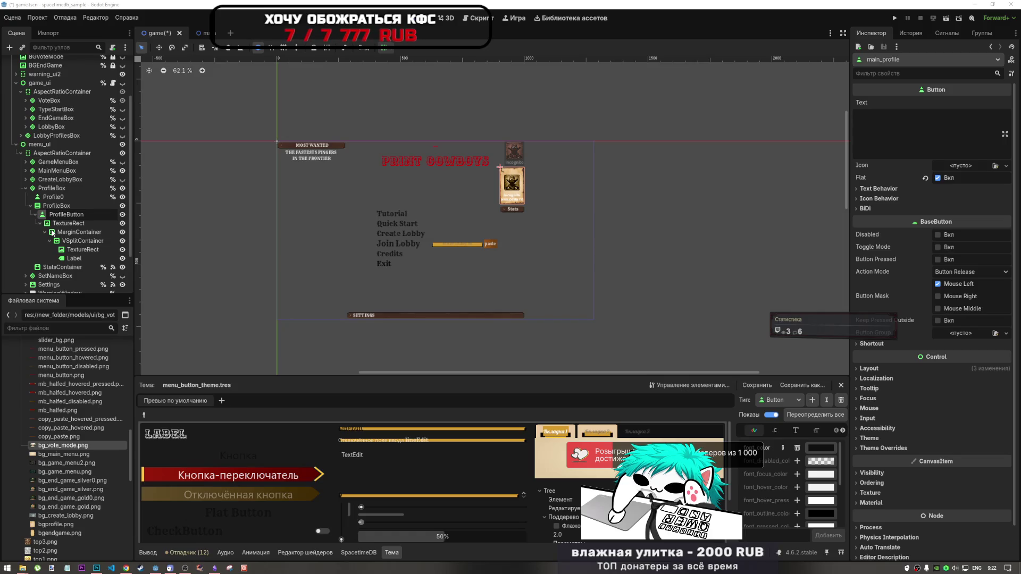
pyautogui.press('Return')
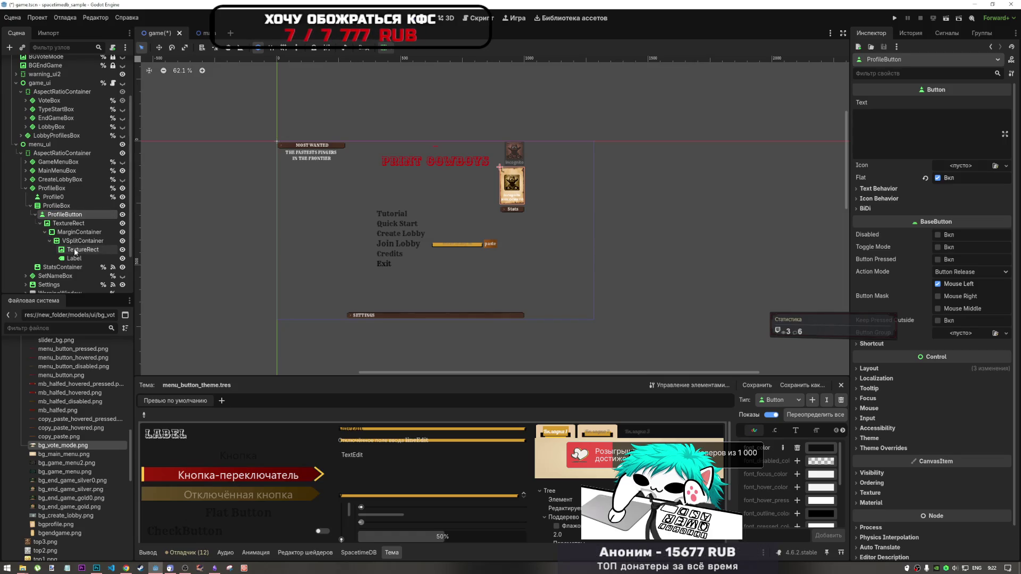
# - Rename the card's Label node to Profile
pyautogui.click(75, 248)
pyautogui.click(74, 258)
pyautogui.click(76, 251)
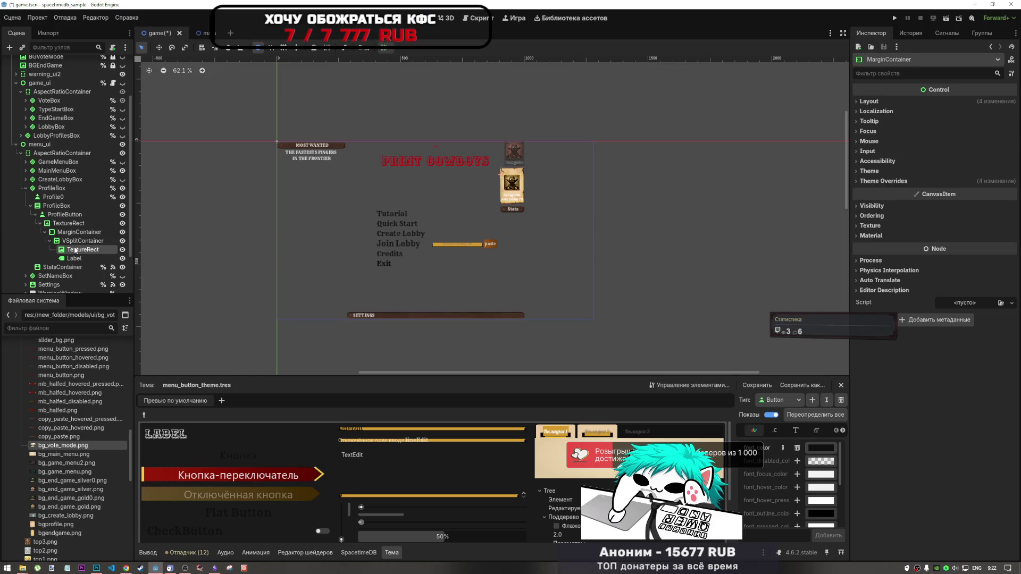
pyautogui.click(74, 259)
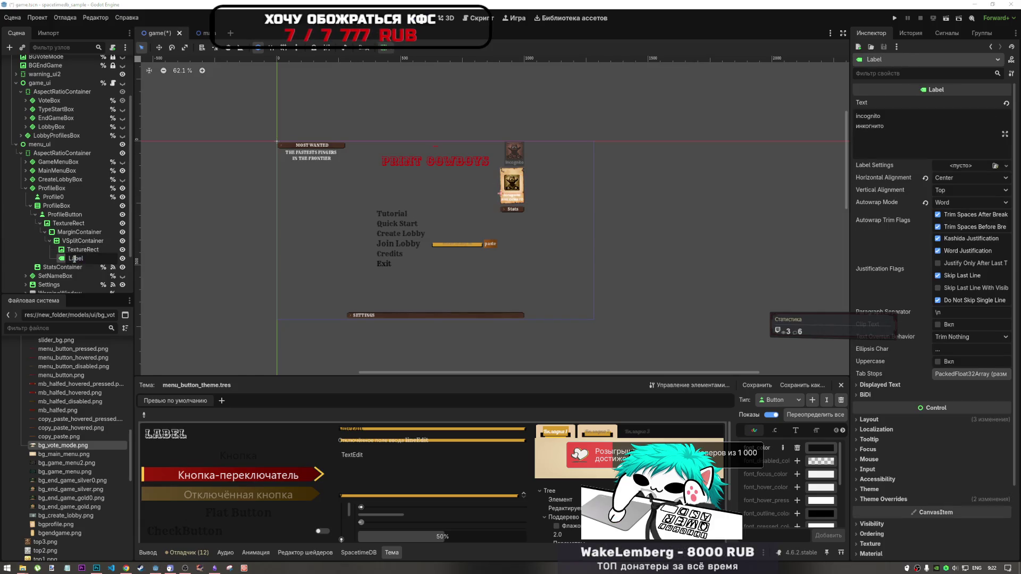
pyautogui.write('Profile')
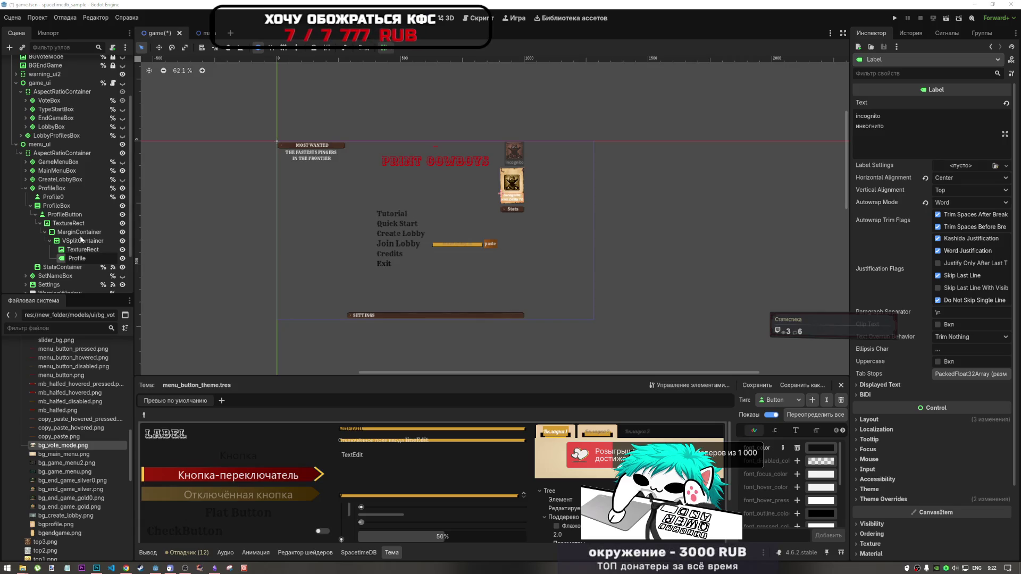
pyautogui.press('Return')
pyautogui.rightClick(77, 258)
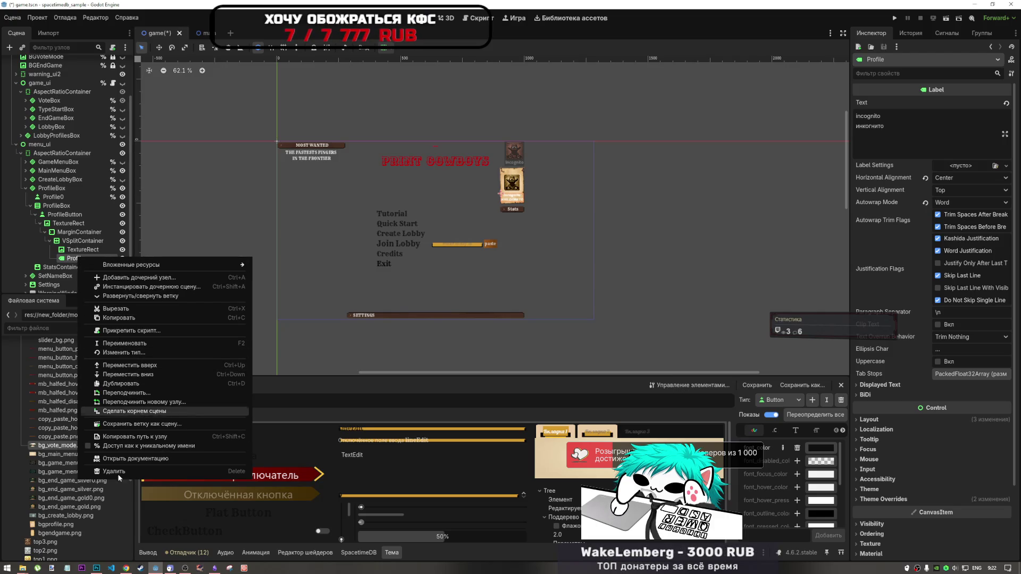
pyautogui.click(140, 446)
pyautogui.rightClick(69, 199)
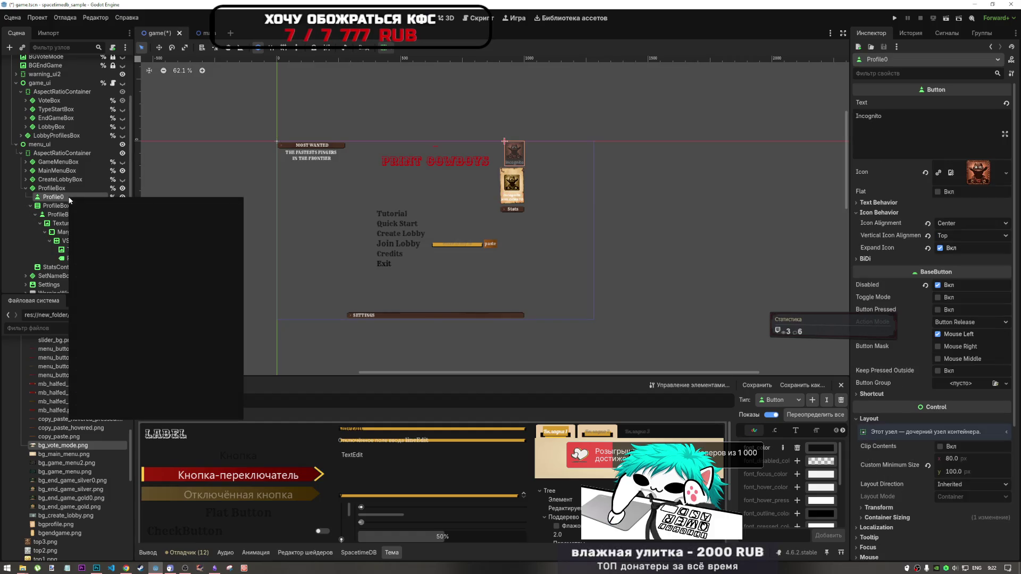
pyautogui.click(112, 197)
pyautogui.click(112, 197)
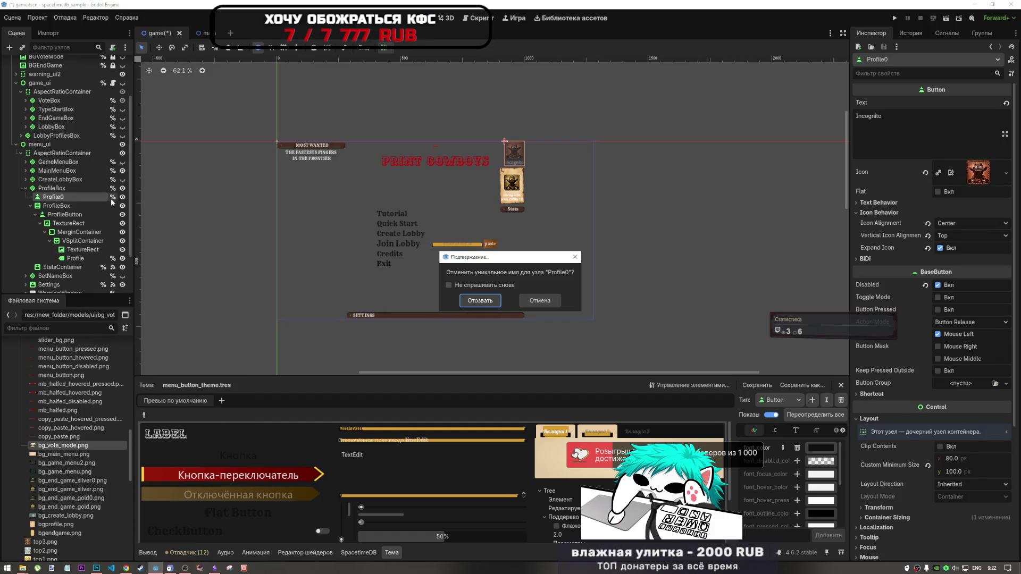
pyautogui.click(478, 299)
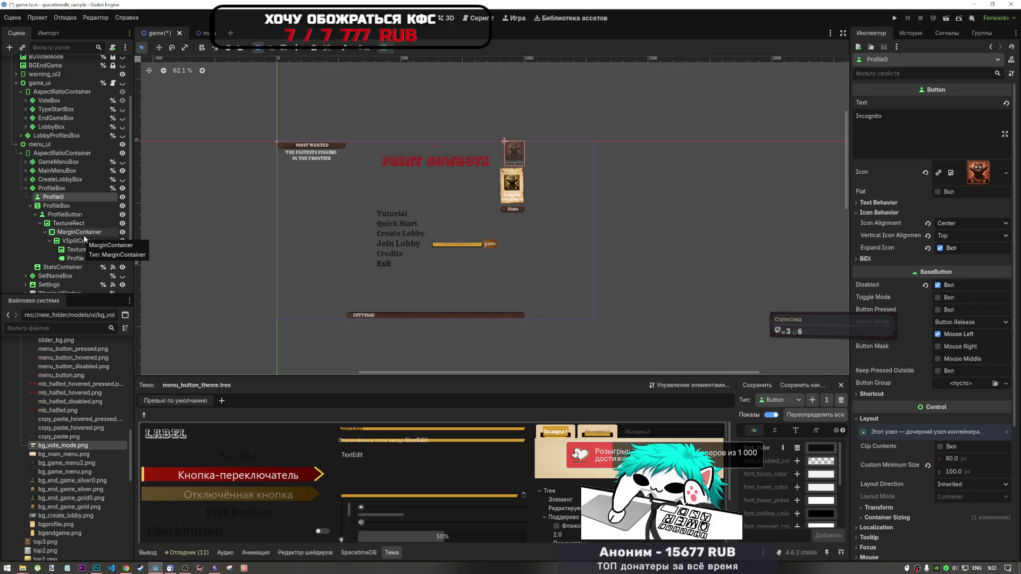
pyautogui.click(122, 197)
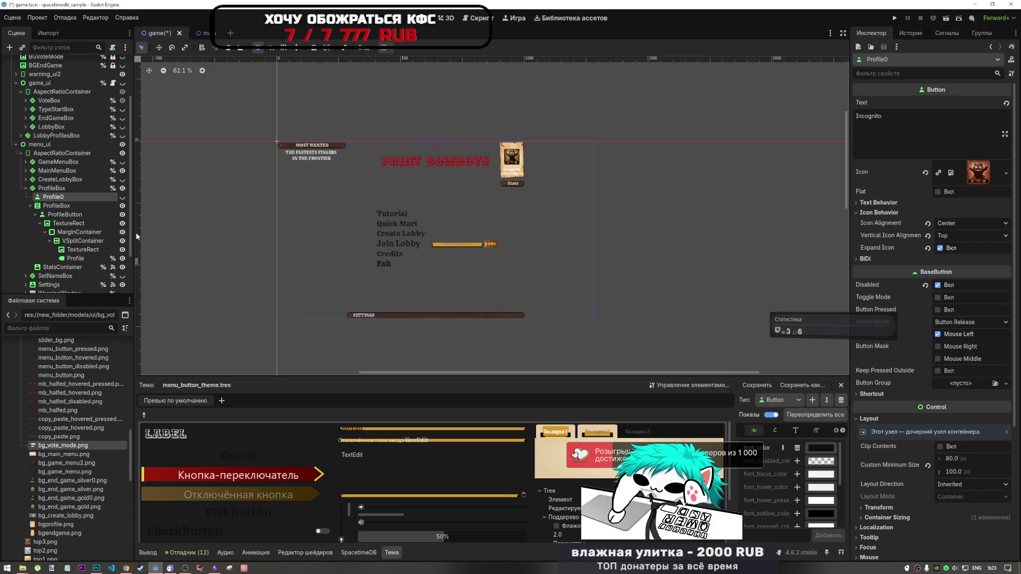
pyautogui.click(92, 207)
pyautogui.click(98, 201)
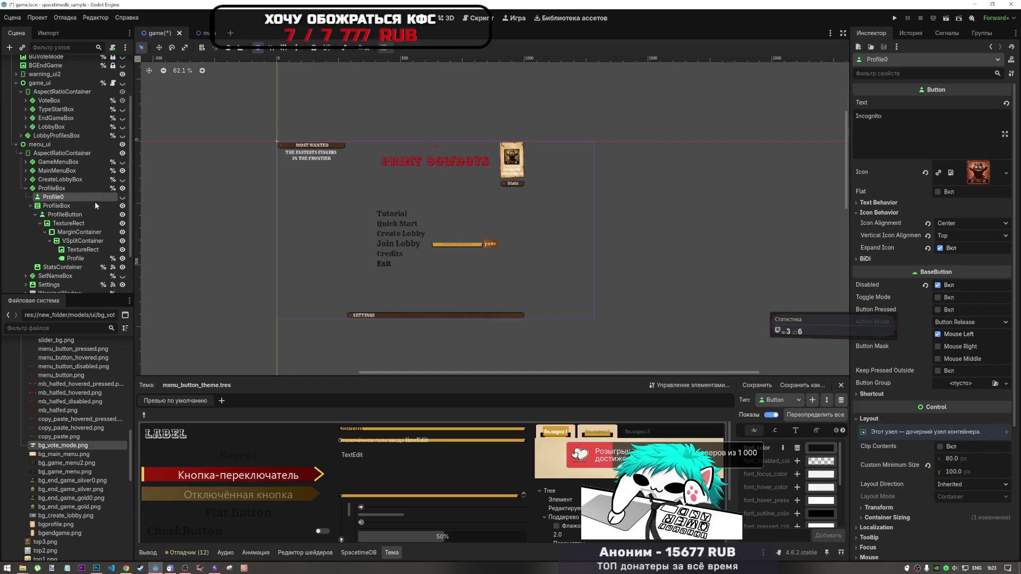
pyautogui.click(71, 207)
pyautogui.click(88, 251)
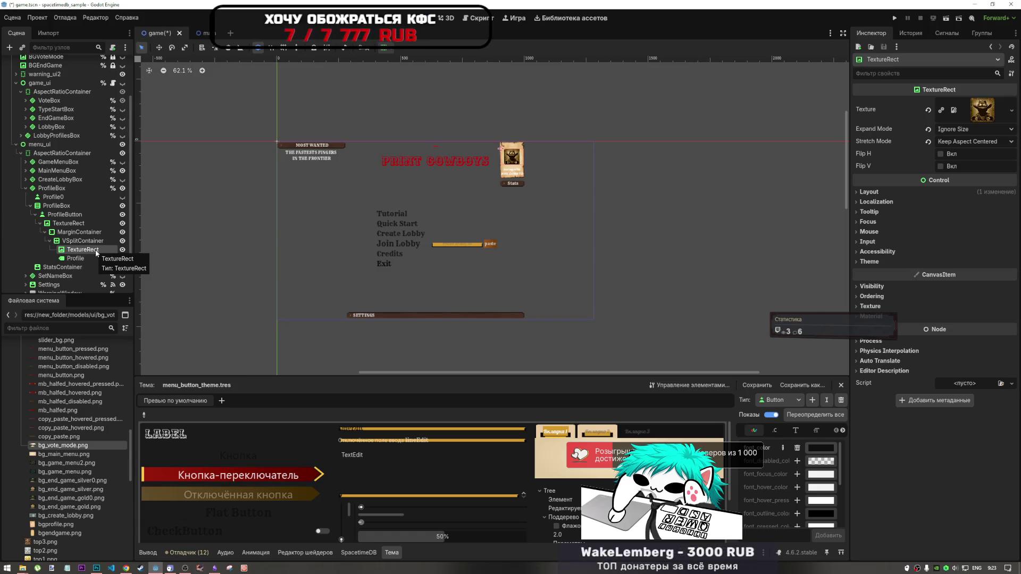
pyautogui.click(222, 564)
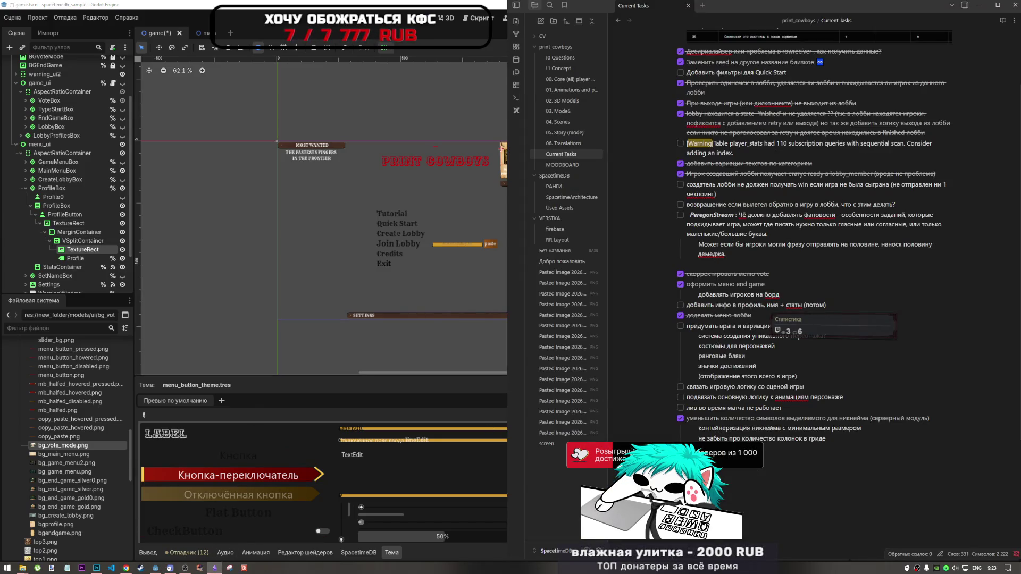
# - In Obsidian, add a sub-line under the profile-info task about the server module and picture loading
pyautogui.click(850, 309)
pyautogui.press('Return')
pyautogui.write('cthdthy')
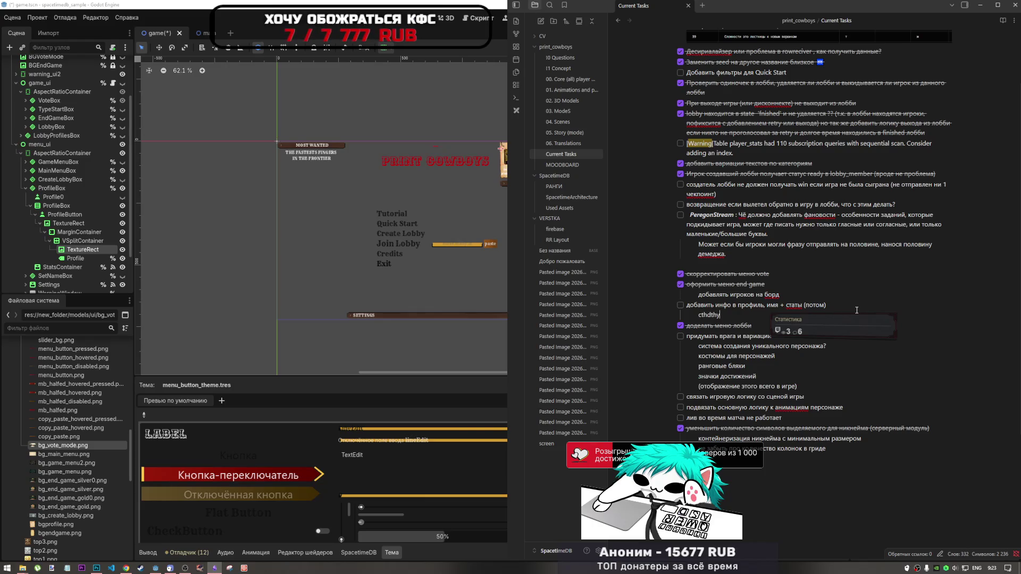
pyautogui.hotkey('ctrl', 'BackSpace')
pyautogui.write('c')
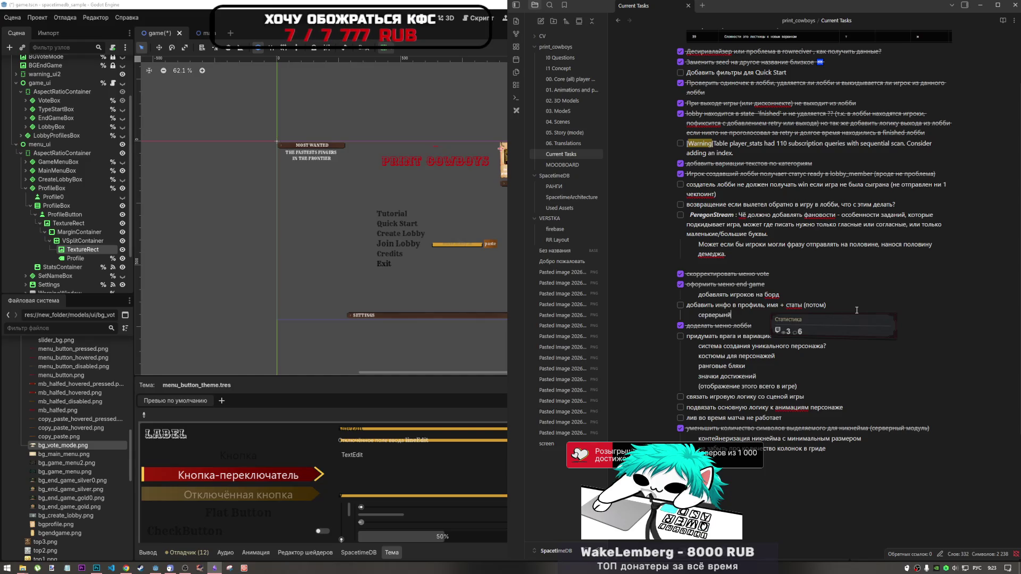
pyautogui.write('ный модуль, за')
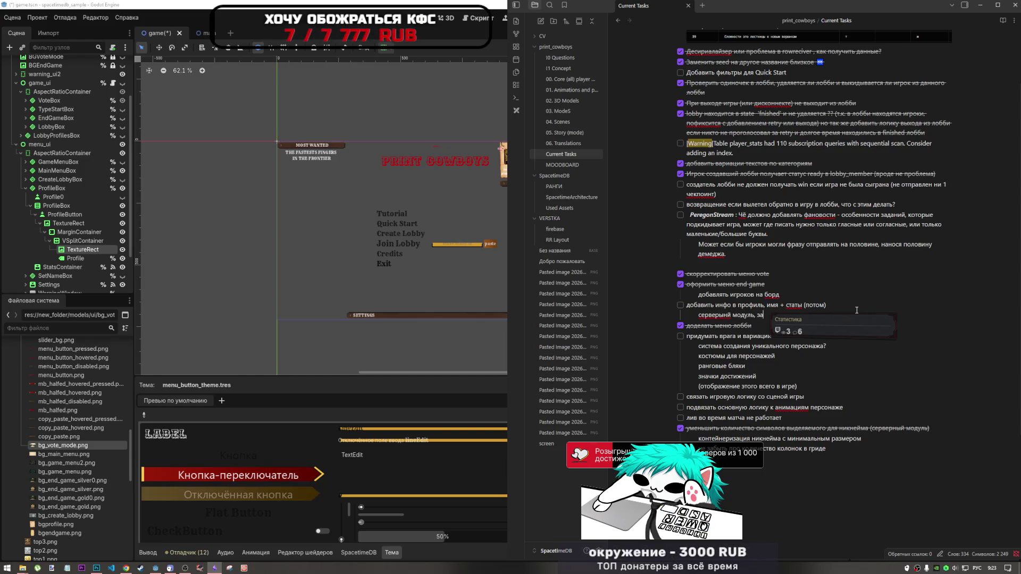
pyautogui.write('грузка картинки')
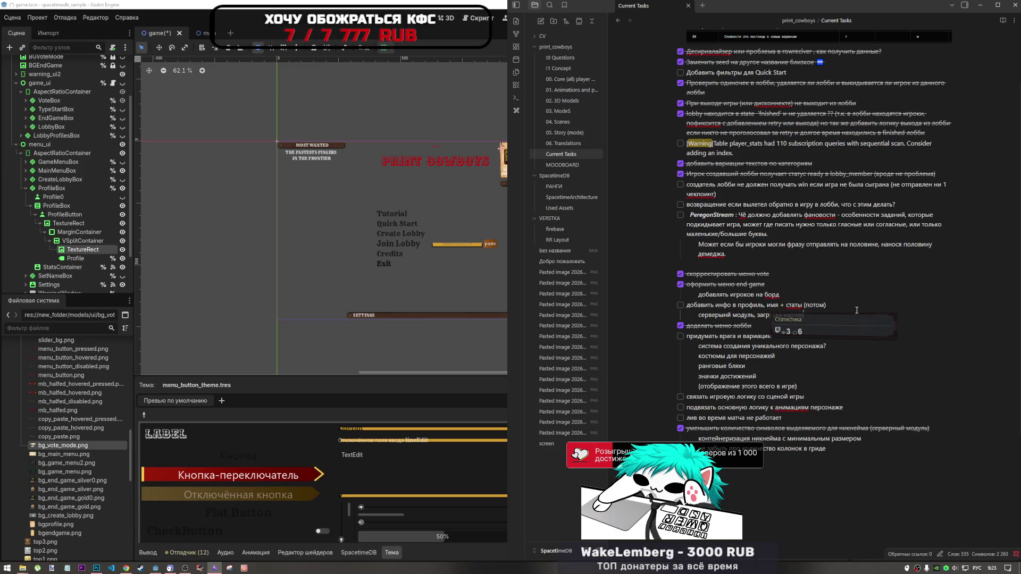
pyautogui.write(',')
pyautogui.click(260, 240)
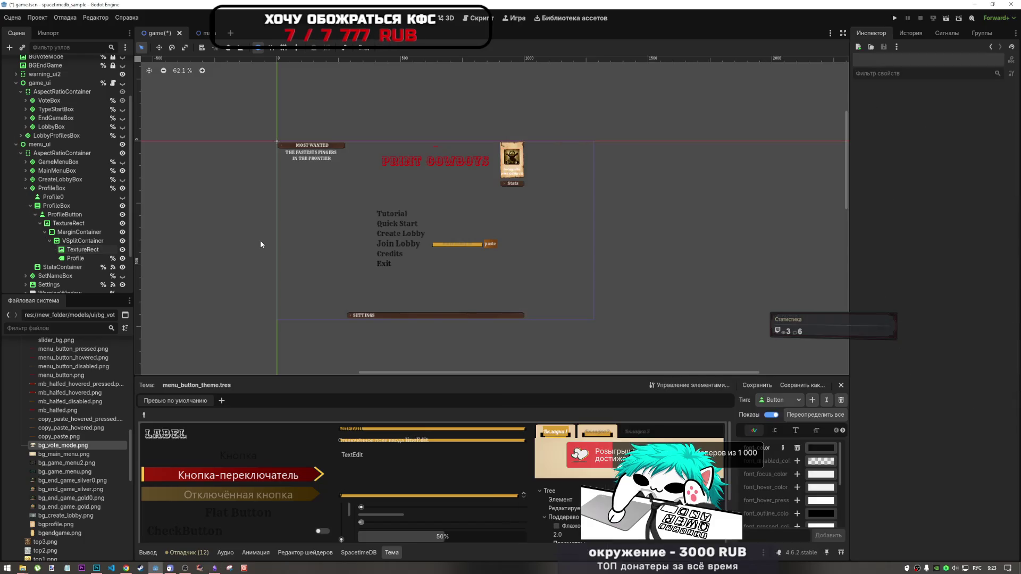
# - Select the ProfileBox container and open the Create Node dialog with Ctrl+A
pyautogui.scroll(4, 511, 167)
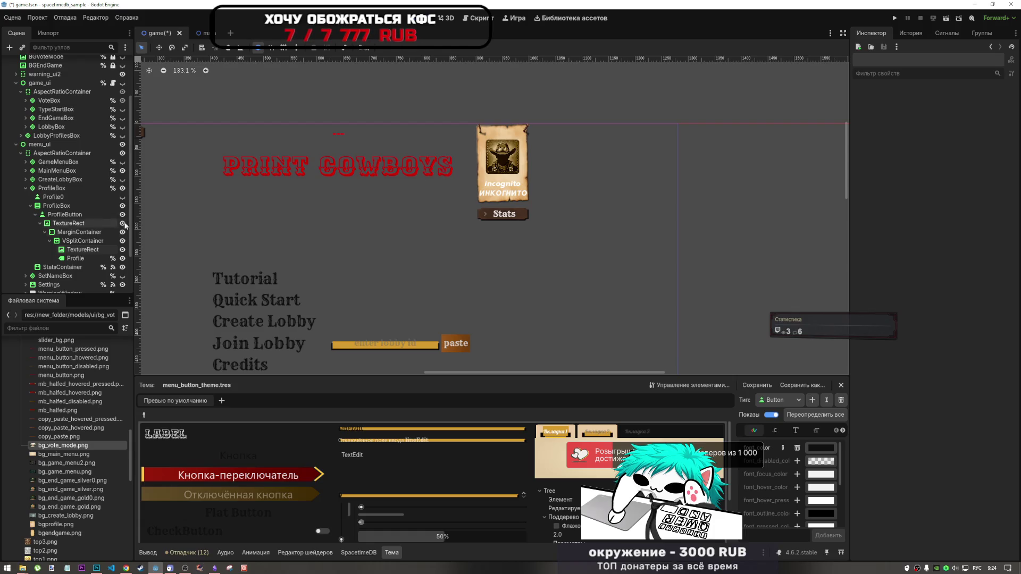
pyautogui.click(61, 207)
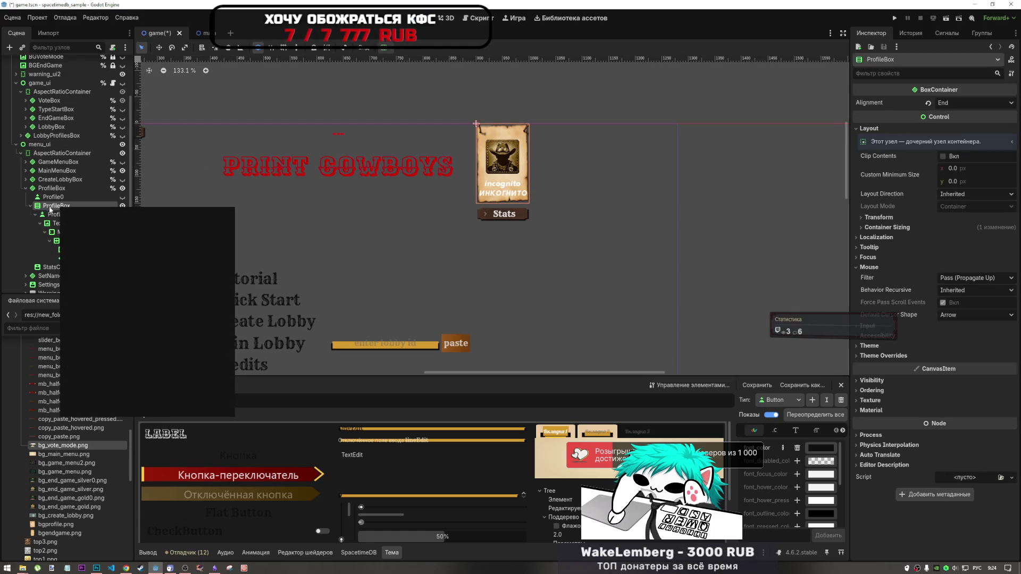
pyautogui.press('Escape')
pyautogui.hotkey('ctrl', 'a')
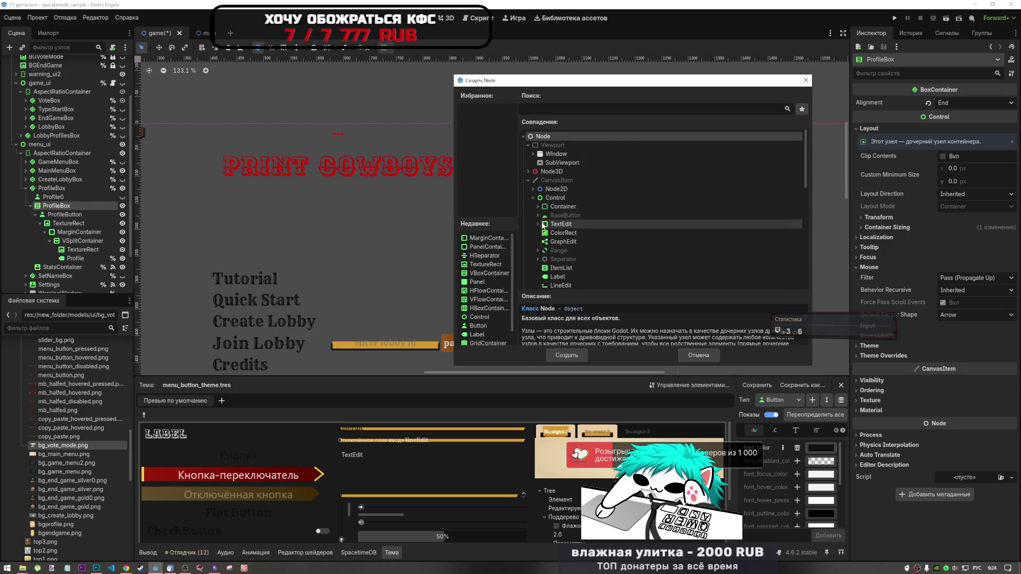
# - Browse the Range, Separator, BaseButton, TextEdit, Container and SplitContainer class groups
pyautogui.scroll(-3, 568, 256)
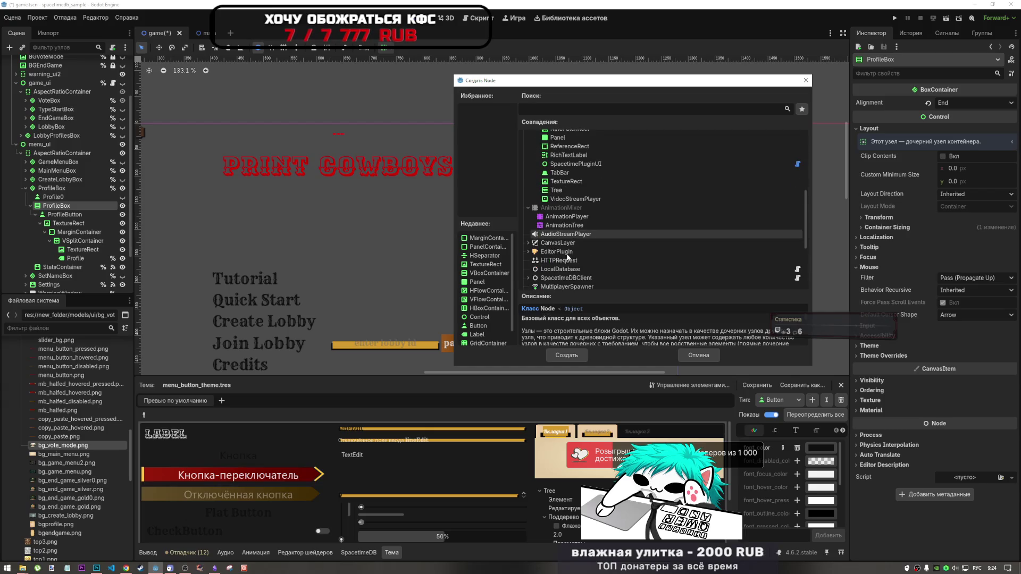
pyautogui.scroll(-1, 547, 266)
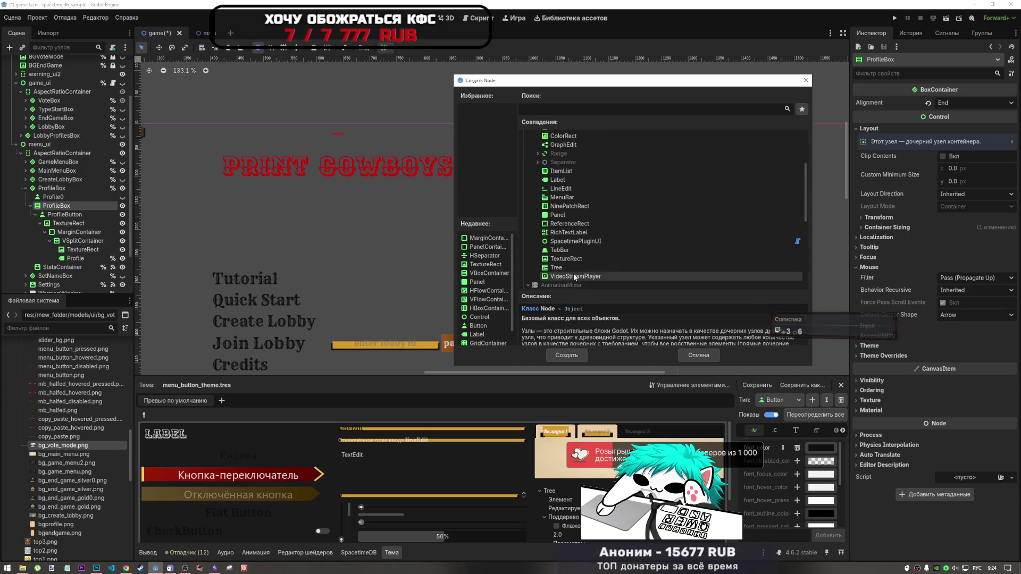
pyautogui.scroll(1, 545, 269)
pyautogui.click(537, 182)
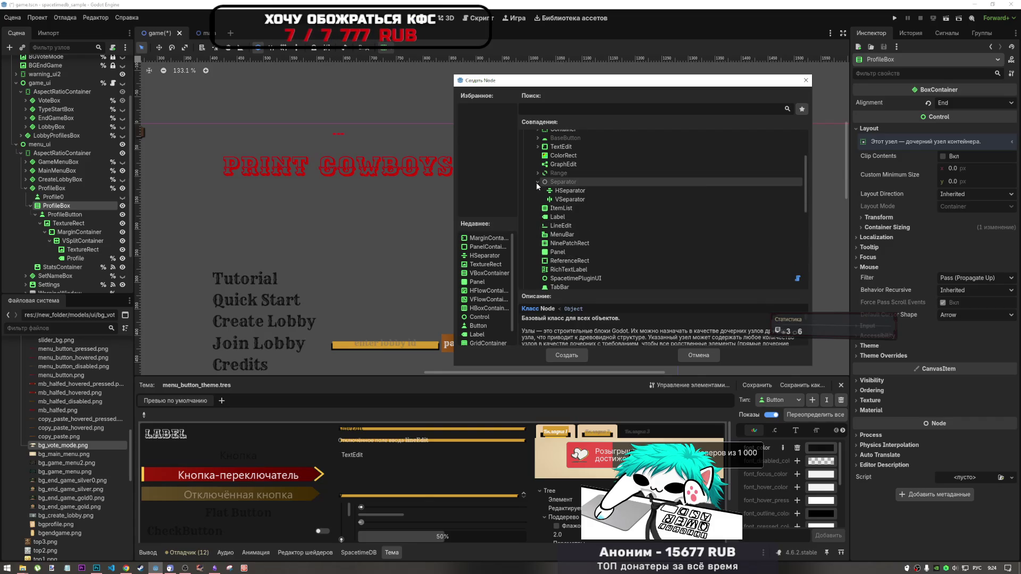
pyautogui.click(537, 174)
pyautogui.scroll(2, 538, 178)
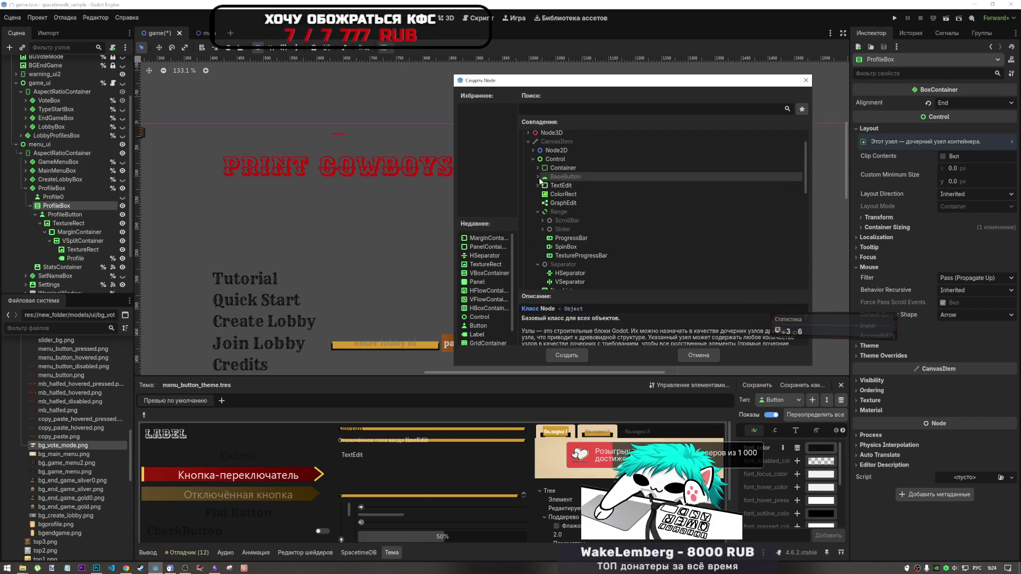
pyautogui.click(537, 185)
pyautogui.click(537, 177)
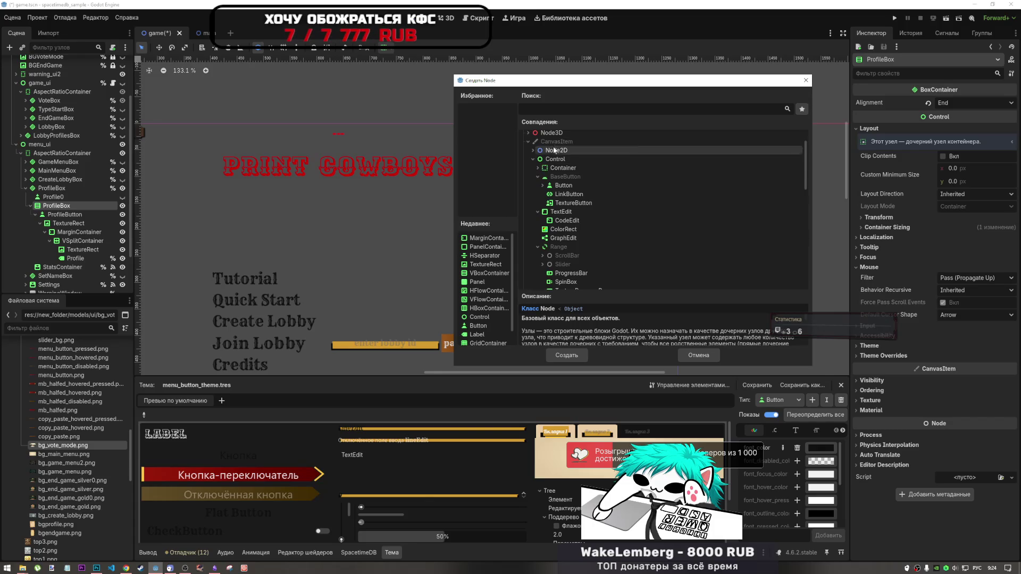
pyautogui.click(537, 168)
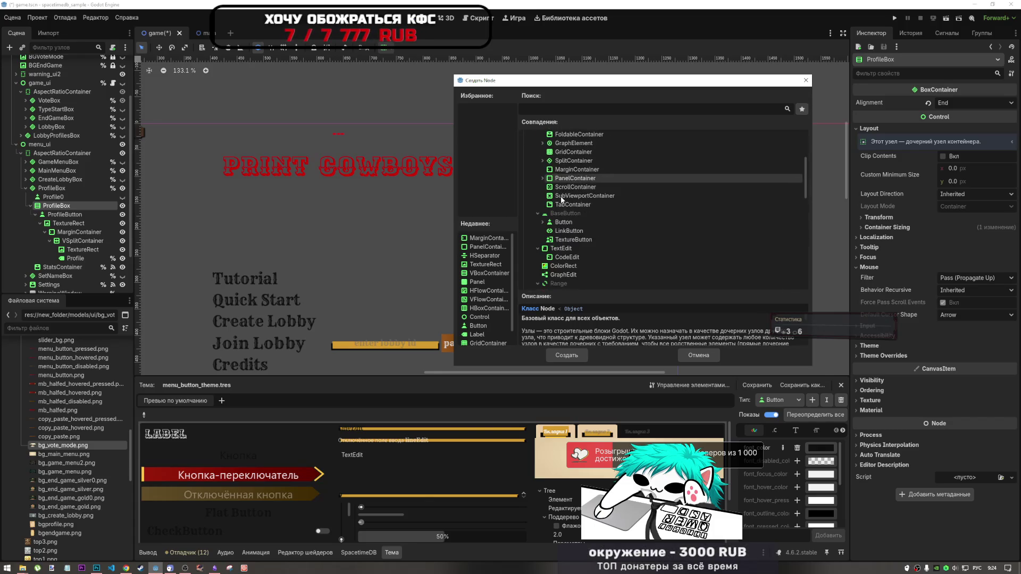
pyautogui.scroll(-2, 551, 224)
pyautogui.click(542, 199)
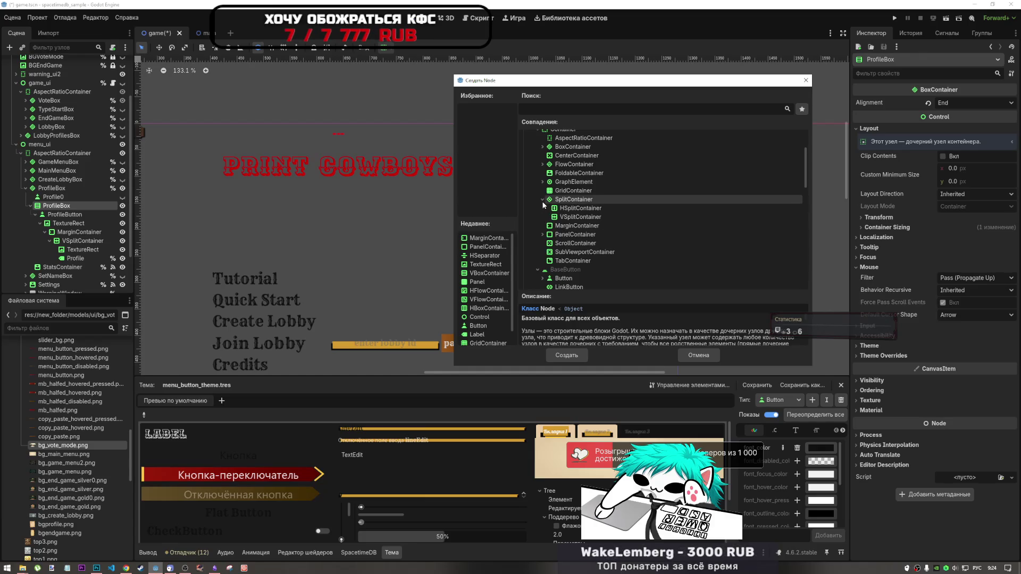
pyautogui.click(568, 111)
# - Search node classes for 'file' and compare the FileDialog and ConfirmationDialog descriptions
pyautogui.write('ащду')
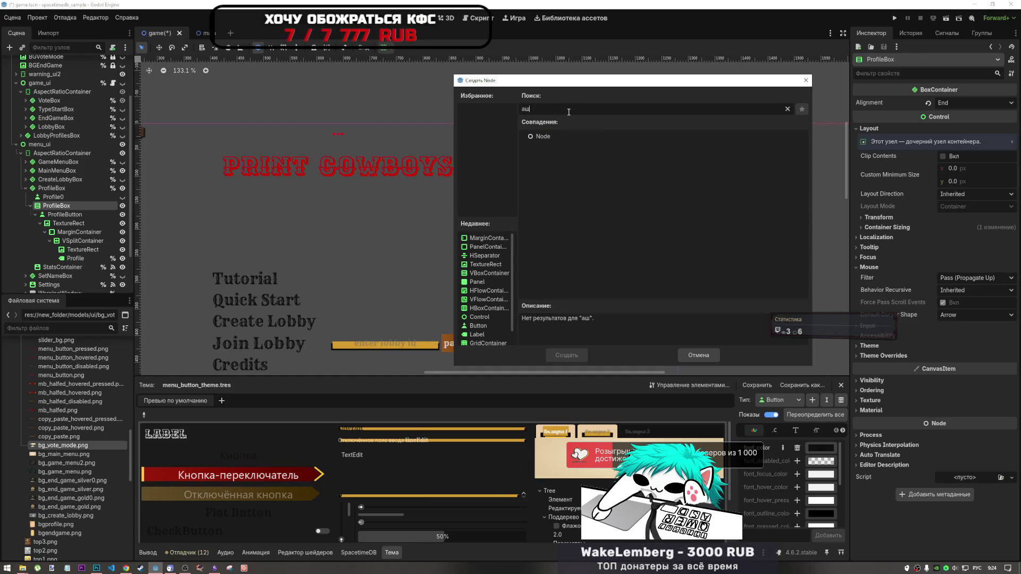
pyautogui.press('BackSpace')
pyautogui.press('BackSpace')
pyautogui.press('BackSpace')
pyautogui.hotkey('alt', 'shift')
pyautogui.write('file')
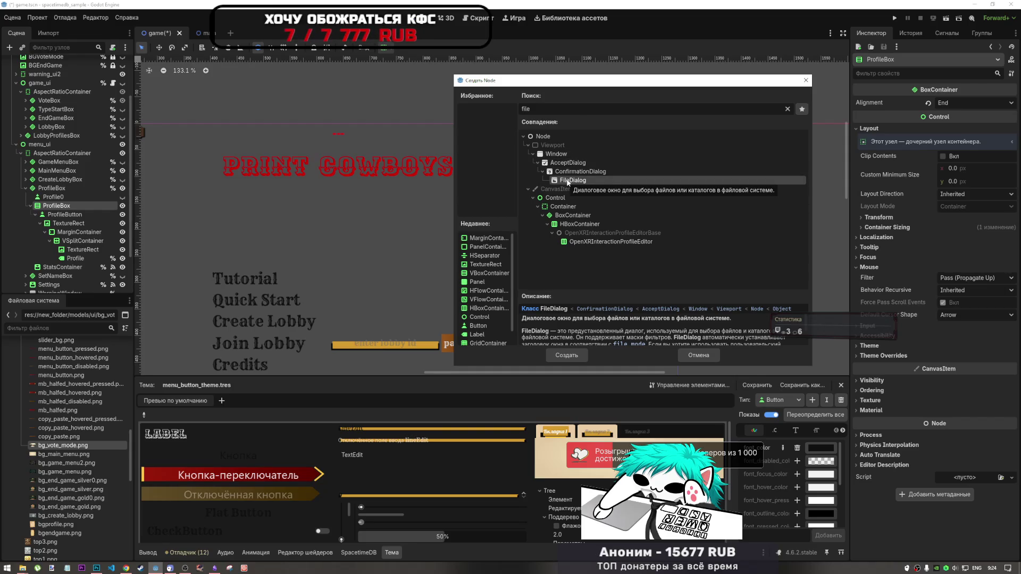
pyautogui.click(567, 174)
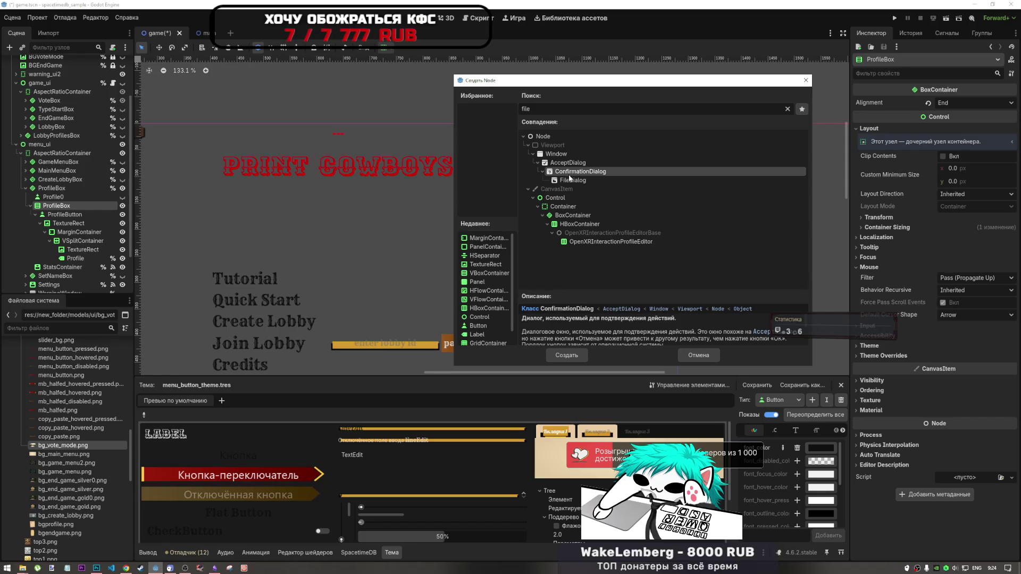
pyautogui.click(571, 180)
pyautogui.click(574, 174)
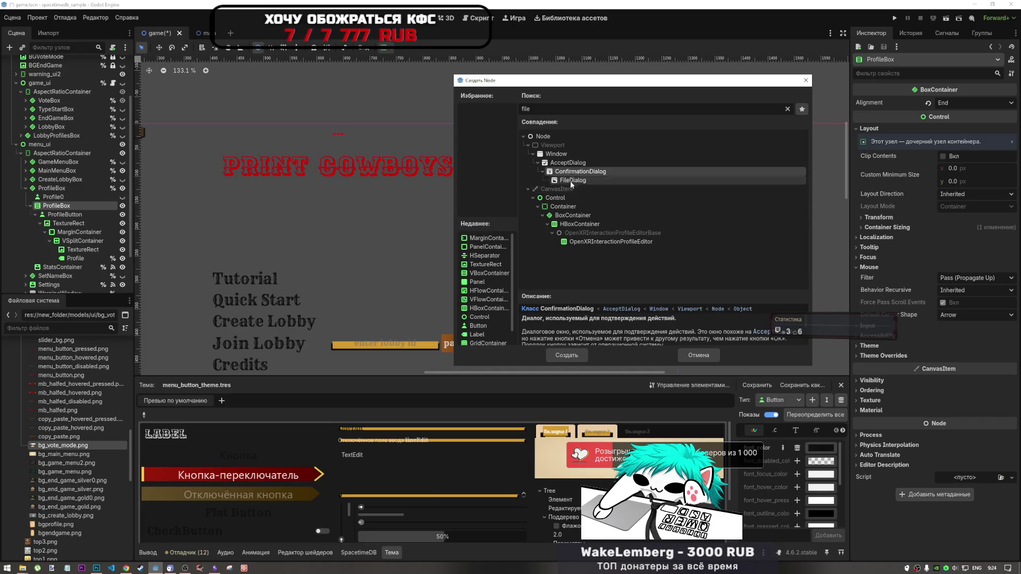
# - Create a FileDialog node as a child of ProfileBox
pyautogui.click(570, 181)
pyautogui.scroll(-3, 658, 339)
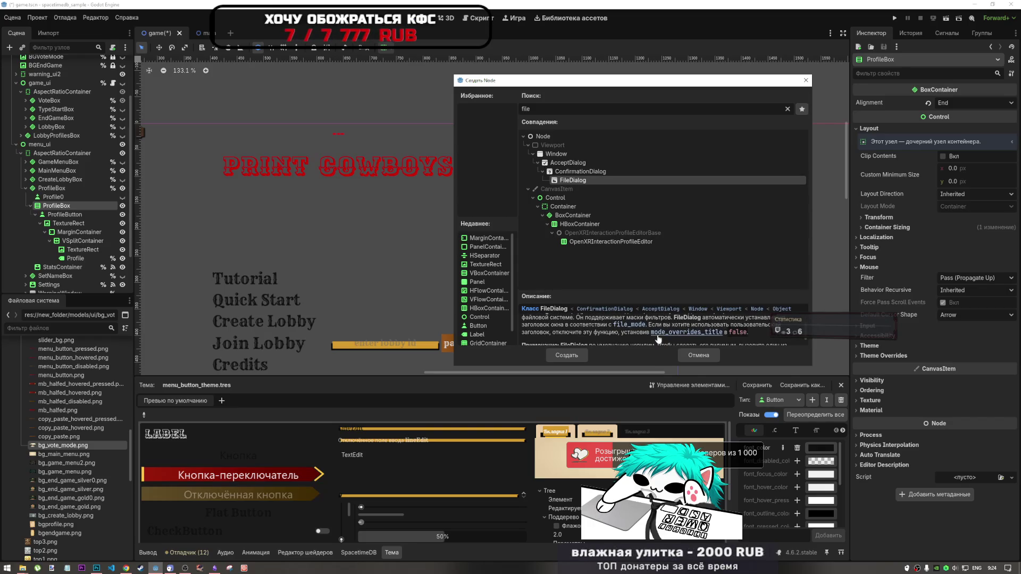
pyautogui.scroll(-2, 652, 334)
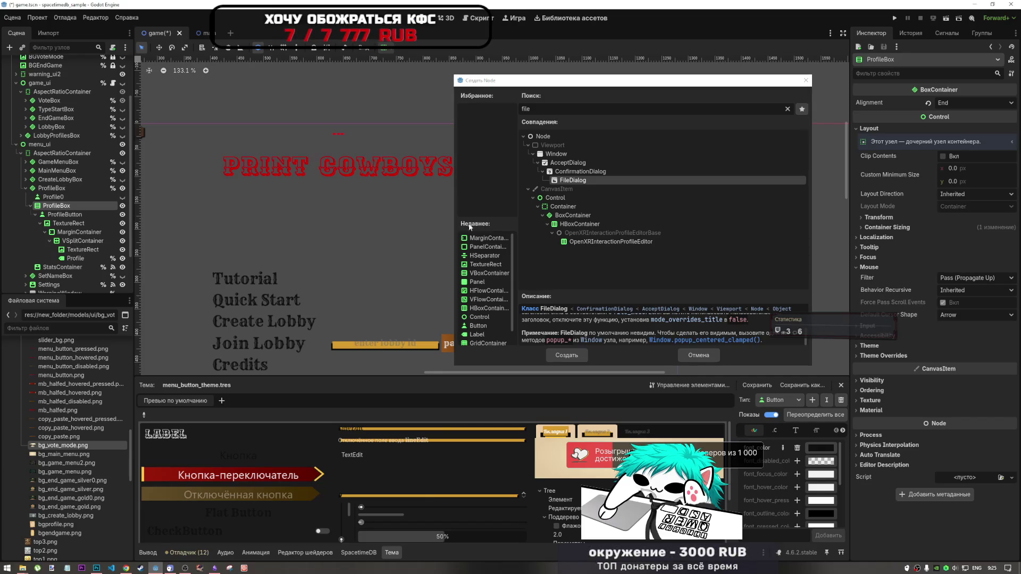
pyautogui.click(566, 355)
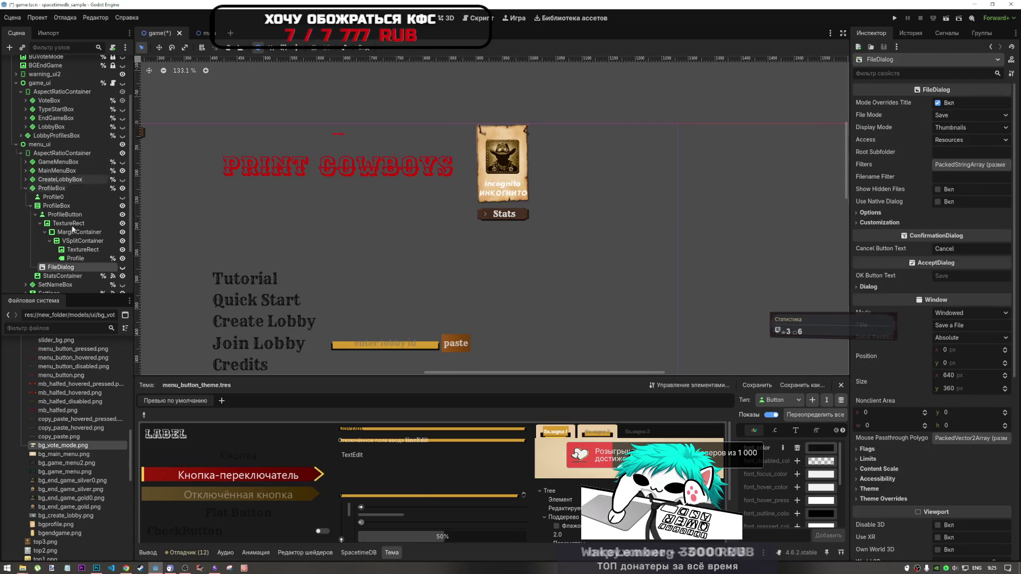
# - Preview the FileDialog's Save a File window on the canvas, then hide it again
pyautogui.click(122, 267)
pyautogui.scroll(-3, 681, 219)
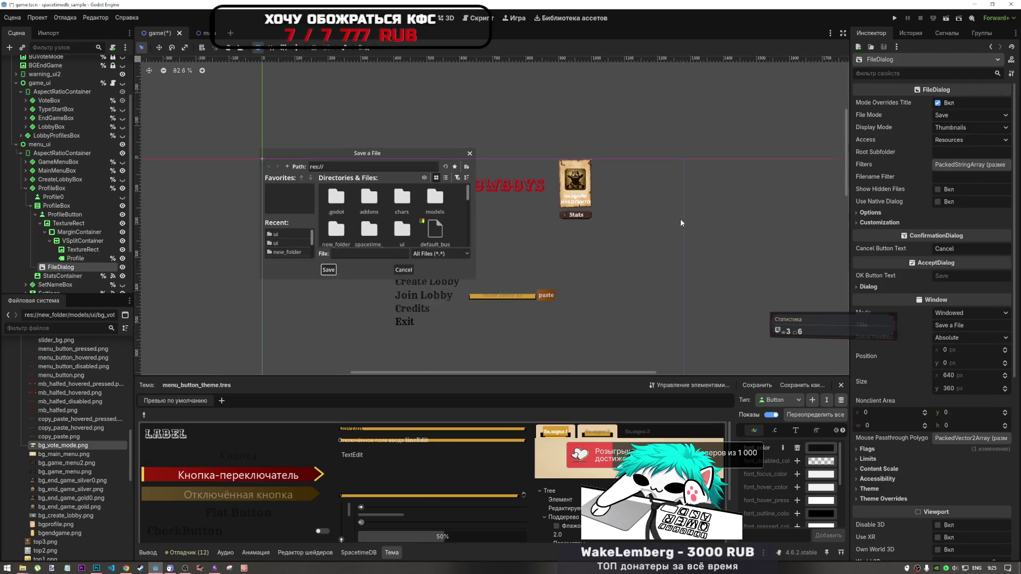
pyautogui.scroll(2, 413, 233)
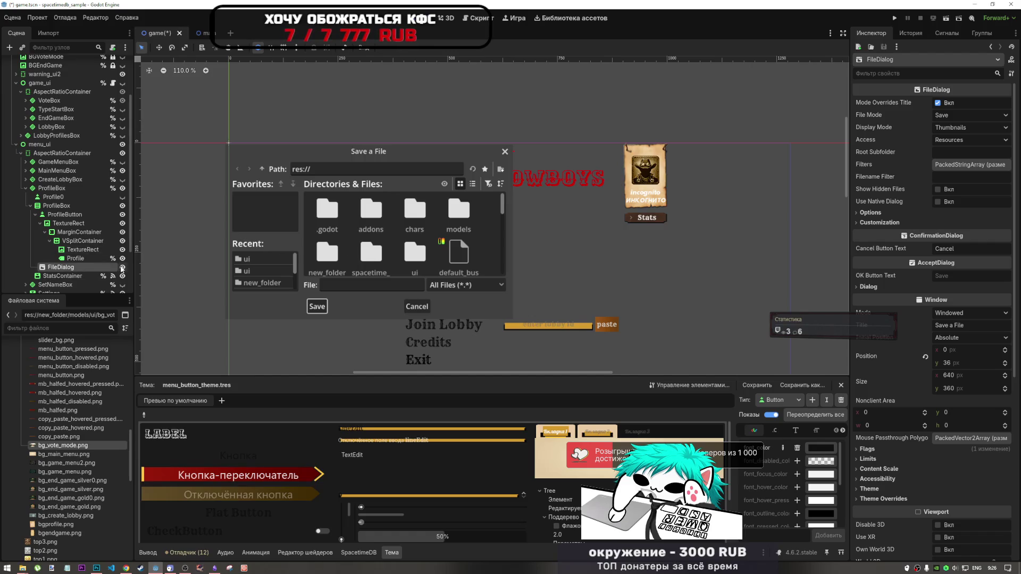
pyautogui.click(122, 269)
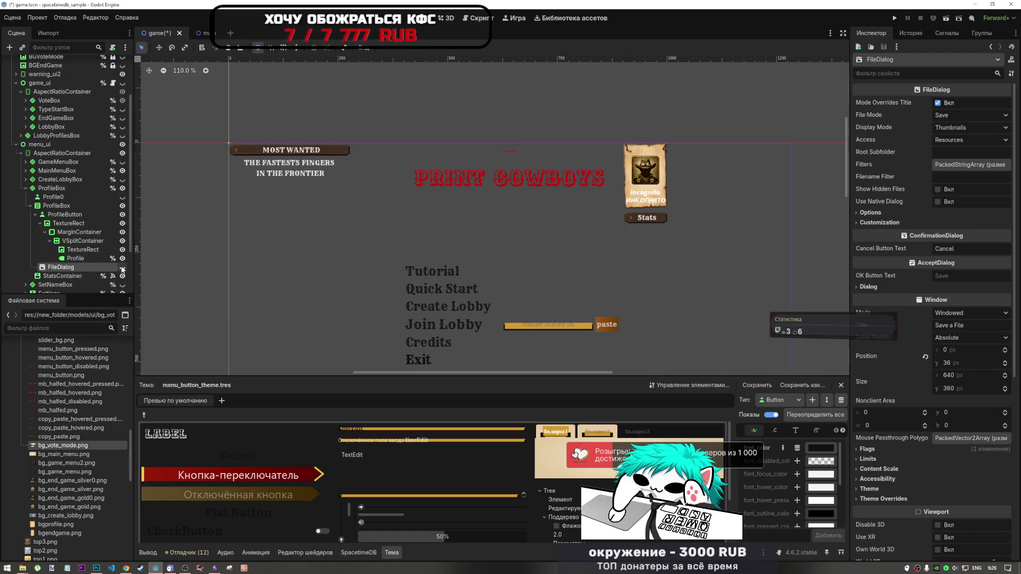
pyautogui.doubleClick(80, 268)
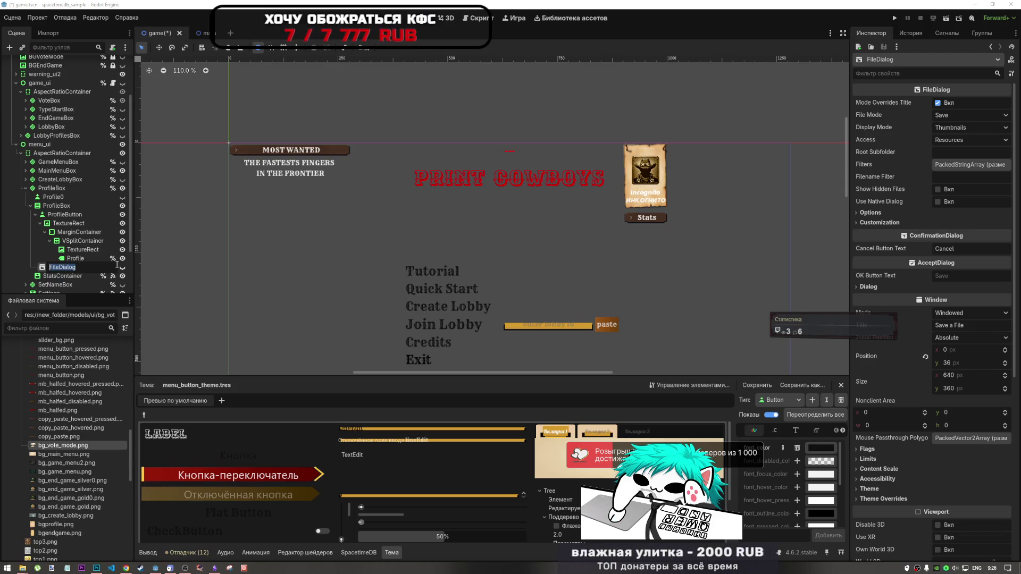
# - Rename the FileDialog to ProfilePictureUpoaderDialog, then shorten it to PictureUpoaderDialog
pyautogui.write('P')
pyautogui.write('rofileP')
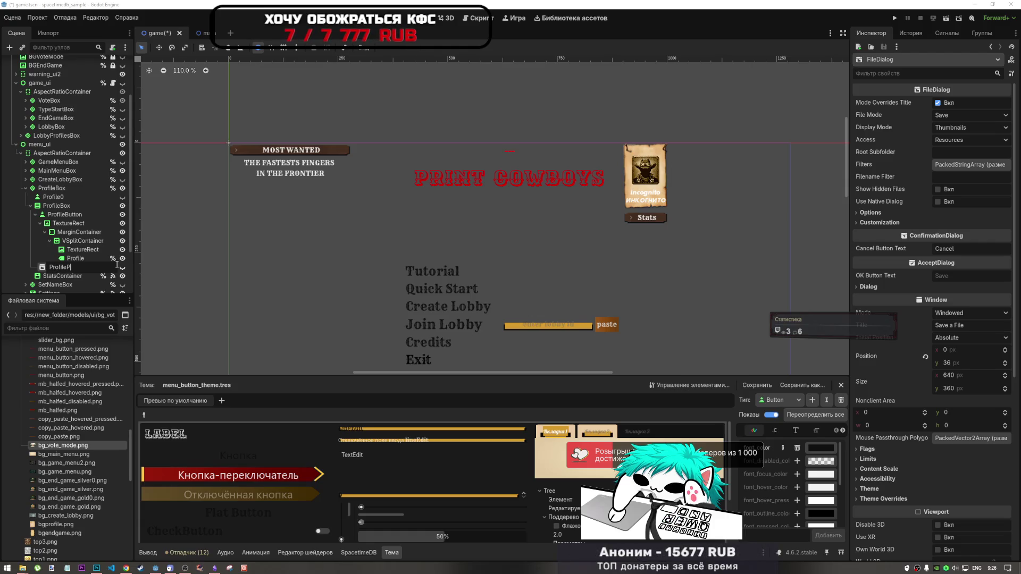
pyautogui.write('icture')
pyautogui.write('Upl')
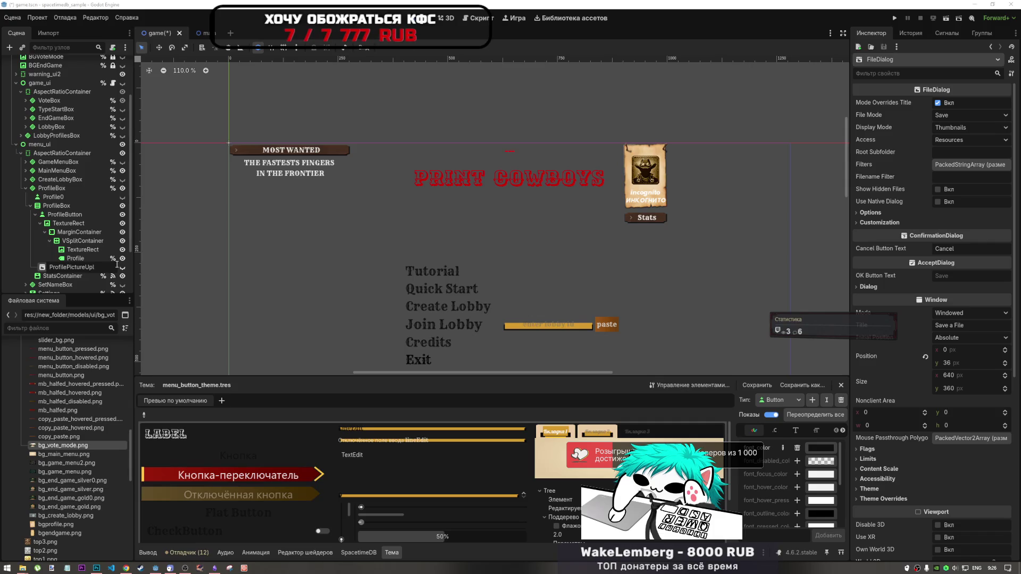
pyautogui.press('BackSpace')
pyautogui.write('oader')
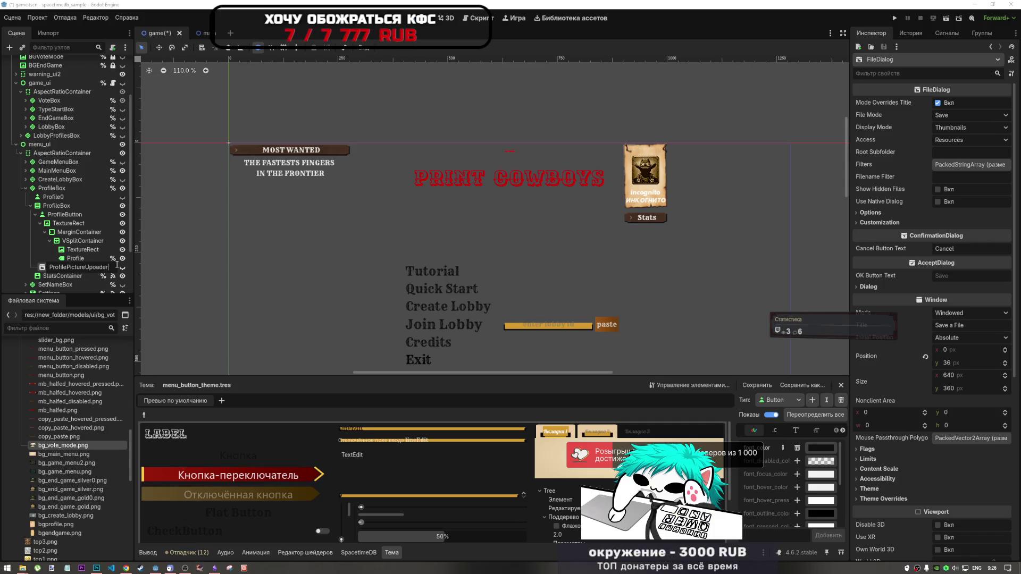
pyautogui.write('alog')
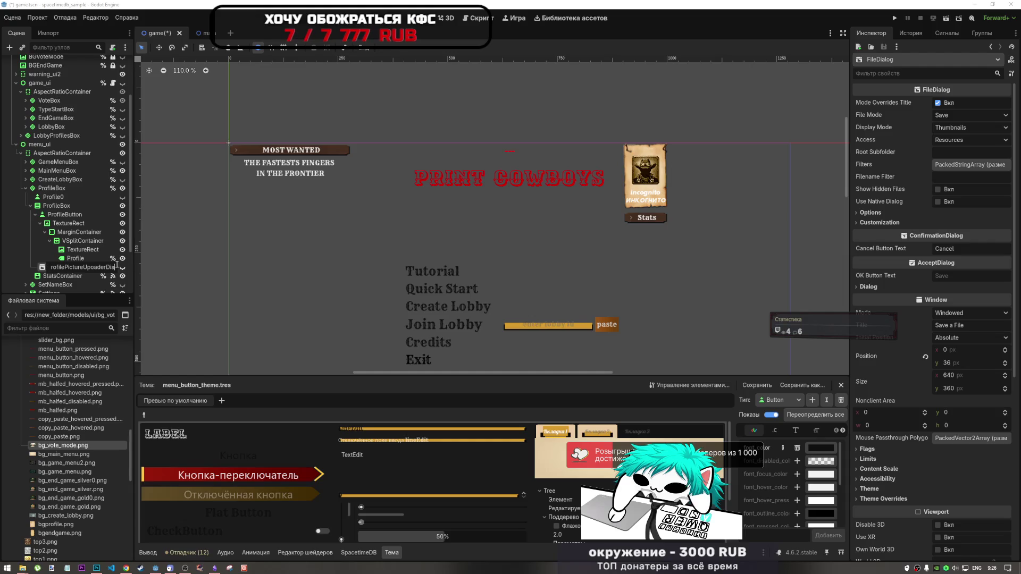
pyautogui.press('Return')
pyautogui.doubleClick(68, 267)
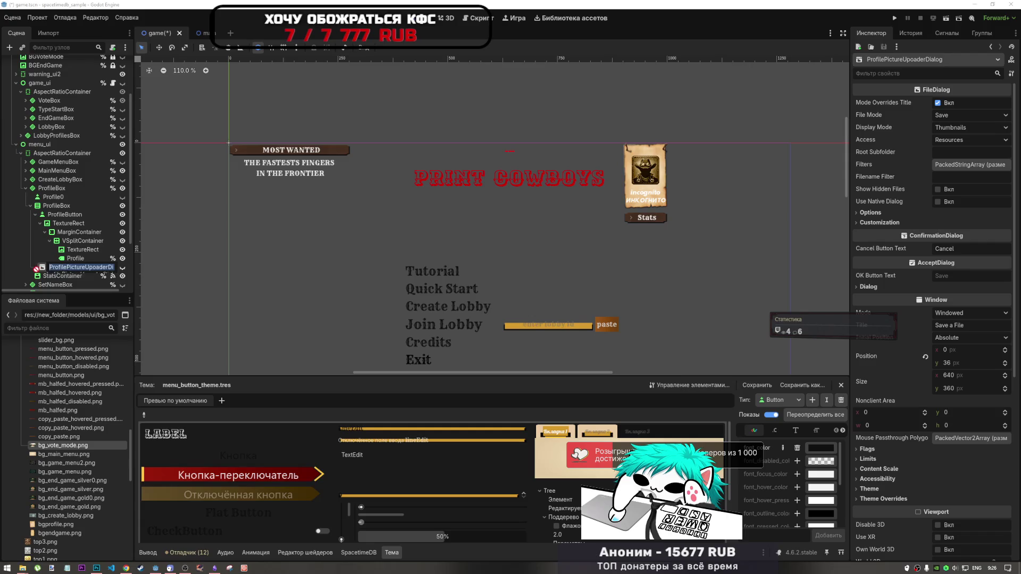
pyautogui.click(65, 268)
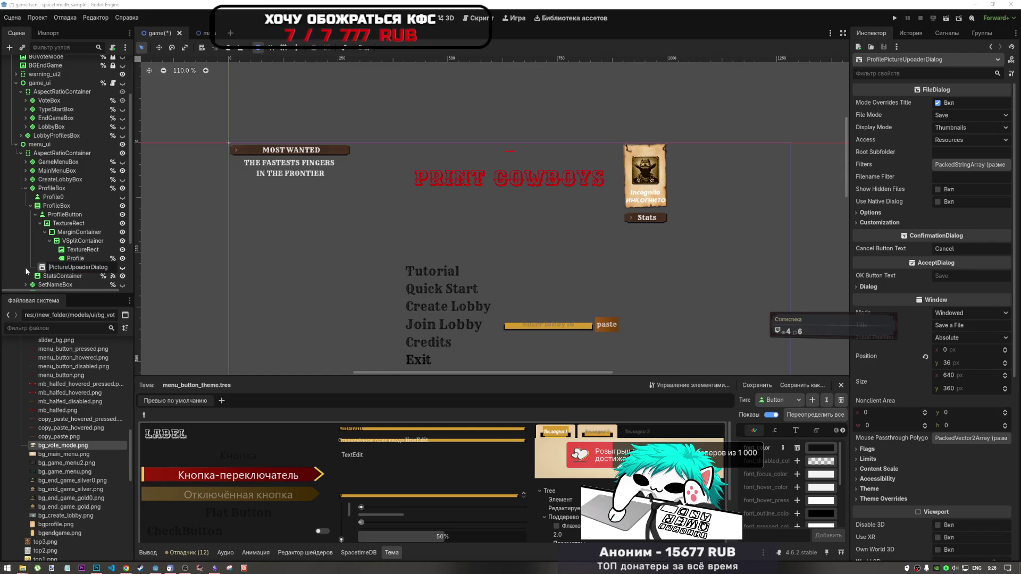
pyautogui.press('Return')
pyautogui.press('BackSpace')
pyautogui.write('l')
pyautogui.press('Return')
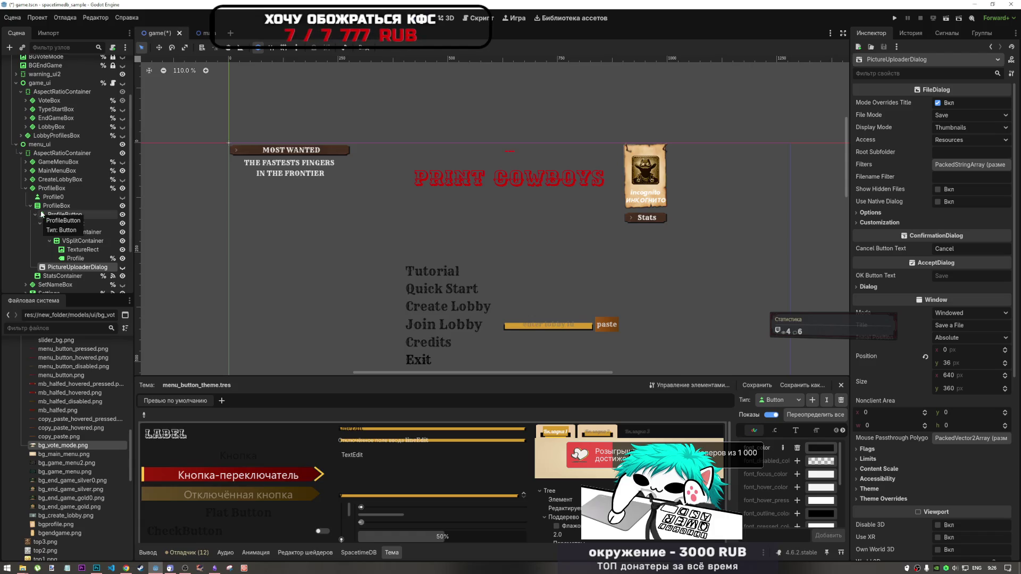
pyautogui.click(215, 569)
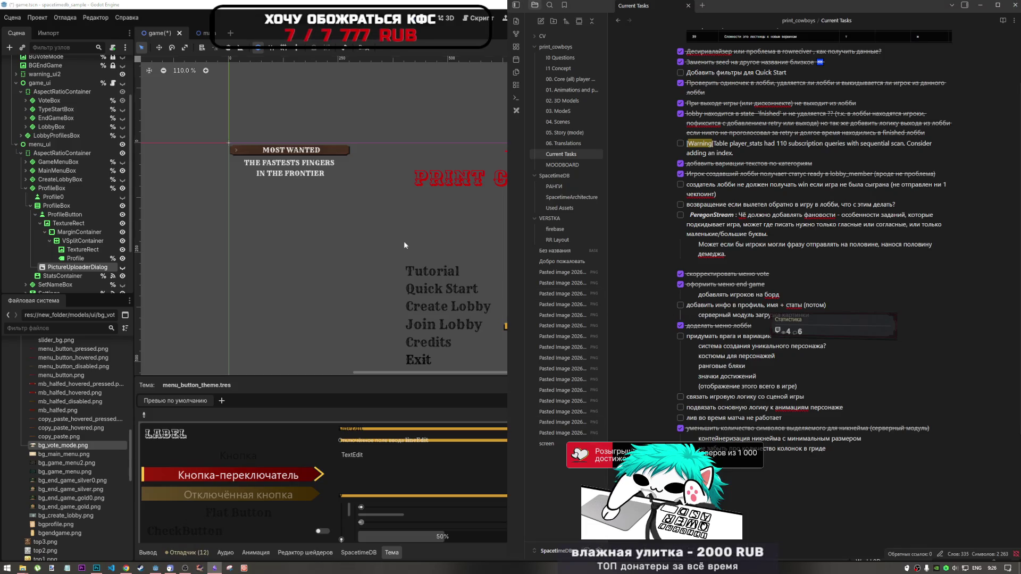
pyautogui.click(79, 206)
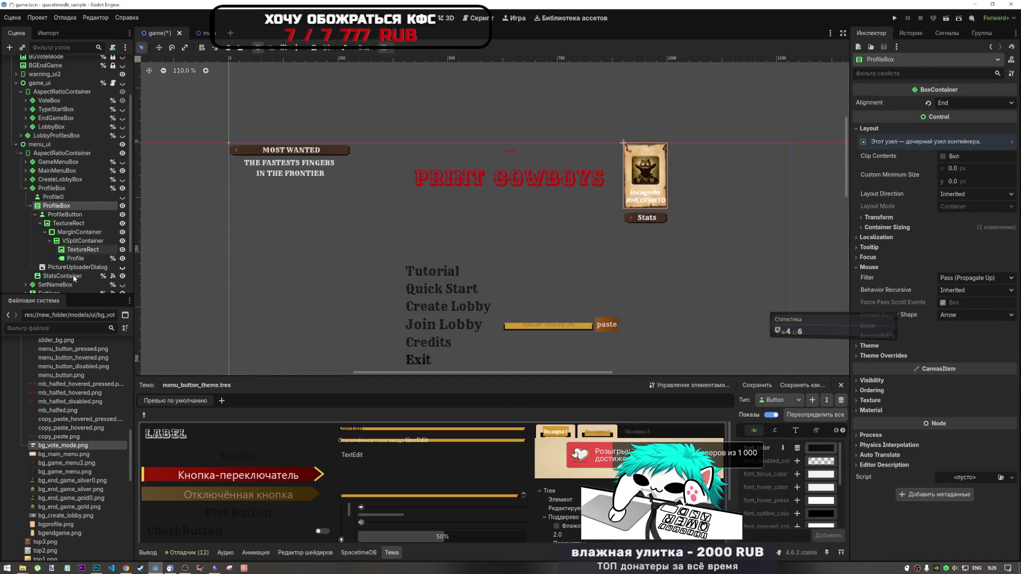
# - Run the current scene, enter a nickname, tick the not-a-robot checkbox and submit to enter the game
pyautogui.click(73, 258)
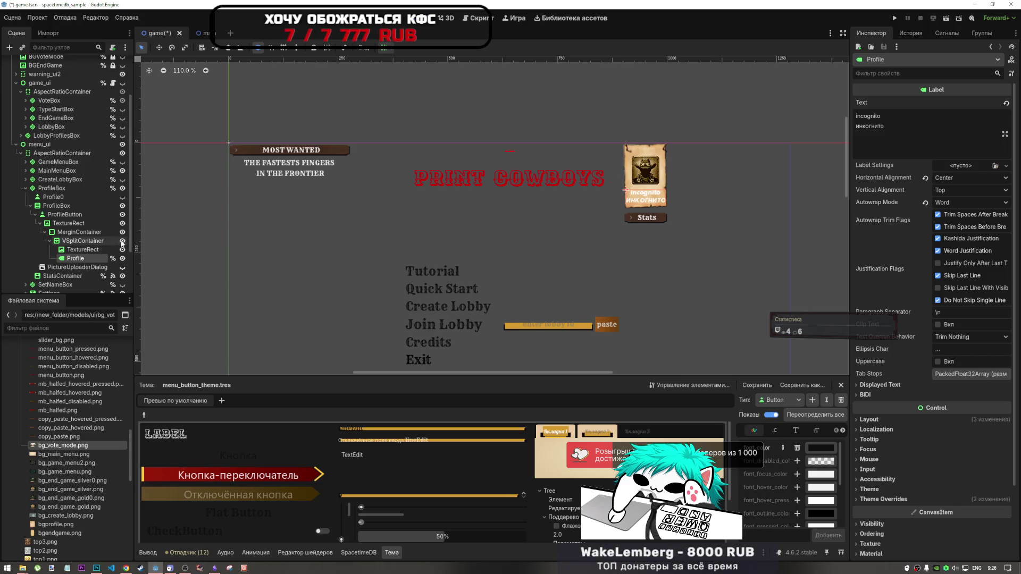
pyautogui.click(946, 19)
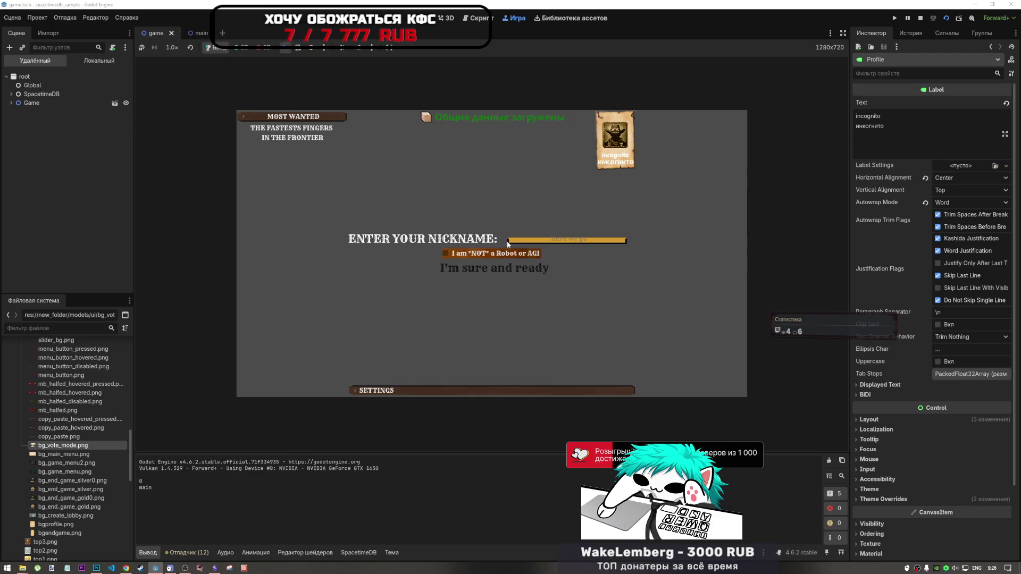
pyautogui.click(577, 243)
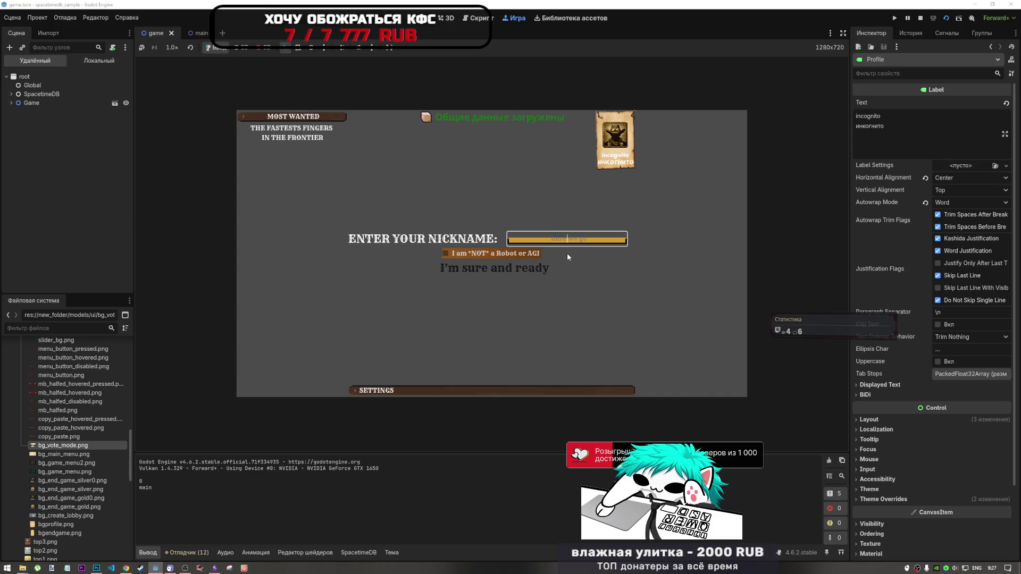
pyautogui.hotkey('alt', 'shift')
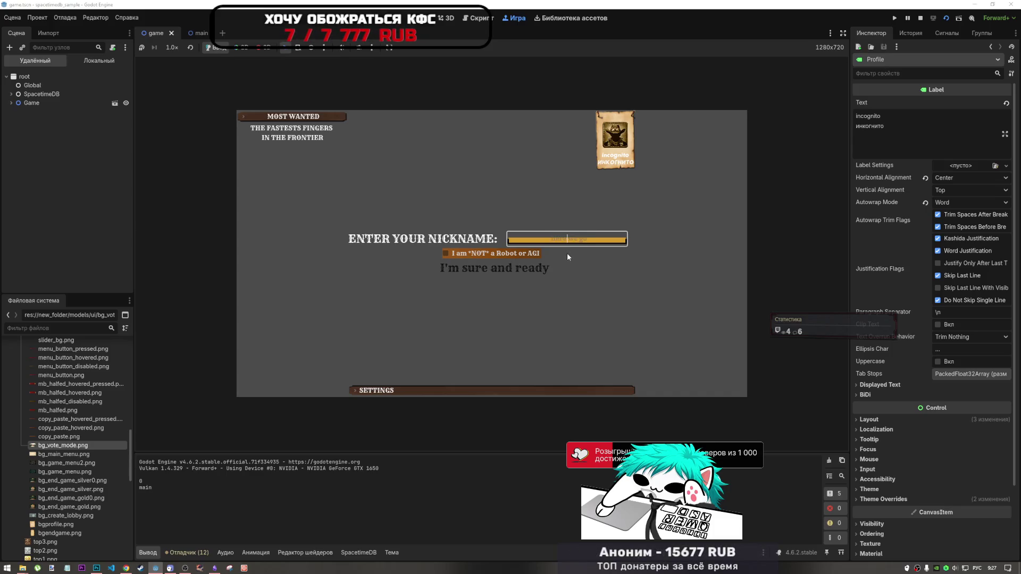
pyautogui.write('or')
pyautogui.click(490, 253)
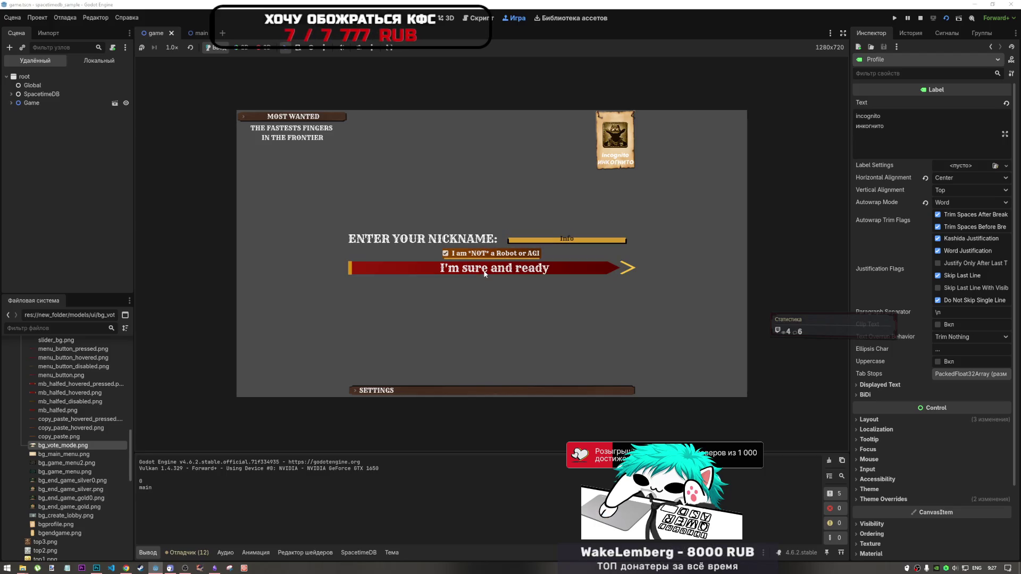
pyautogui.click(484, 268)
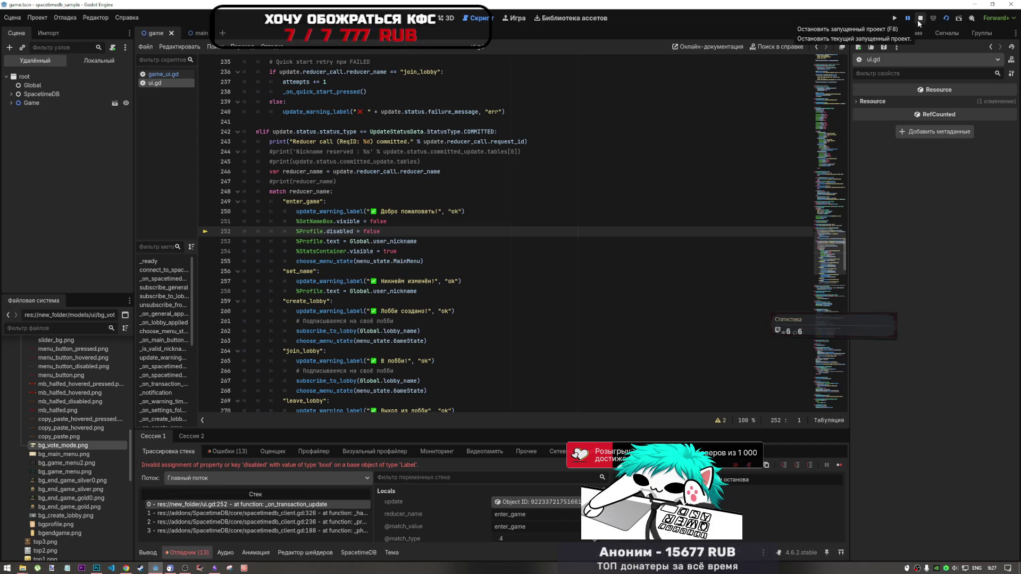
# - Stop the running project and review the enter_game code in ui.gd around line 252
pyautogui.click(917, 20)
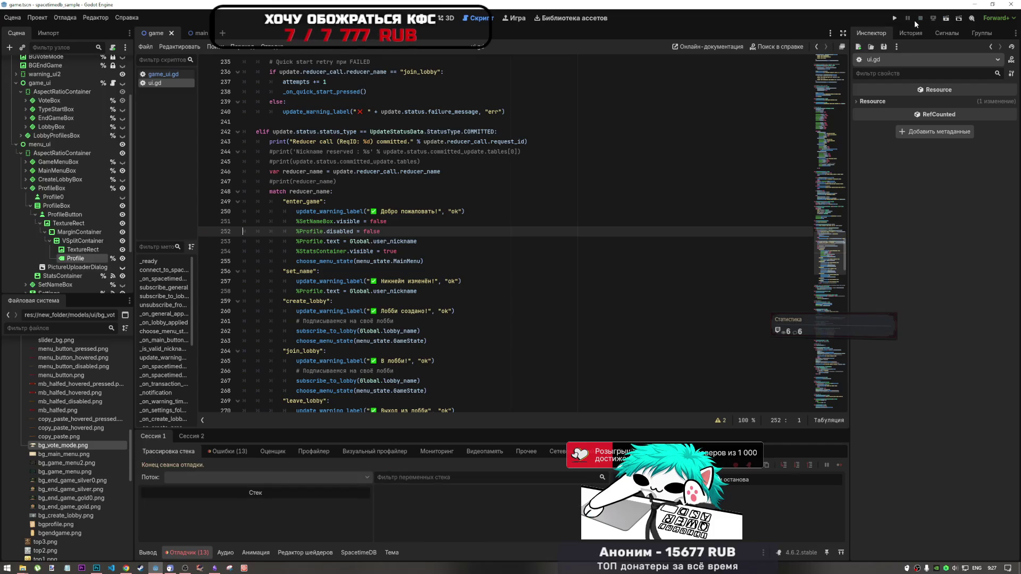
pyautogui.scroll(4, 355, 93)
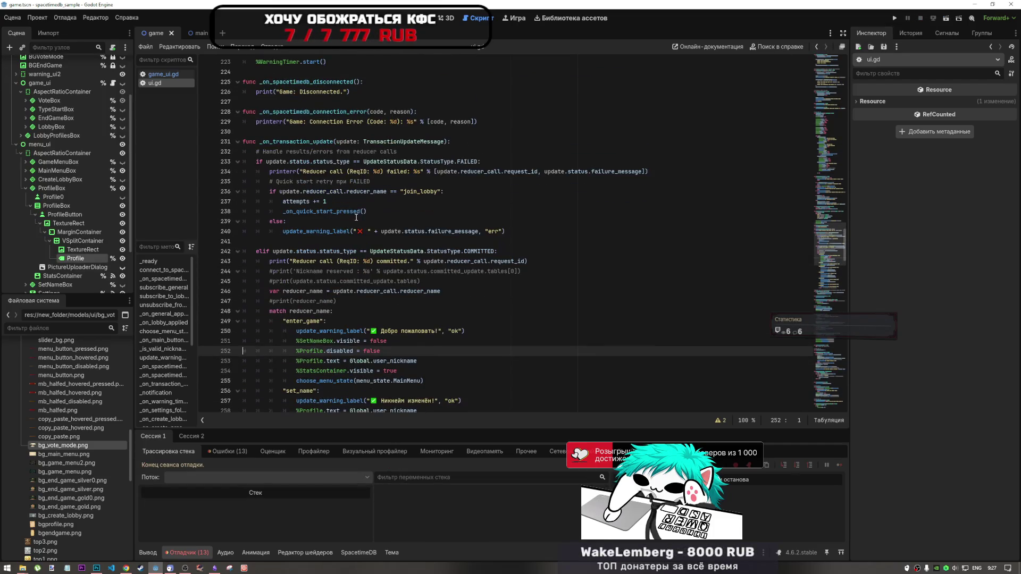
pyautogui.scroll(9, 356, 215)
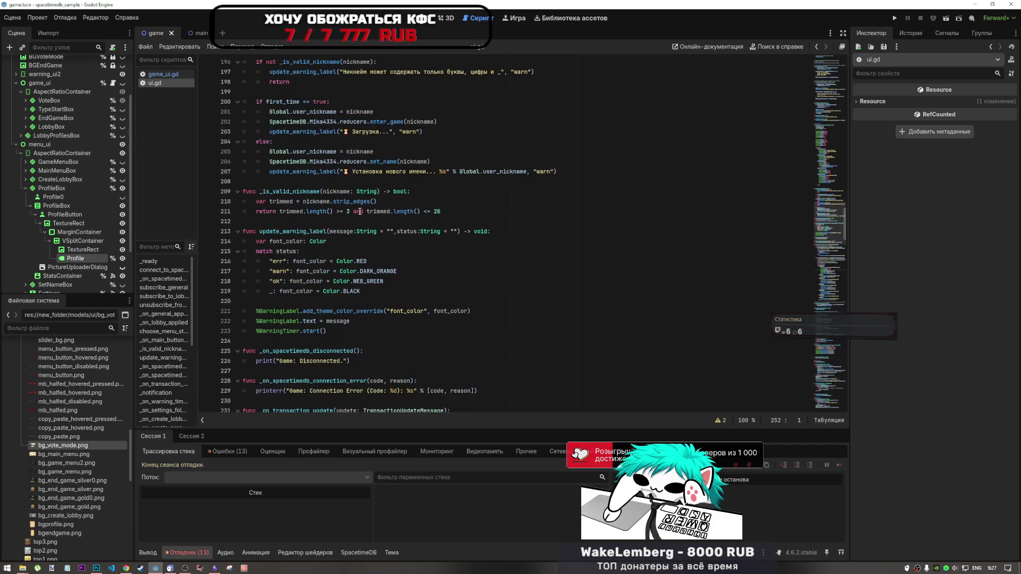
pyautogui.scroll(-7, 359, 211)
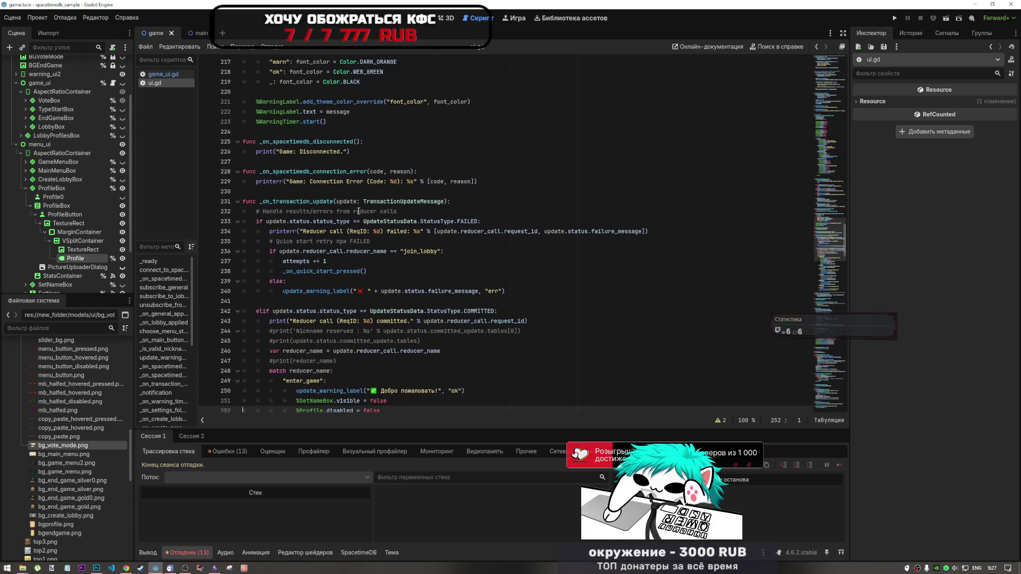
pyautogui.scroll(-5, 357, 211)
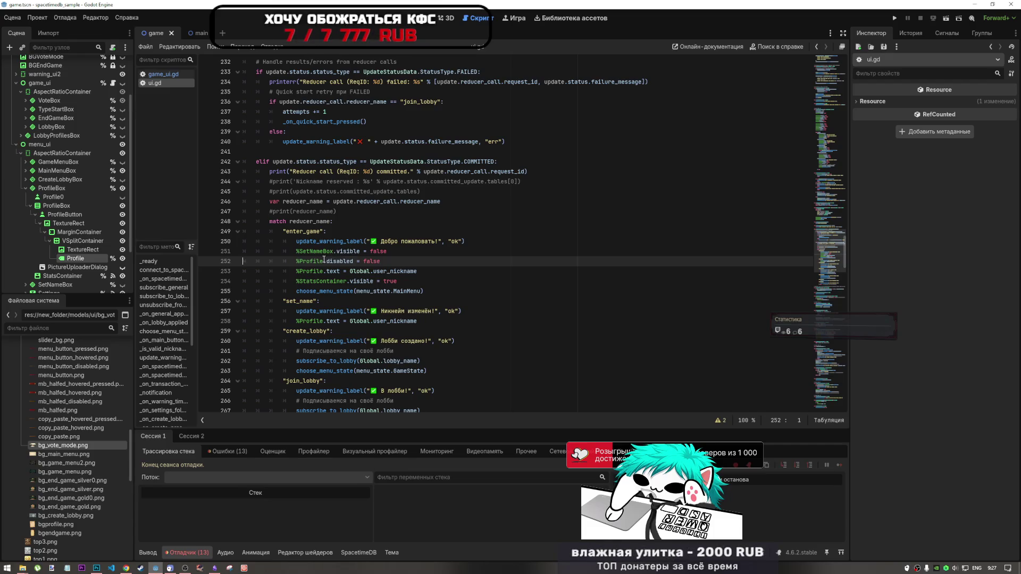
pyautogui.click(57, 206)
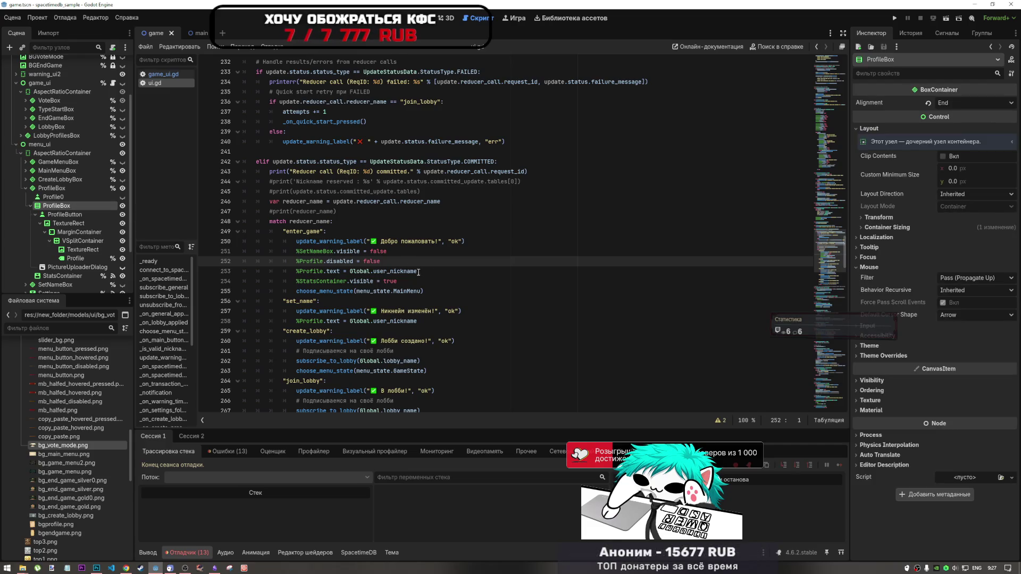
# - Try marking ProfileBox as Access as Unique Name and dismiss the duplicate-name alert
pyautogui.rightClick(73, 207)
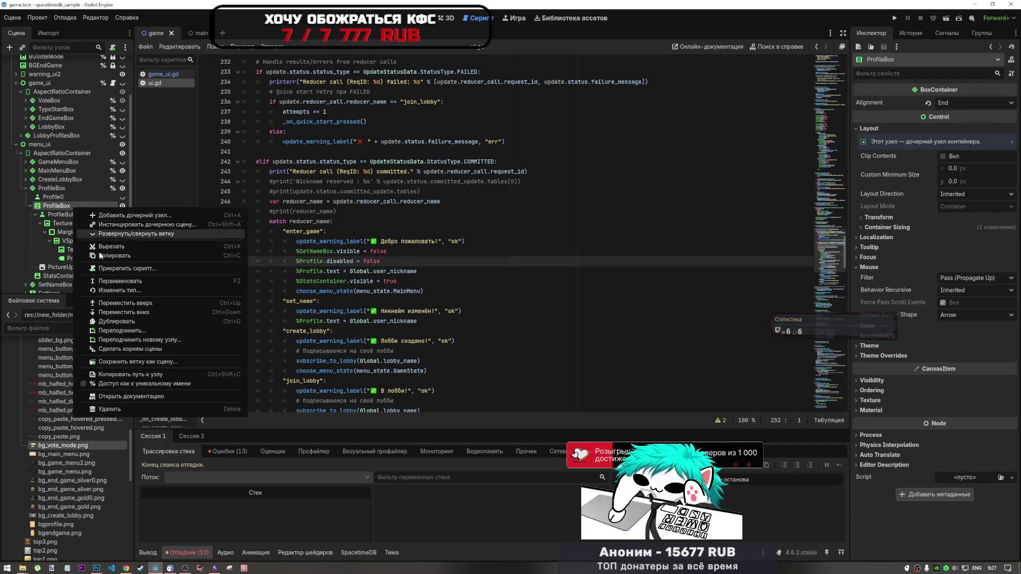
pyautogui.click(126, 384)
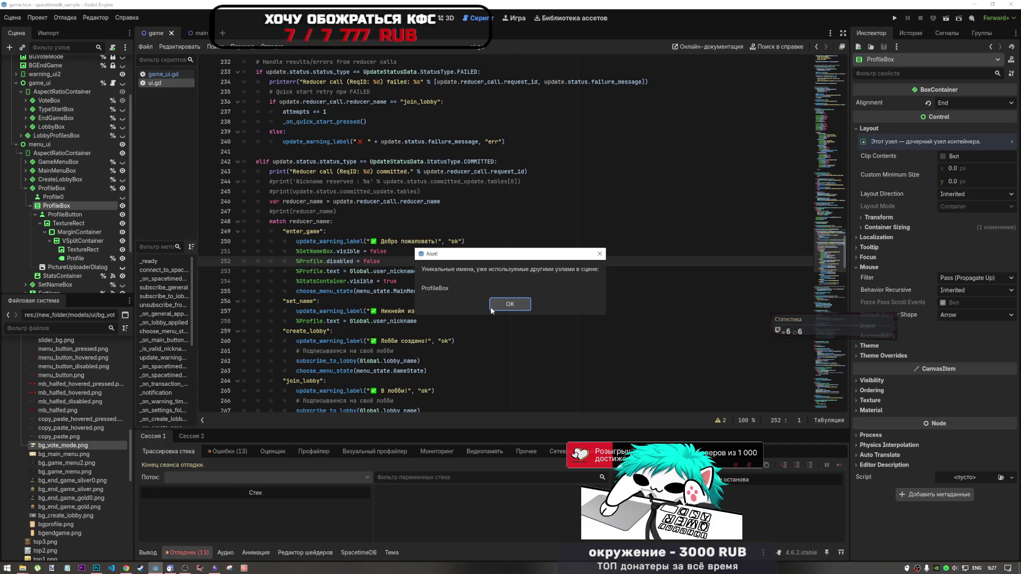
pyautogui.click(491, 308)
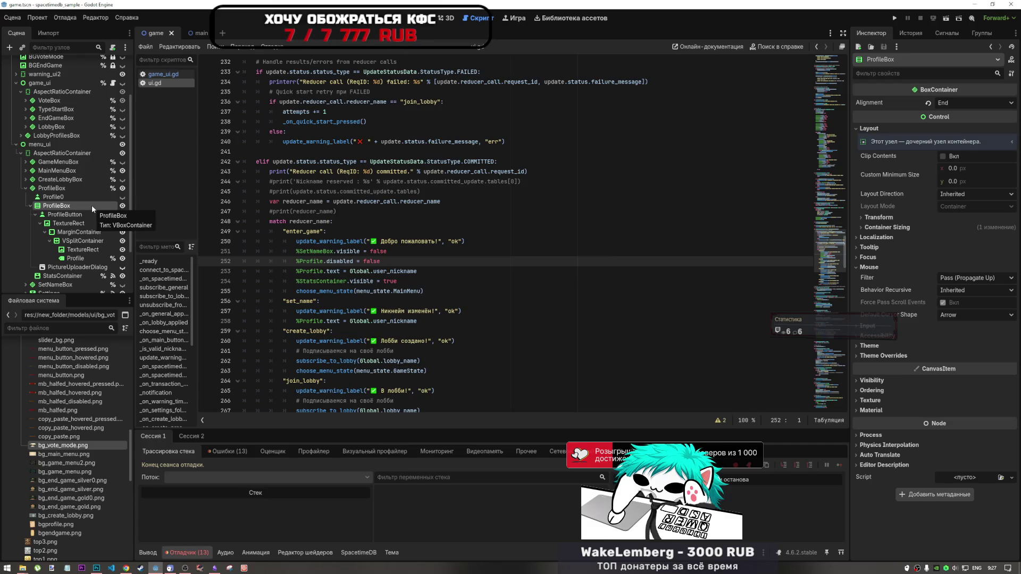
pyautogui.click(68, 206)
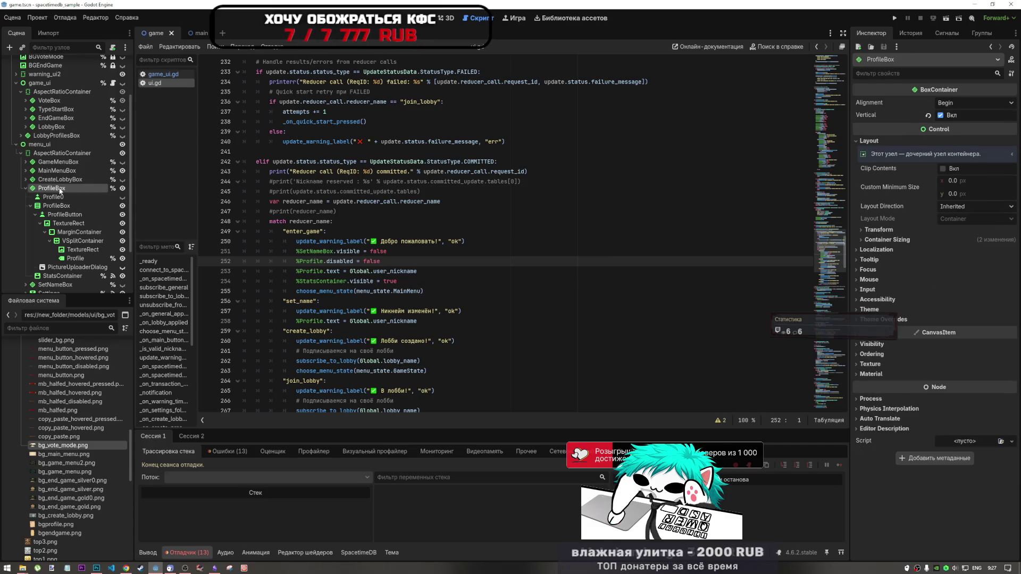
pyautogui.doubleClick(71, 206)
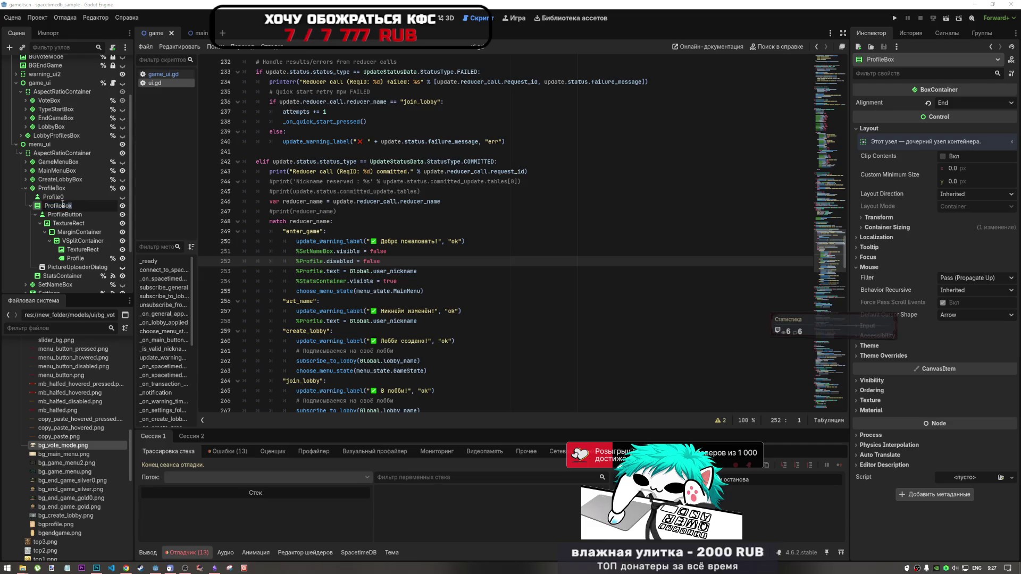
pyautogui.write('Container')
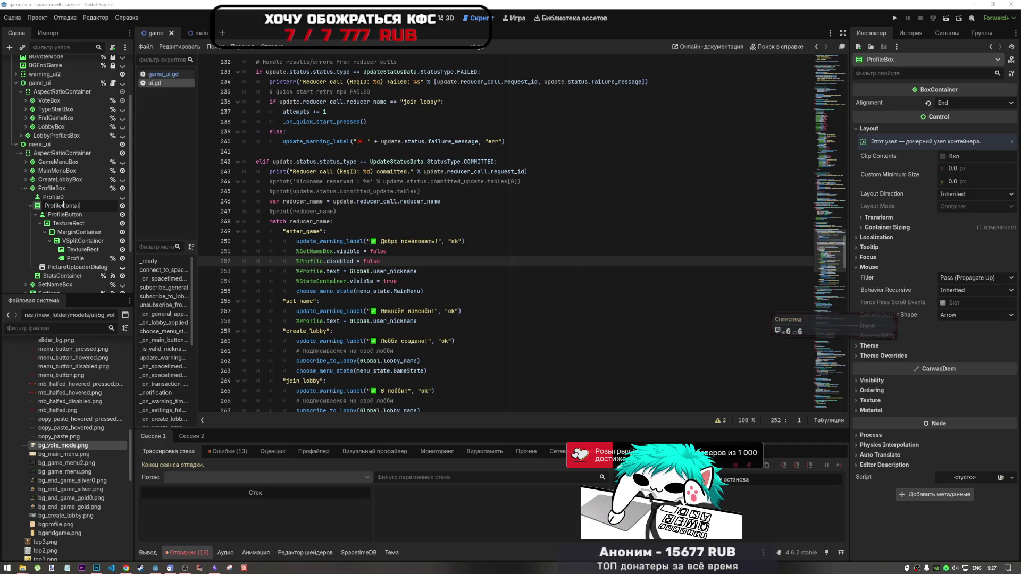
pyautogui.press('Return')
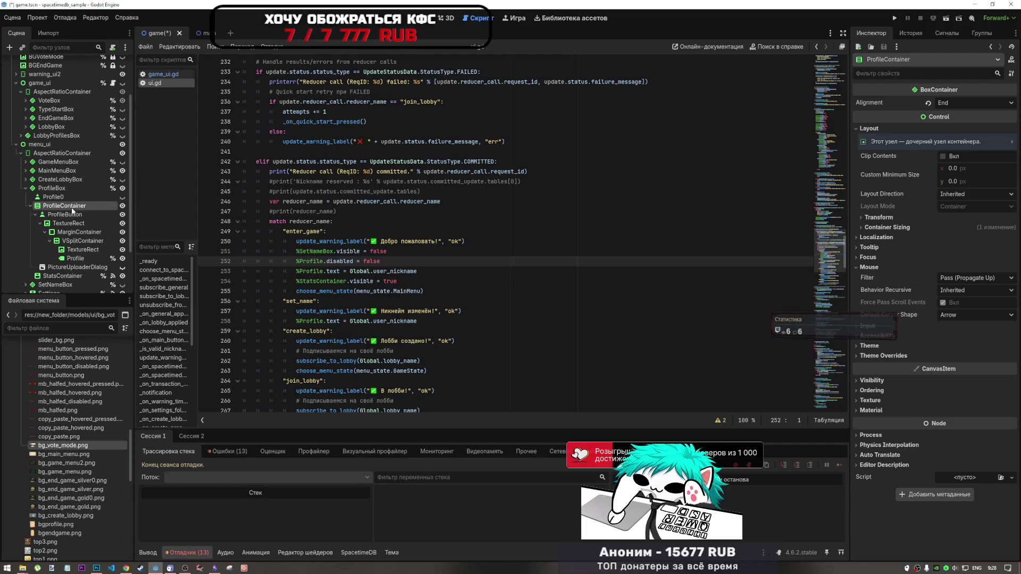
pyautogui.doubleClick(71, 207)
pyautogui.press('Escape')
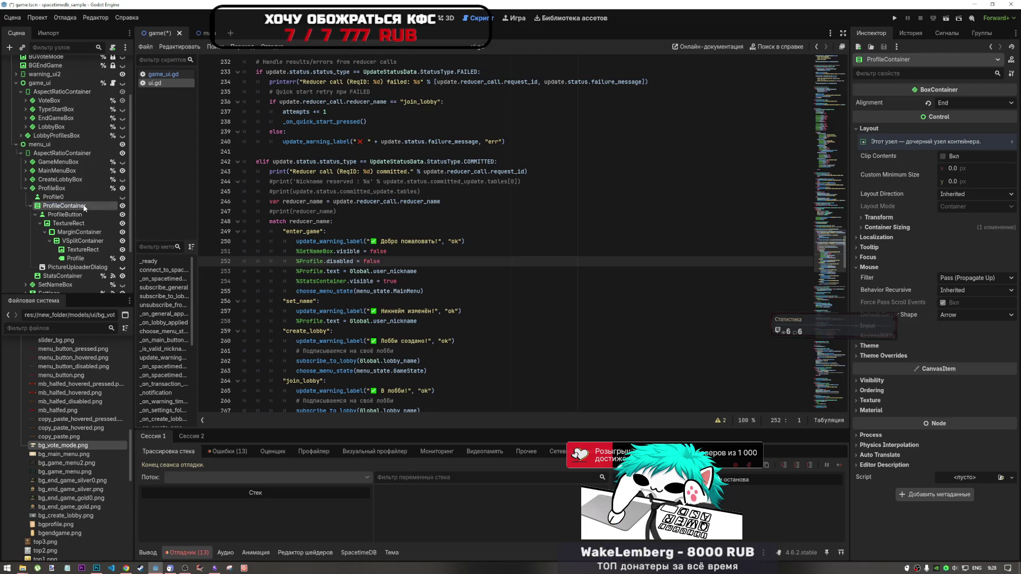
# - Give ProfileContainer a unique name and drag its reference into the ui.gd script
pyautogui.rightClick(84, 207)
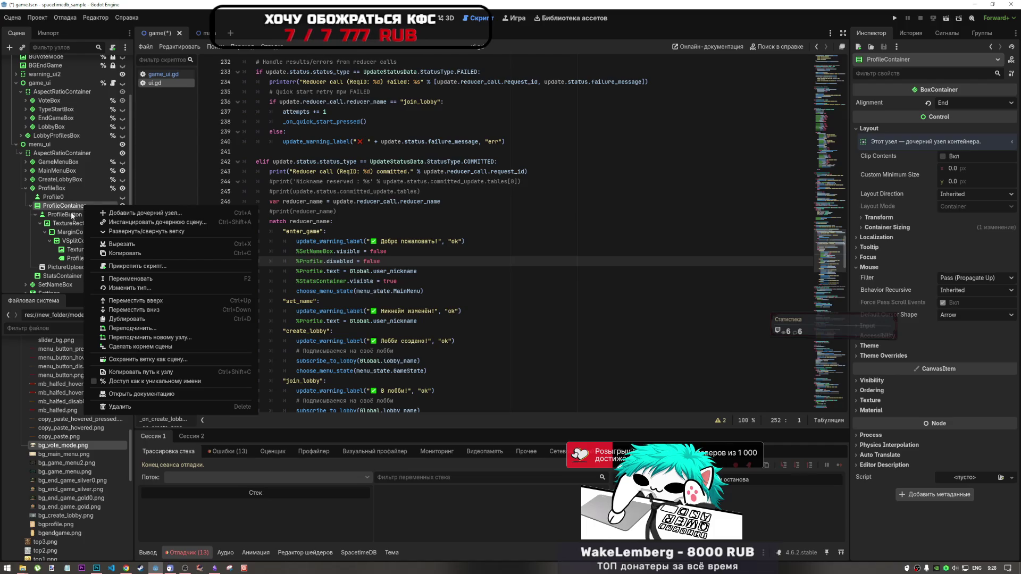
pyautogui.click(122, 372)
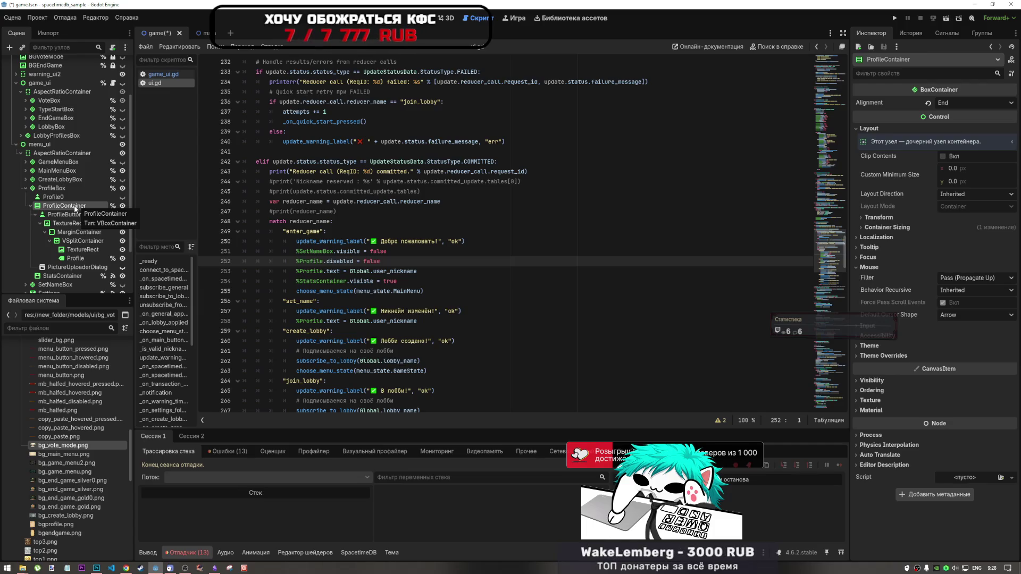
pyautogui.moveTo(75, 207); pyautogui.dragTo(393, 267)
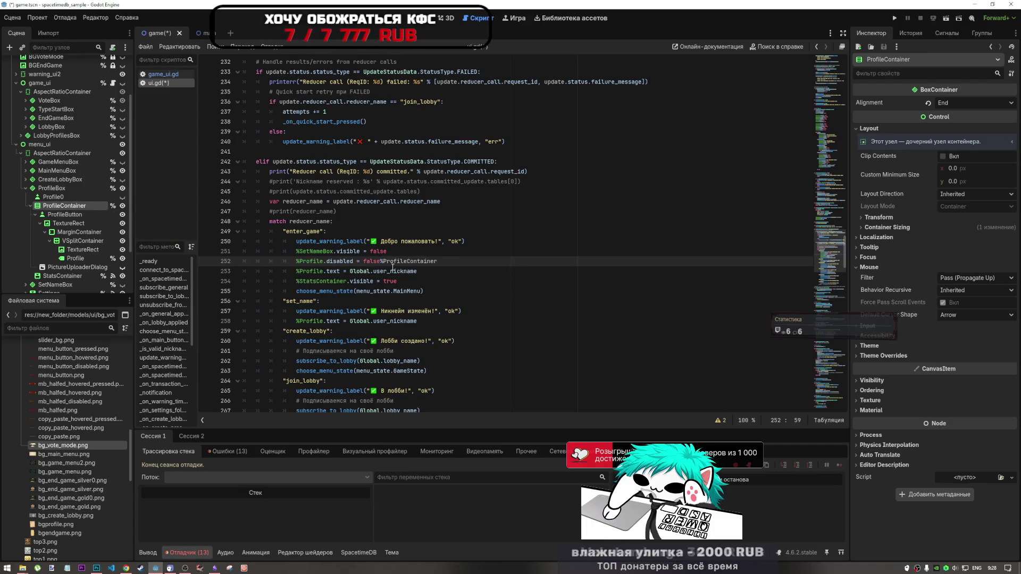
# - Make line 253 read %ProfileContainer.disabled = false, then return to the 2D menu canvas
pyautogui.click(381, 262)
pyautogui.press('Return')
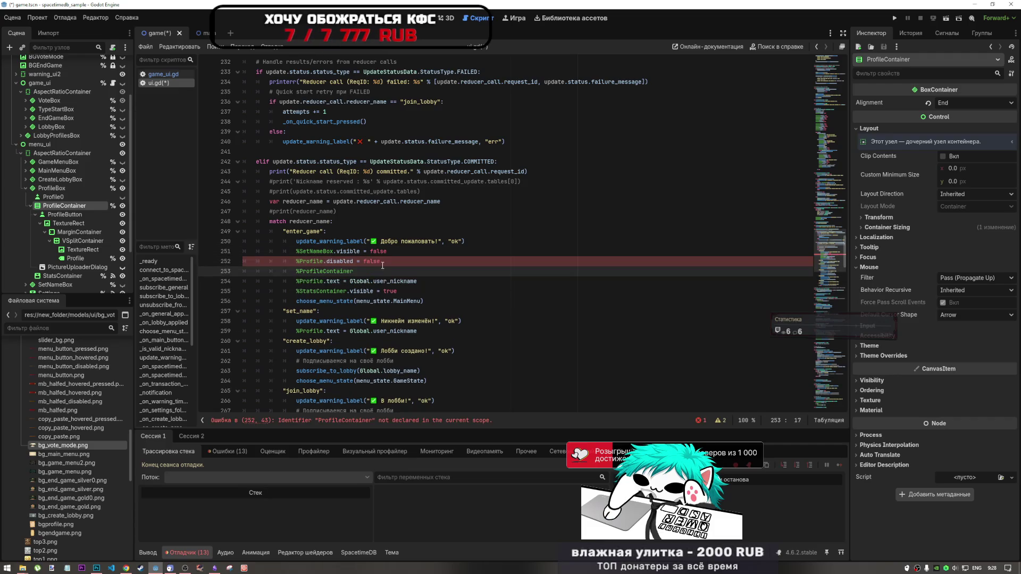
pyautogui.moveTo(380, 261); pyautogui.dragTo(324, 261)
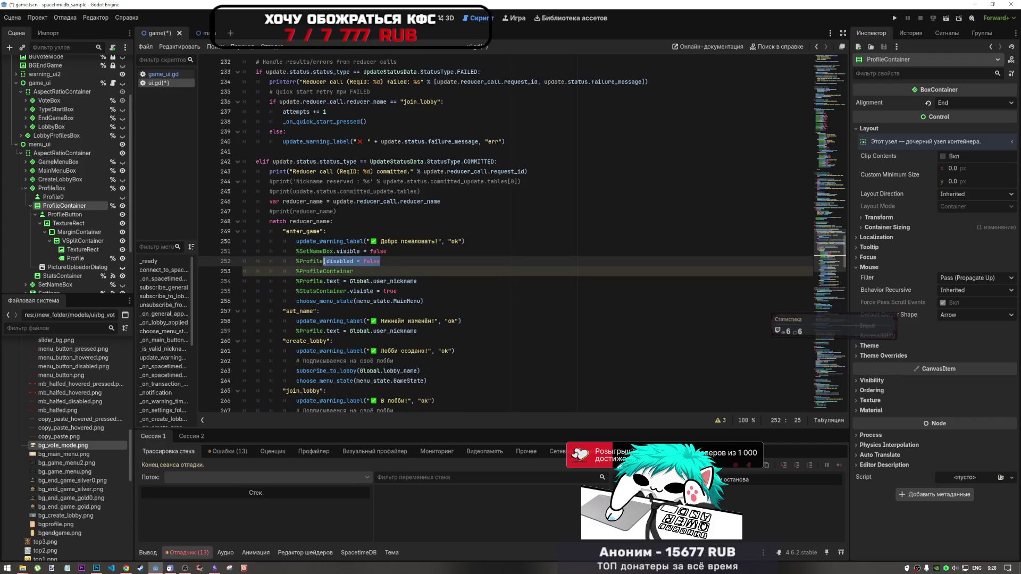
pyautogui.hotkey('ctrl', 'c')
pyautogui.click(372, 271)
pyautogui.hotkey('ctrl', 'v')
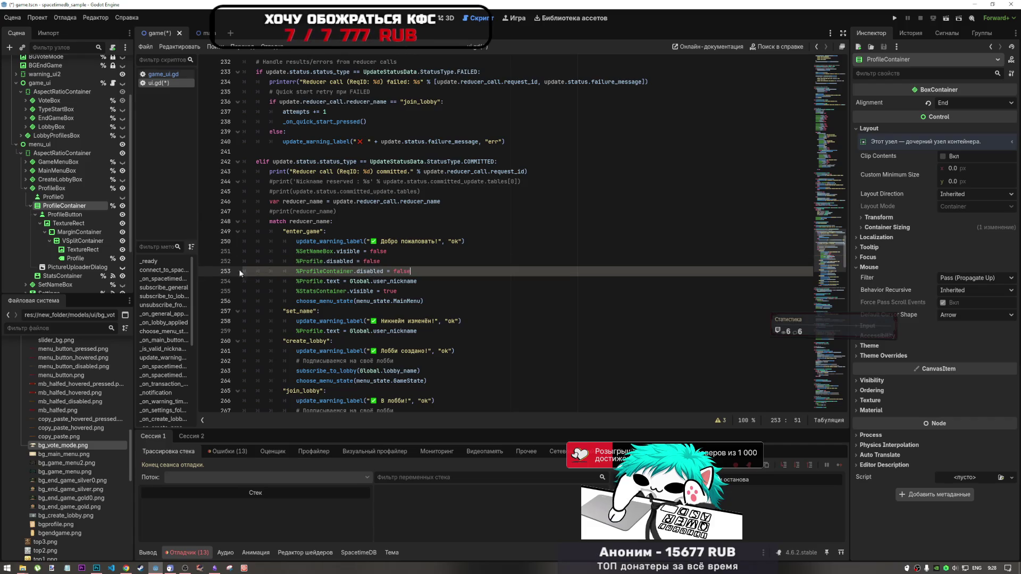
pyautogui.click(431, 18)
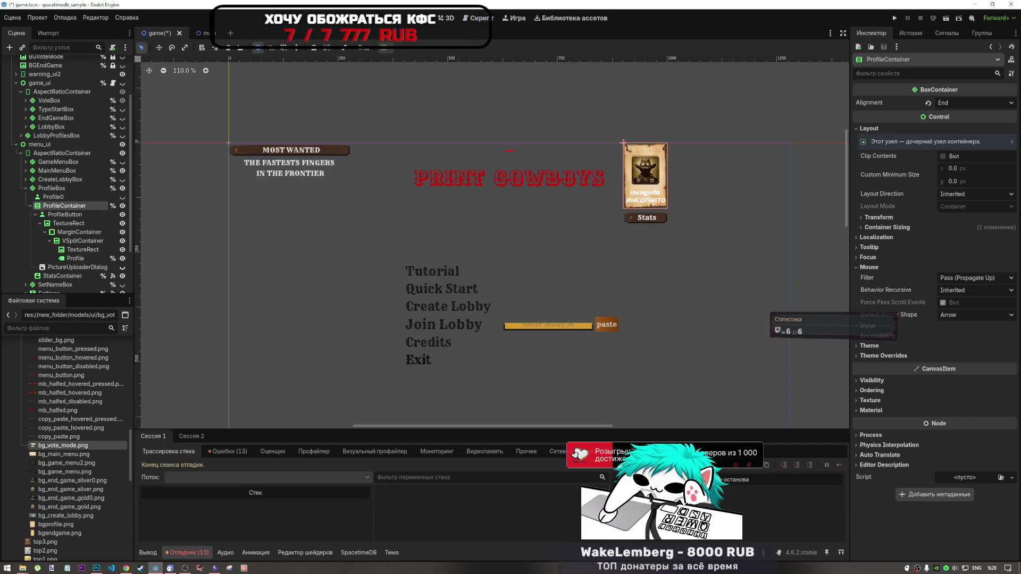
# - Turn on Clip Contents for ProfileContainer and revoke its unique name
pyautogui.click(941, 157)
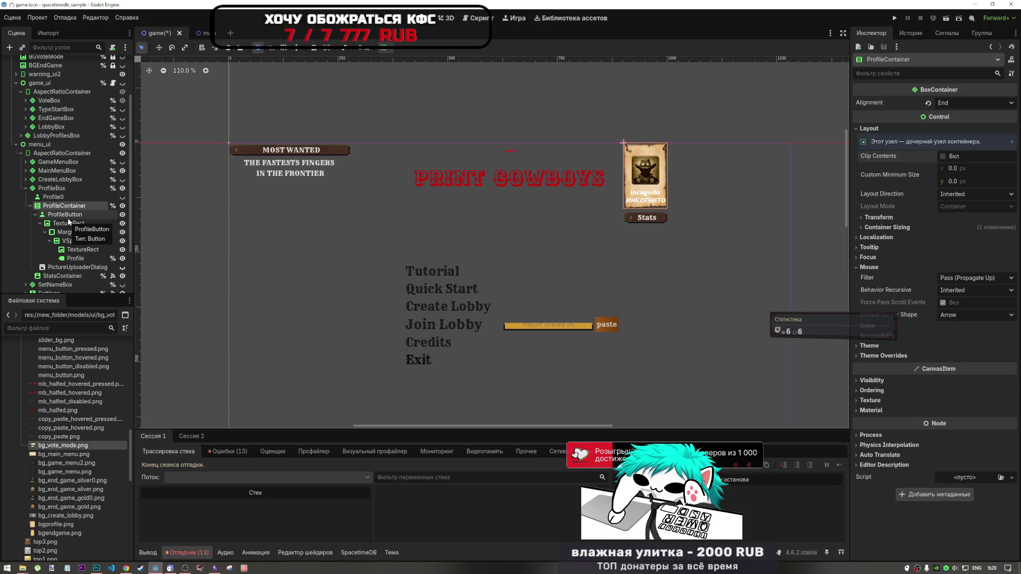
pyautogui.click(112, 206)
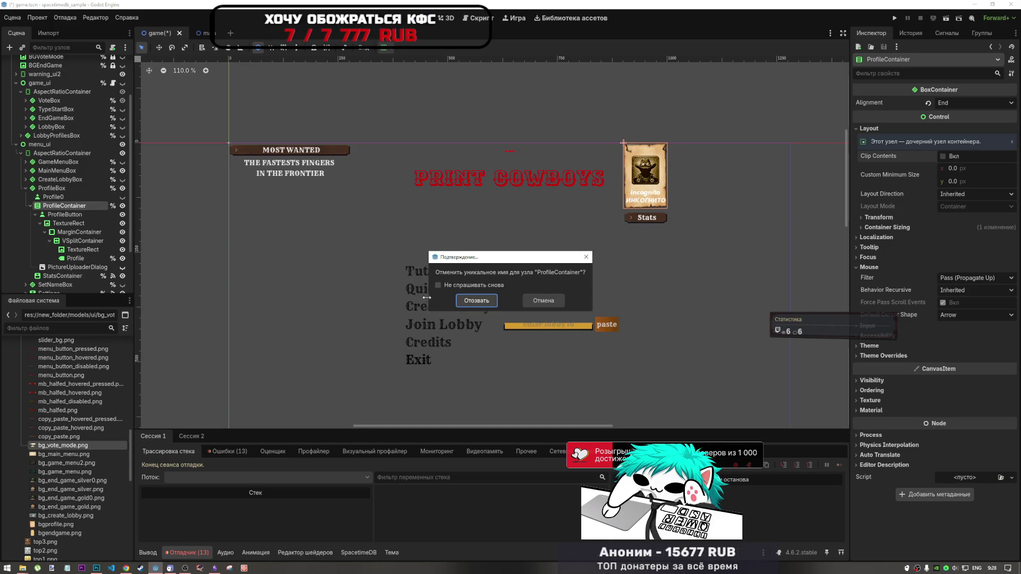
pyautogui.press('Return')
# - Make ProfileButton accessible as a unique name
pyautogui.click(79, 215)
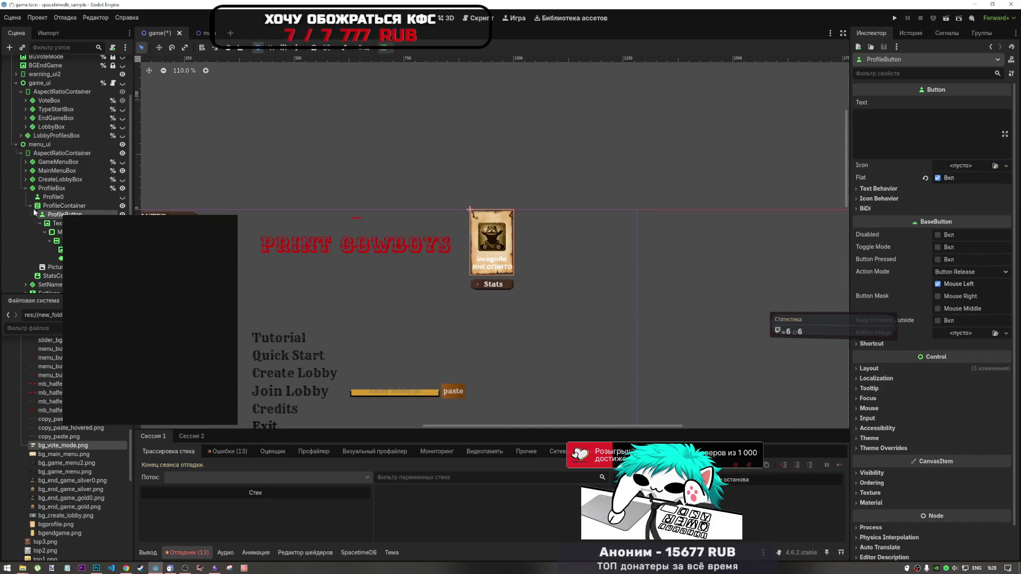
pyautogui.rightClick(52, 214)
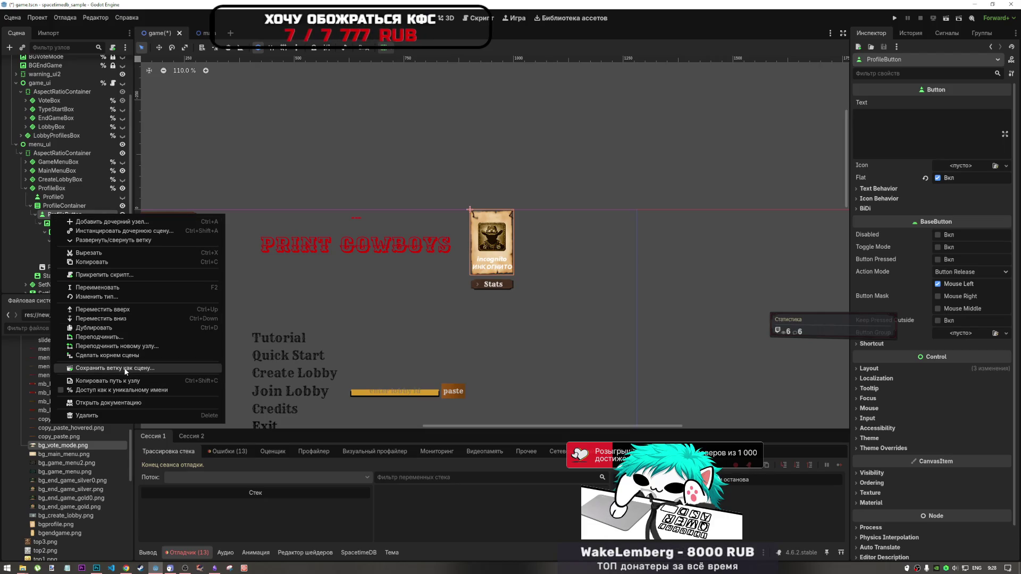
pyautogui.click(123, 391)
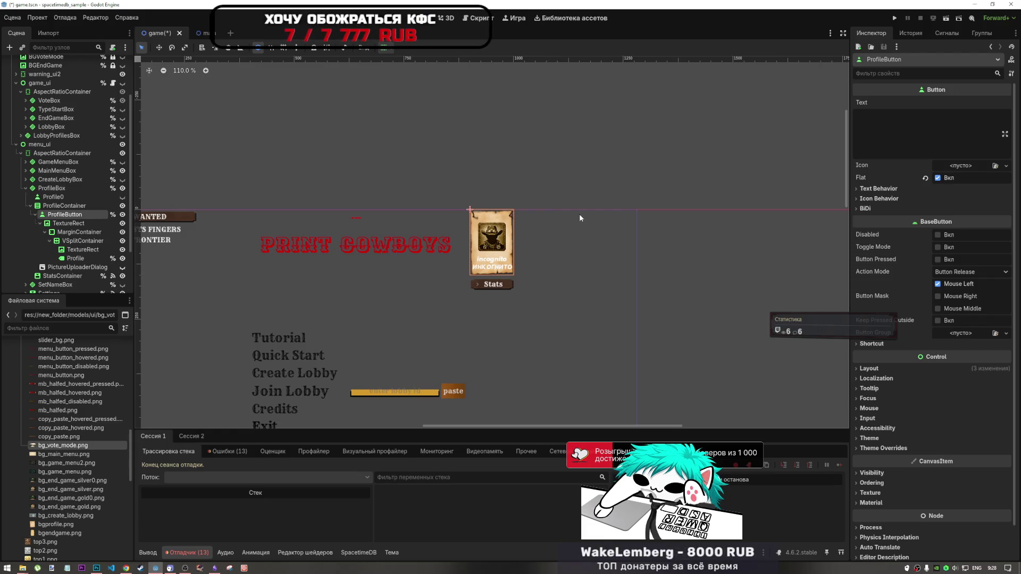
pyautogui.scroll(-6, 548, 158)
pyautogui.scroll(5, 558, 202)
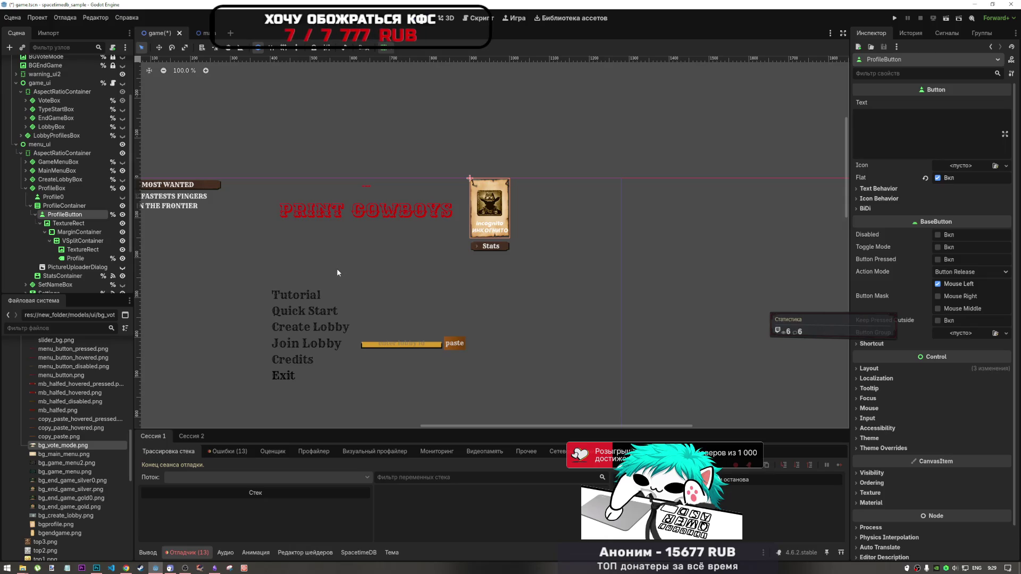
pyautogui.click(499, 234)
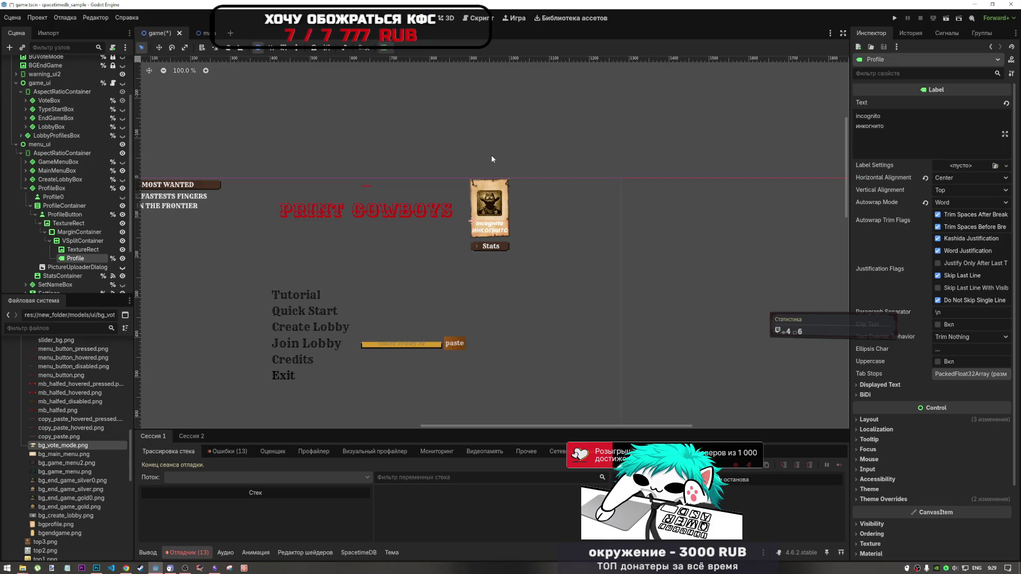
pyautogui.click(500, 248)
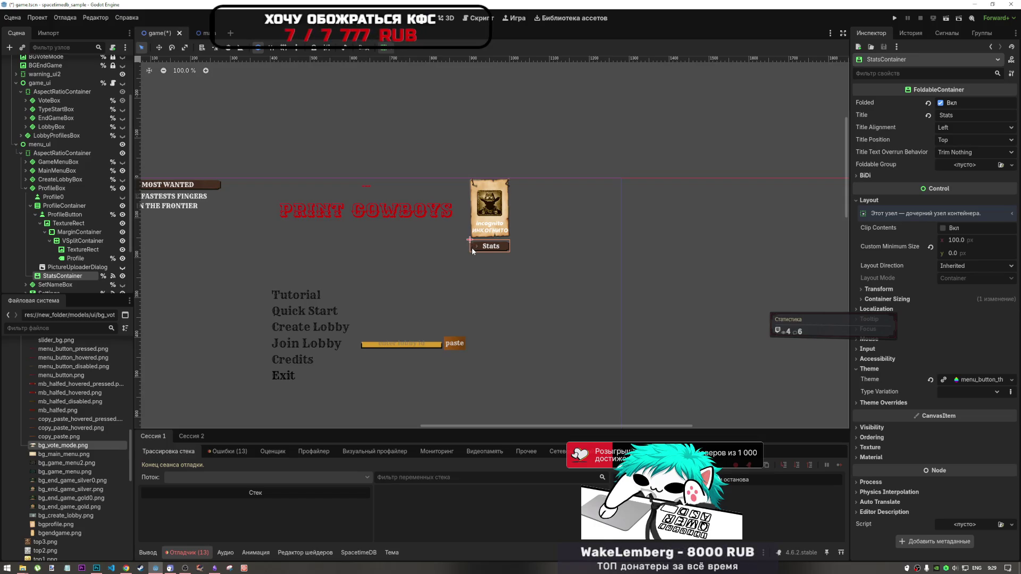
pyautogui.click(82, 215)
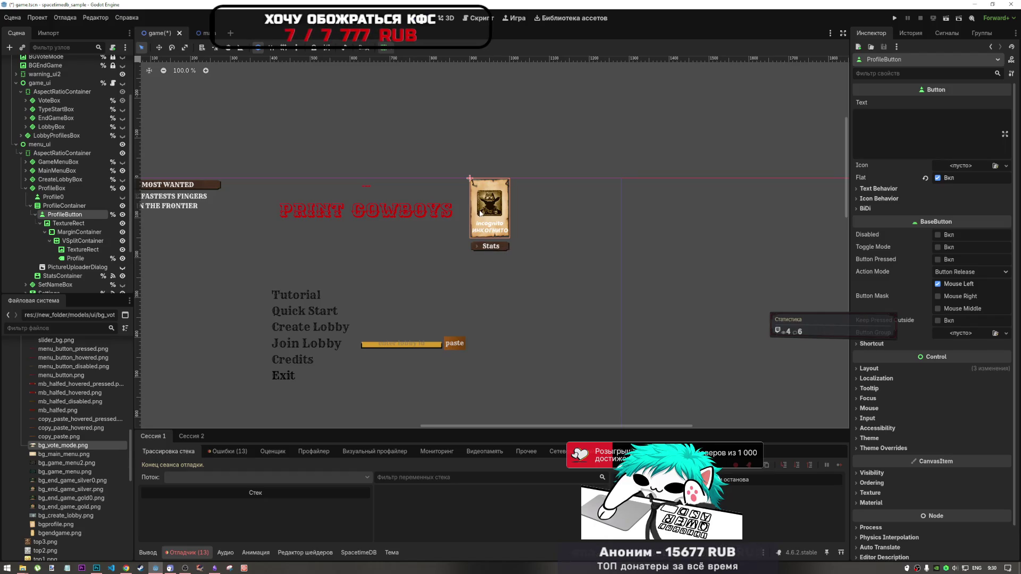
# - Tick BaseButton's Disabled on ProfileButton in the Inspector
pyautogui.scroll(-7, 479, 234)
pyautogui.scroll(5, 474, 226)
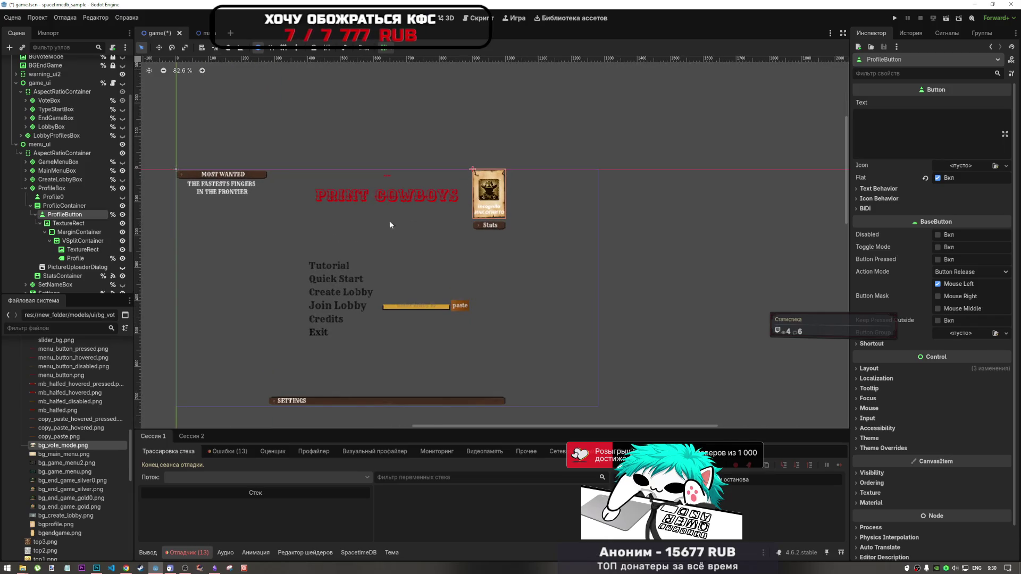
pyautogui.click(80, 224)
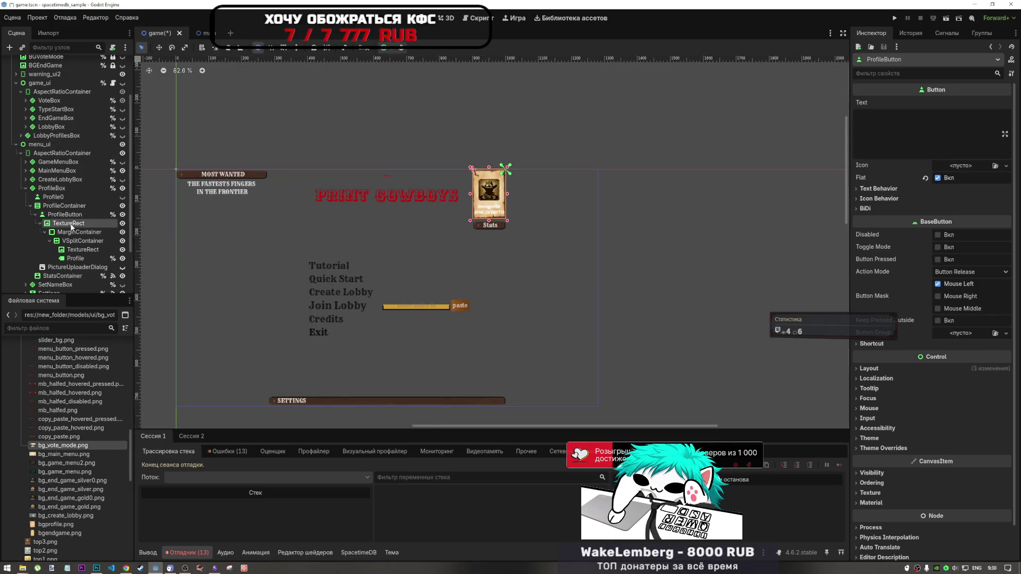
pyautogui.click(95, 215)
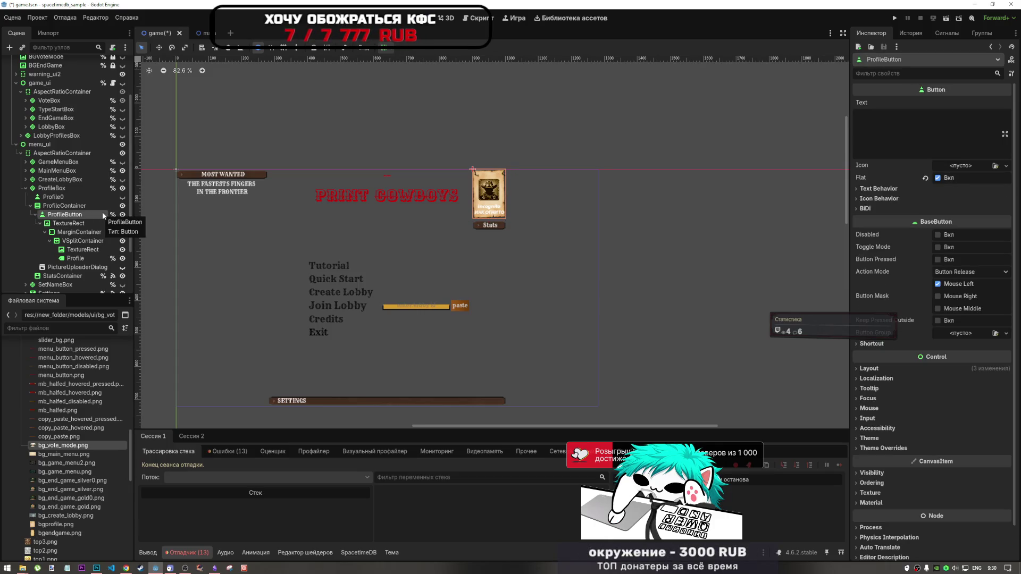
pyautogui.click(935, 235)
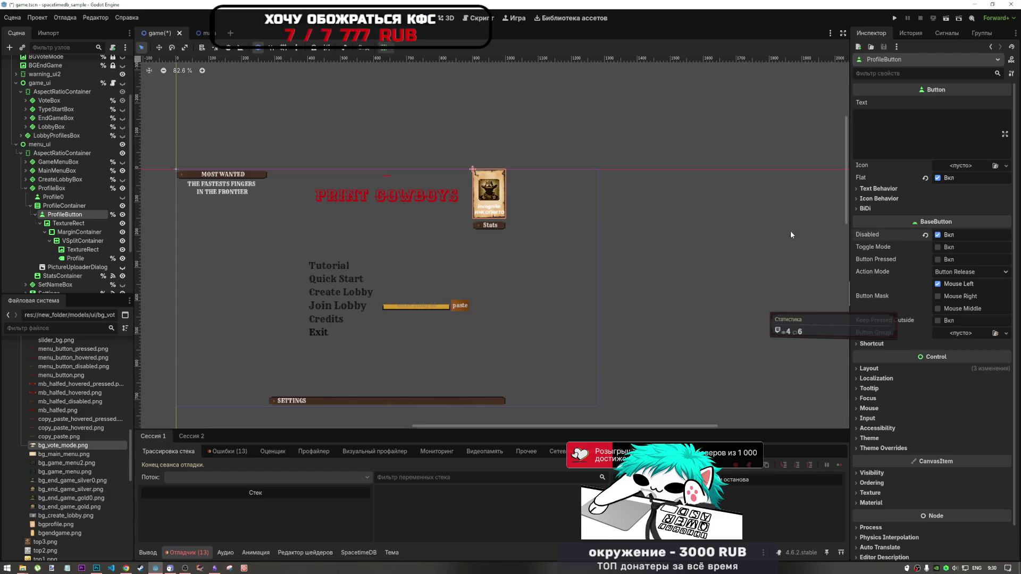
# - Open ProfileButton's node options, then browse its inner TextureRect and Profile child nodes
pyautogui.scroll(2, 426, 223)
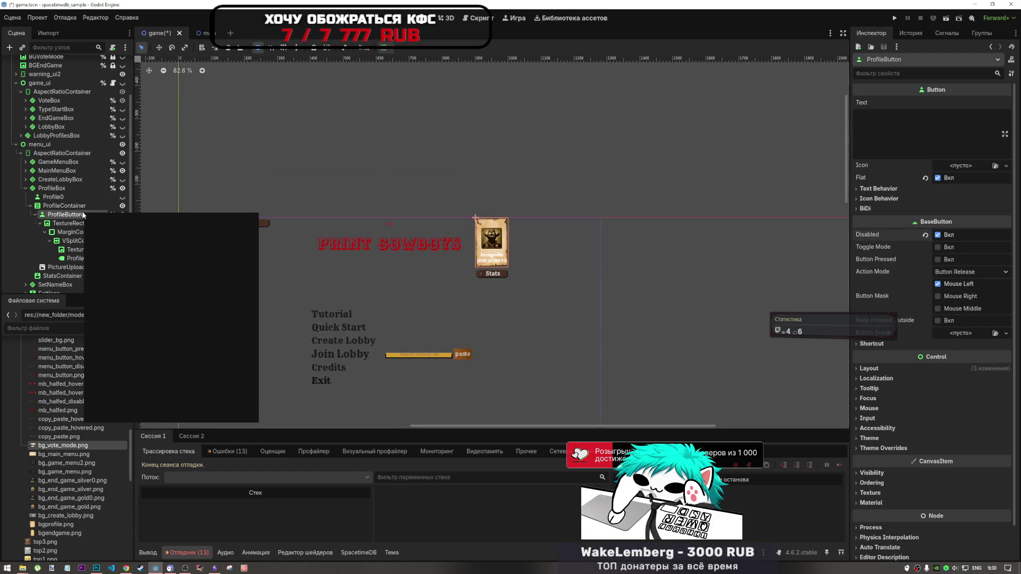
pyautogui.rightClick(48, 212)
pyautogui.click(90, 391)
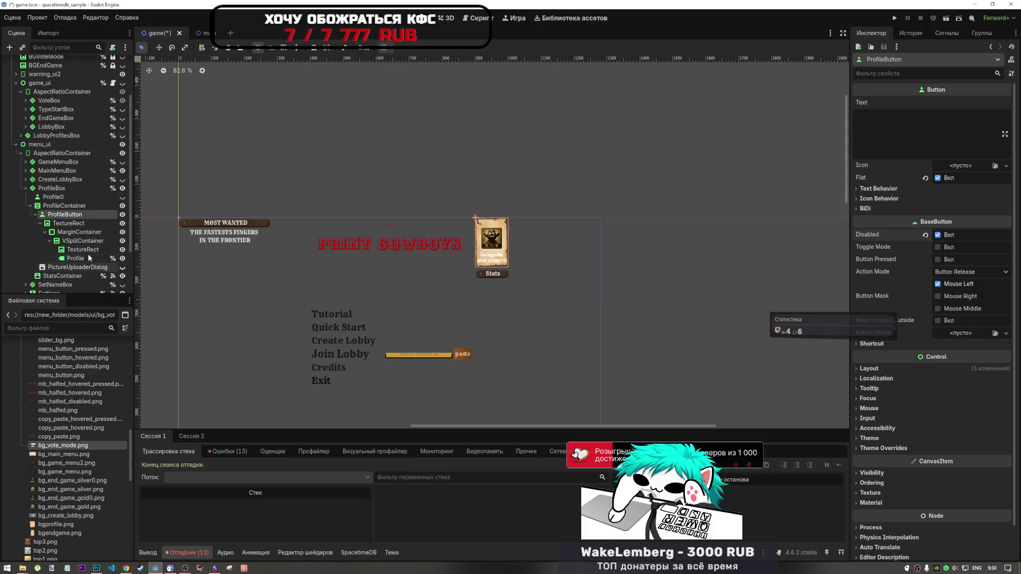
pyautogui.click(87, 253)
pyautogui.press('Down')
pyautogui.press('Up')
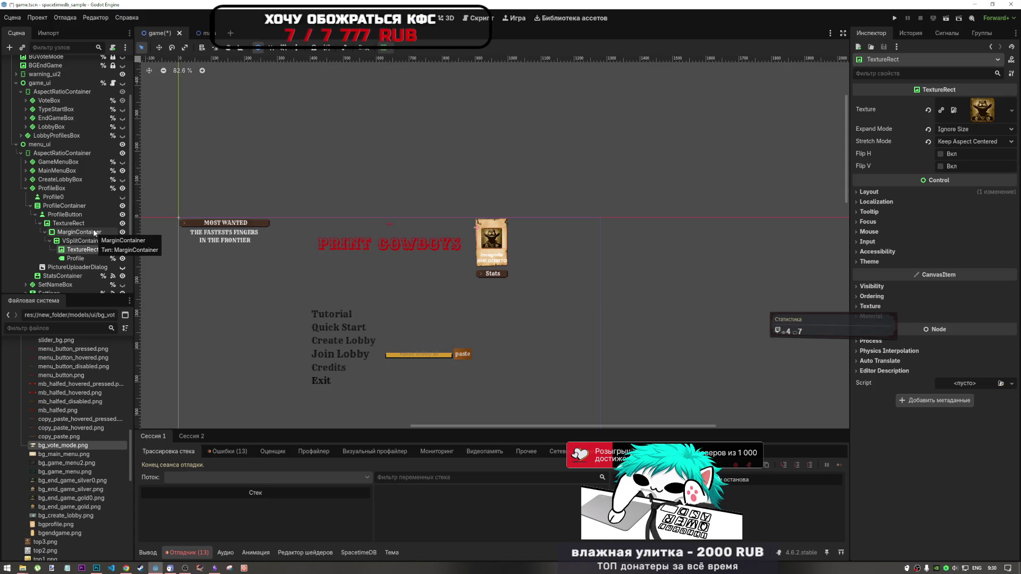
# - Move PictureUploaderDialog above ProfileButton, then toggle its visibility on and back off
pyautogui.click(64, 214)
pyautogui.moveTo(74, 267); pyautogui.dragTo(78, 212)
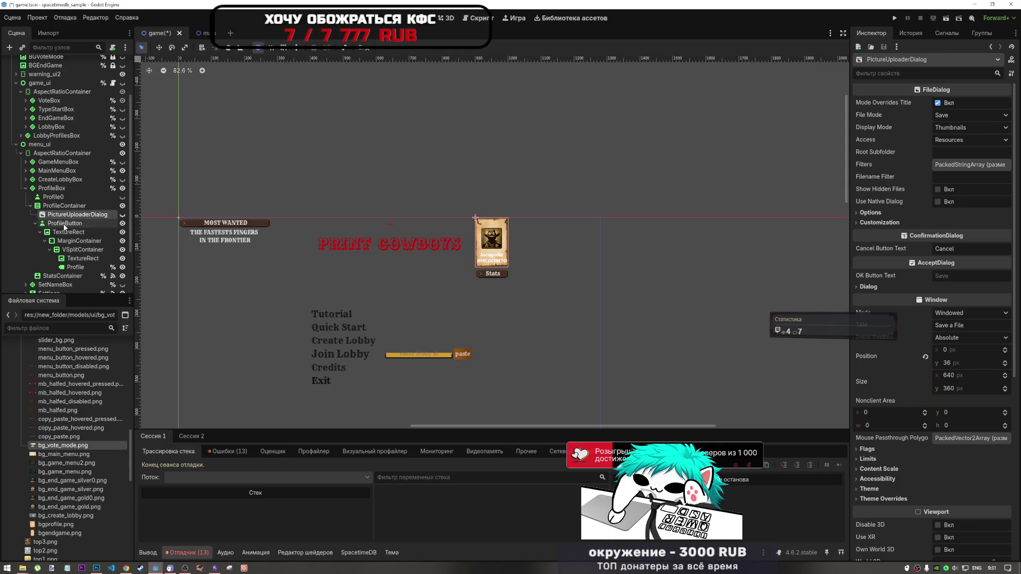
pyautogui.click(91, 223)
pyautogui.click(123, 215)
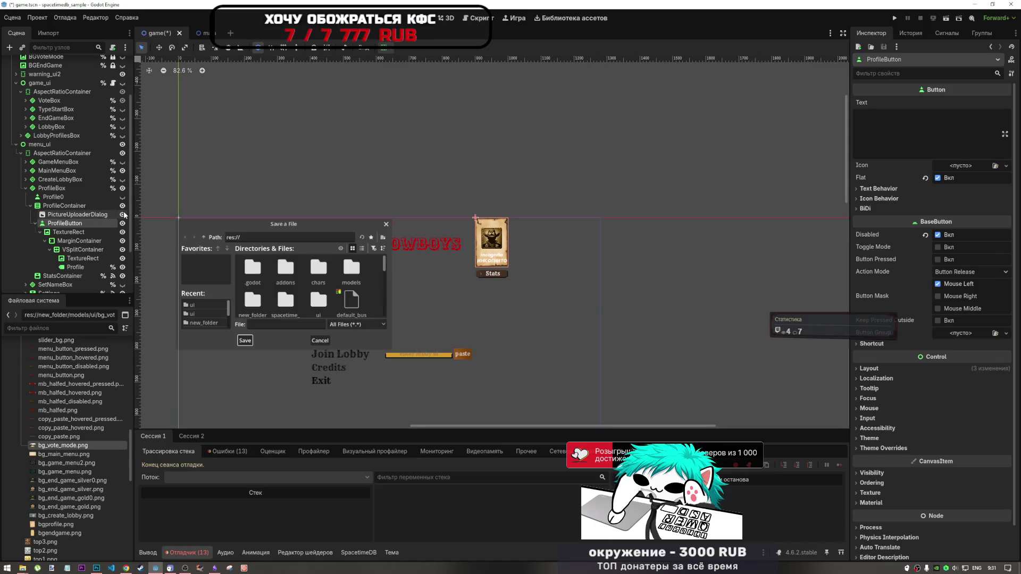
pyautogui.click(122, 215)
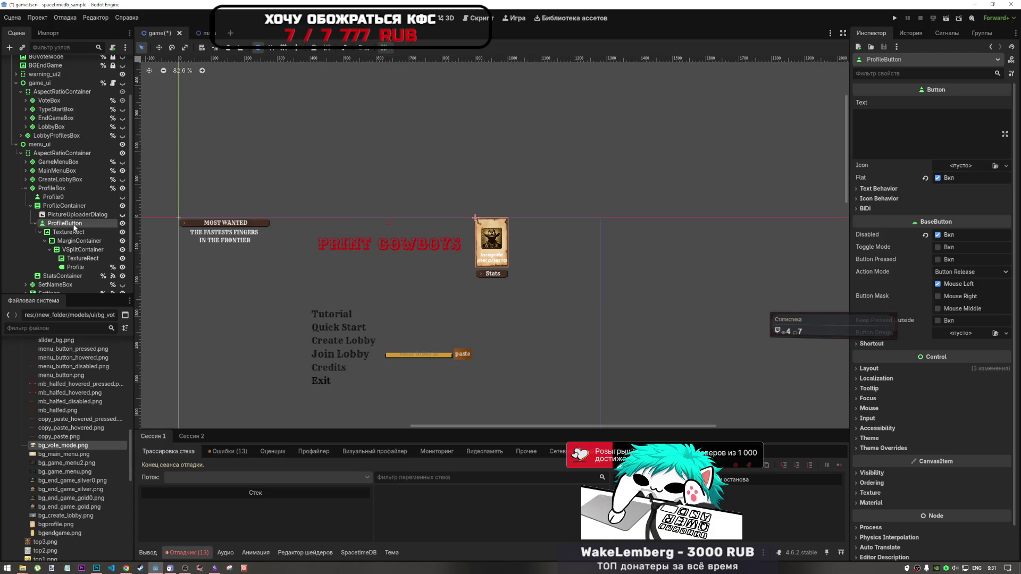
pyautogui.scroll(-1, 79, 223)
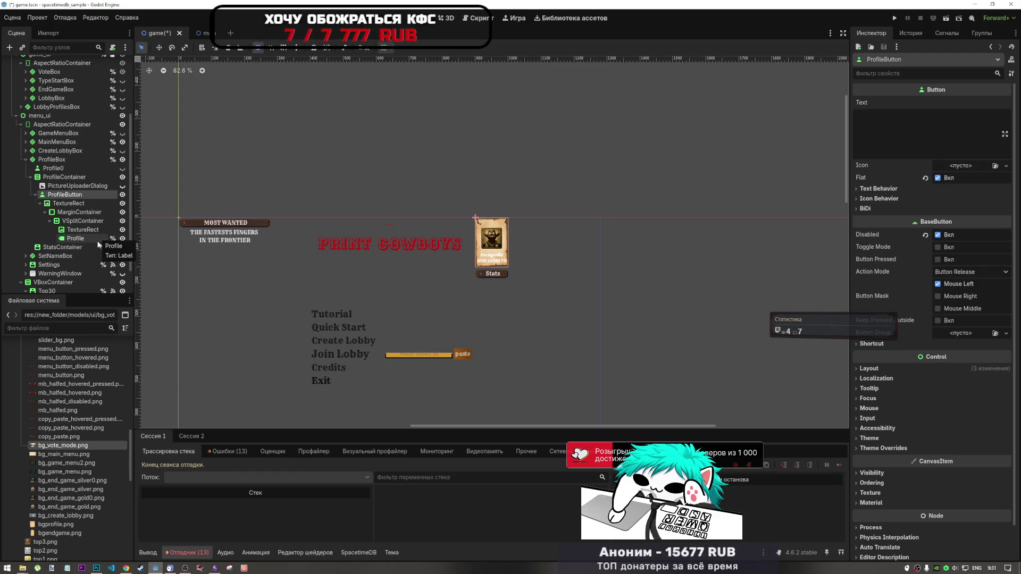
# - Toggle ProfileButton's unique-name access and inspect the Profile label's properties
pyautogui.rightClick(84, 197)
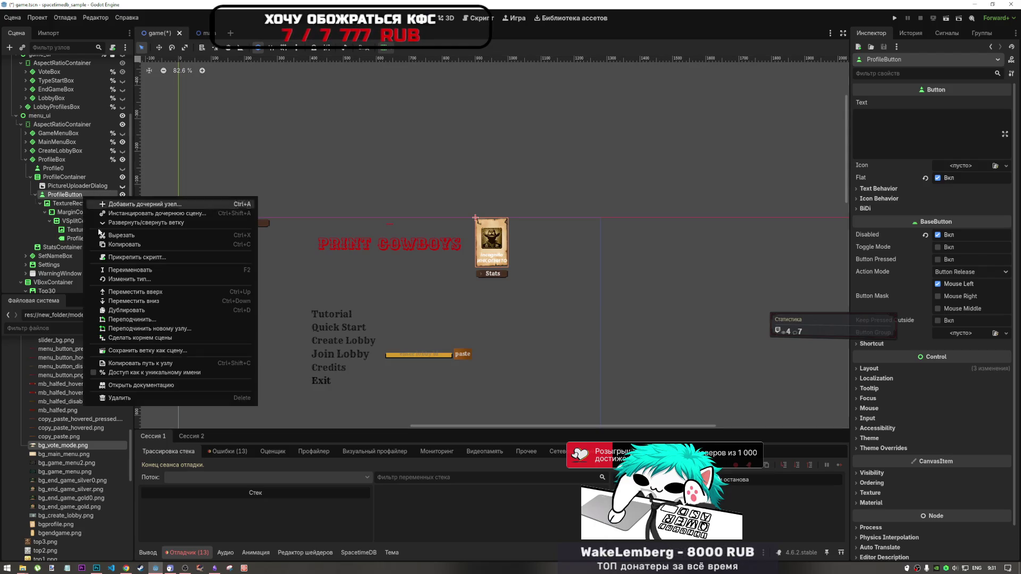
pyautogui.click(145, 372)
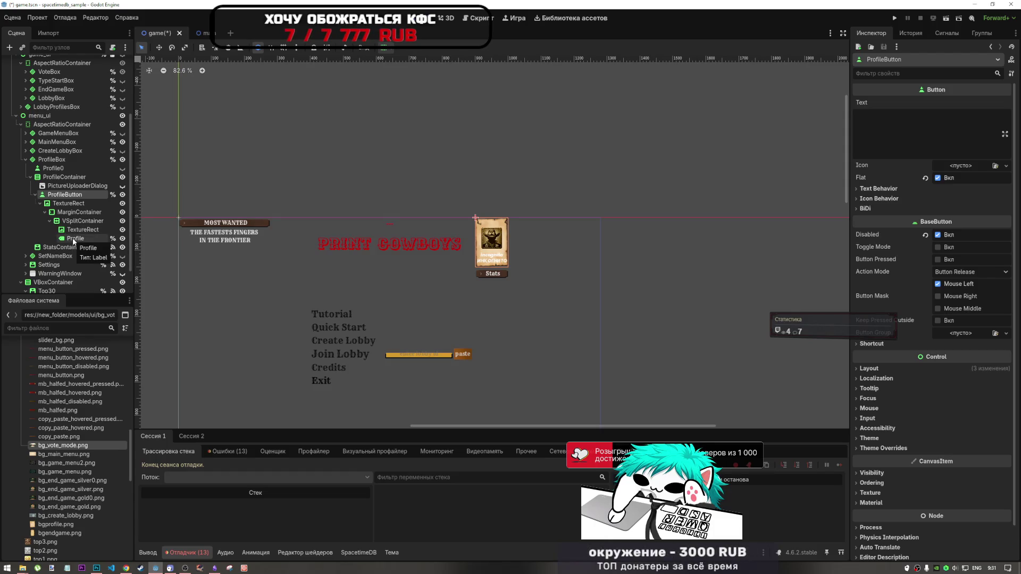
pyautogui.click(74, 238)
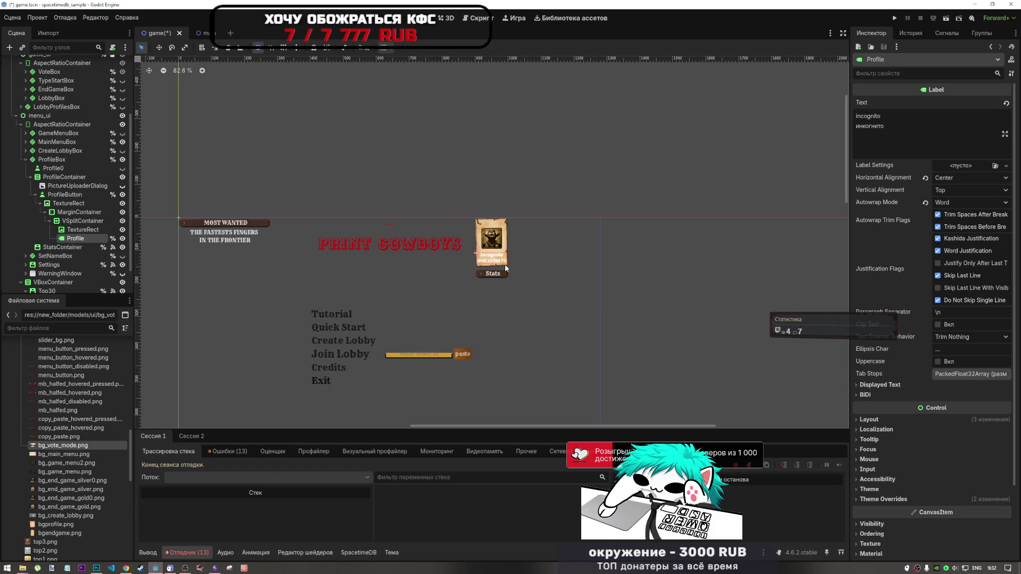
# - Toggle ProfileButton's Disabled off and back on, then revoke its unique-name access
pyautogui.click(80, 194)
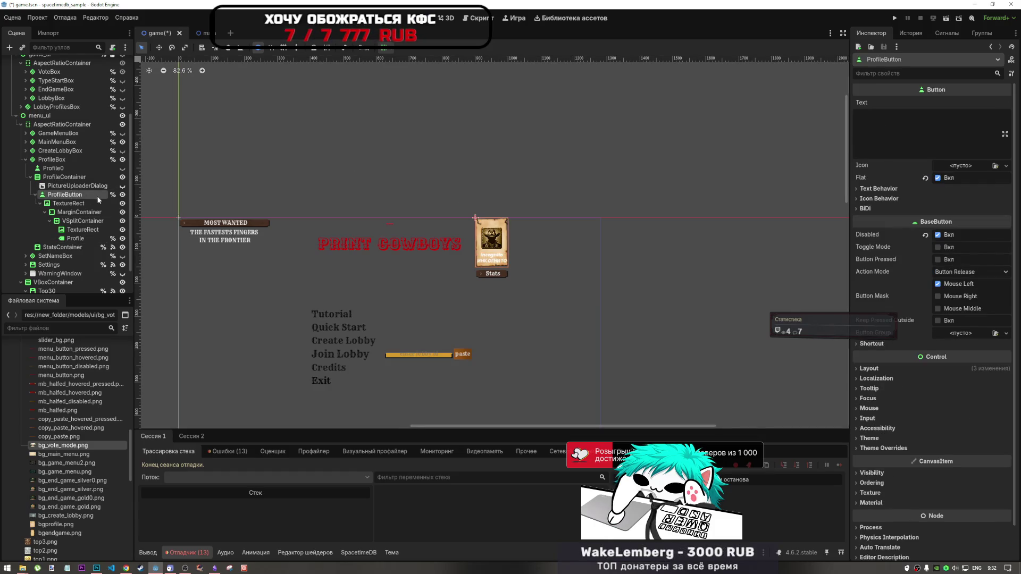
pyautogui.click(946, 236)
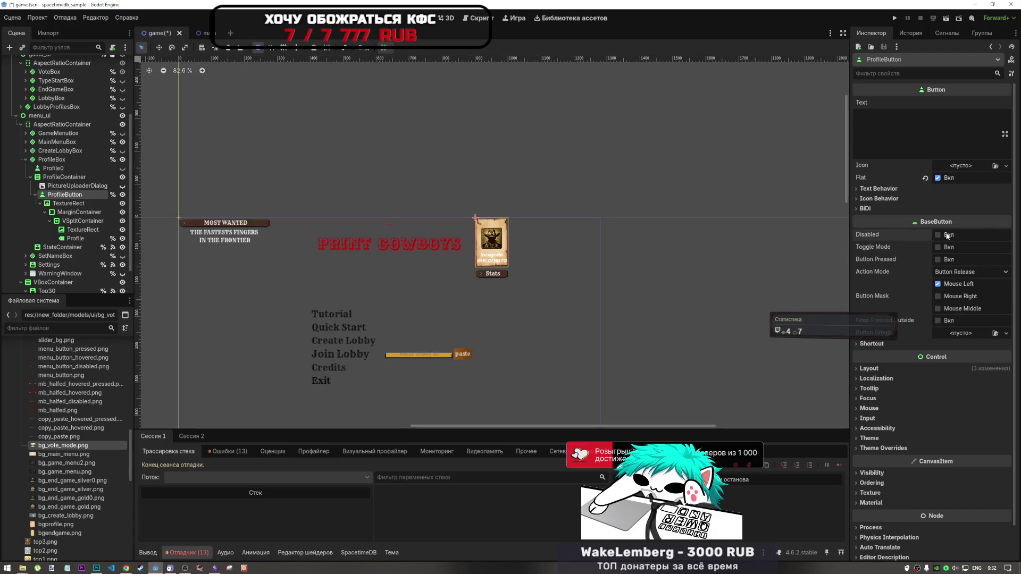
pyautogui.click(943, 236)
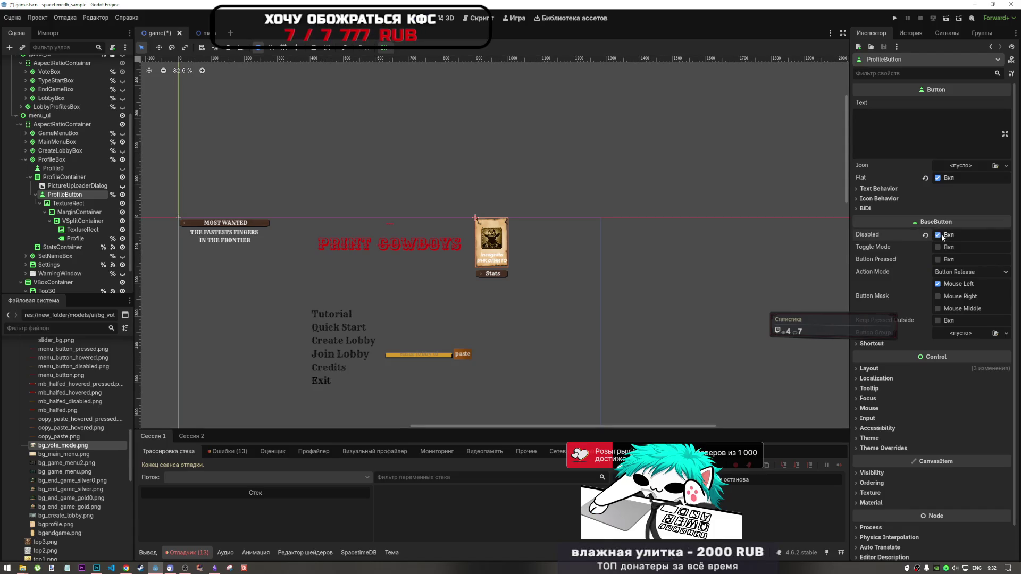
pyautogui.rightClick(98, 195)
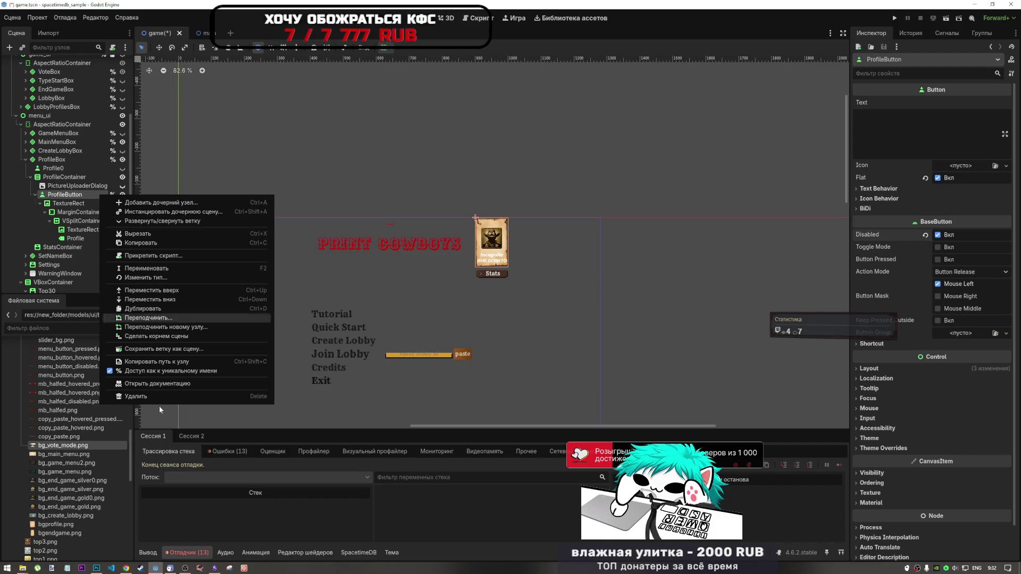
pyautogui.click(177, 371)
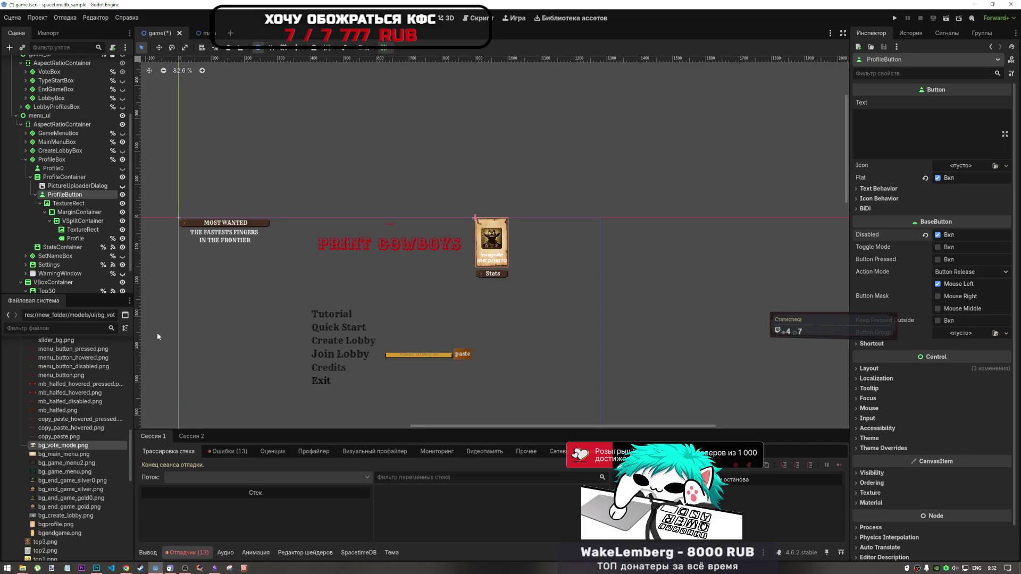
pyautogui.click(81, 229)
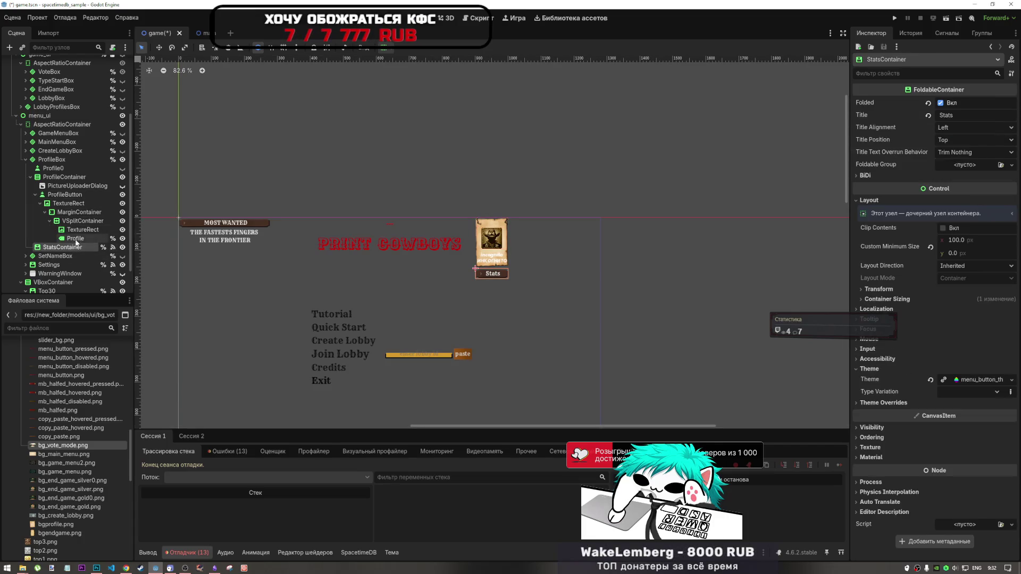
pyautogui.click(76, 196)
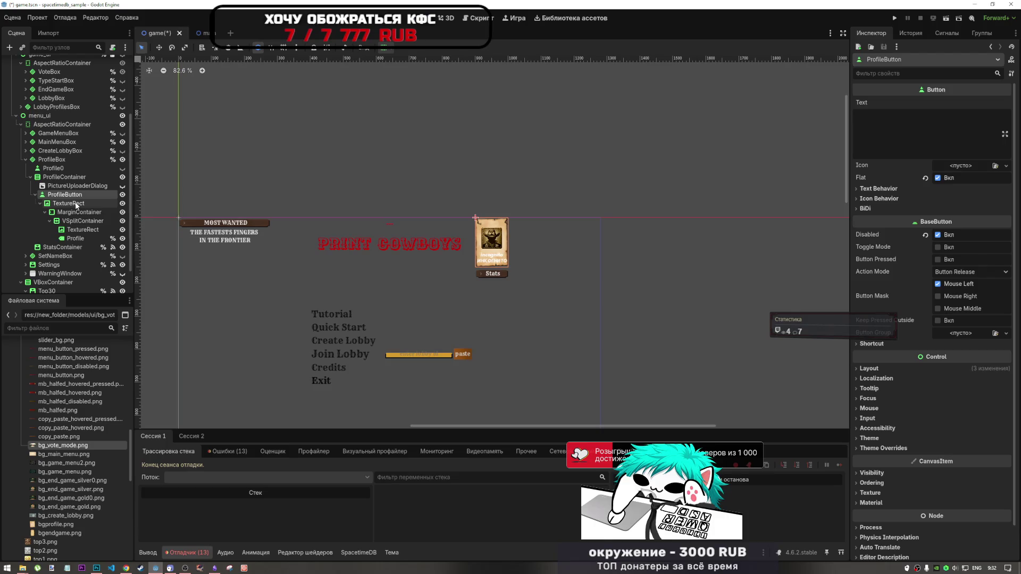
pyautogui.moveTo(73, 204); pyautogui.dragTo(73, 186)
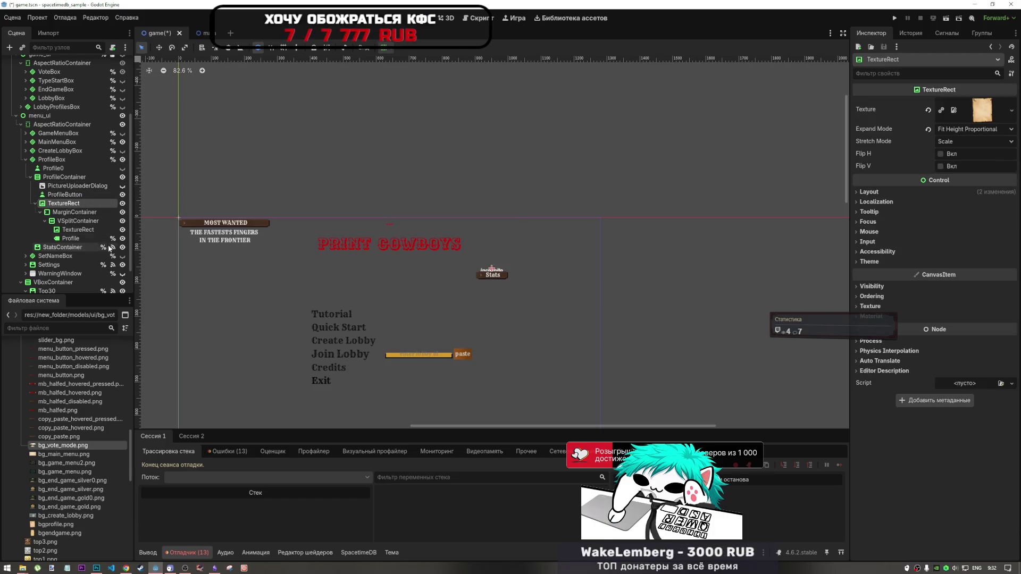
pyautogui.hotkey('ctrl', 'z')
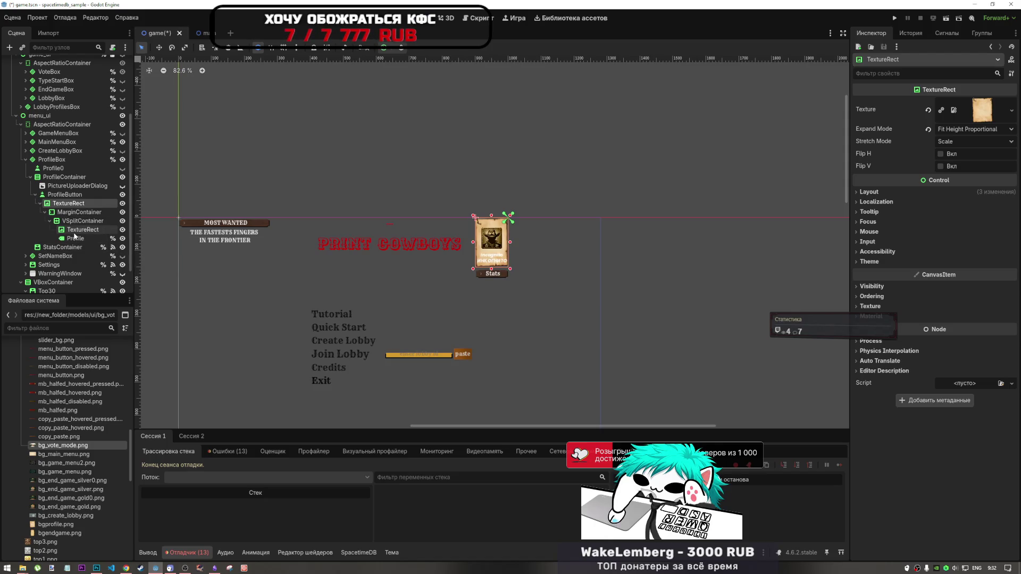
pyautogui.click(77, 230)
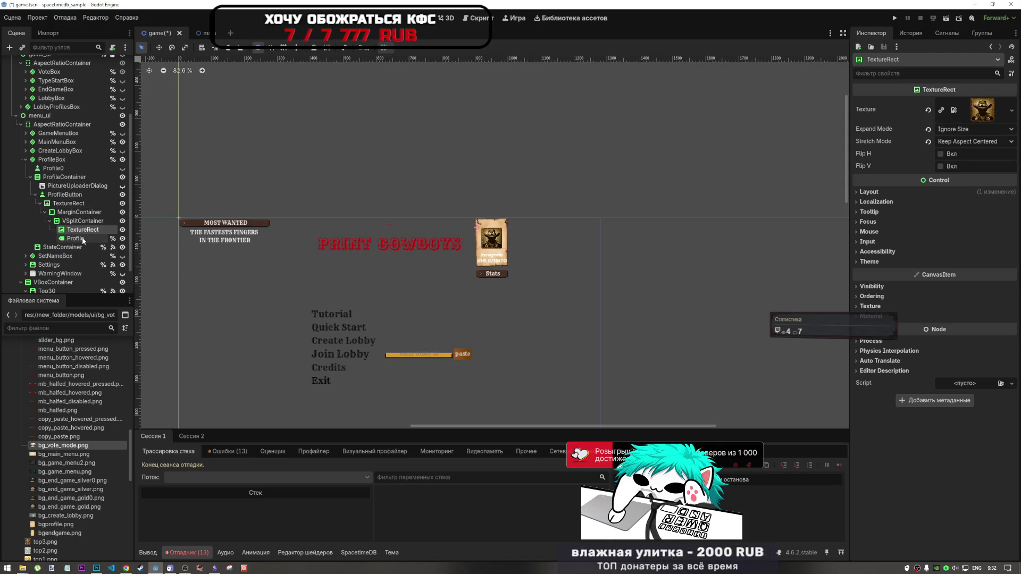
pyautogui.click(79, 238)
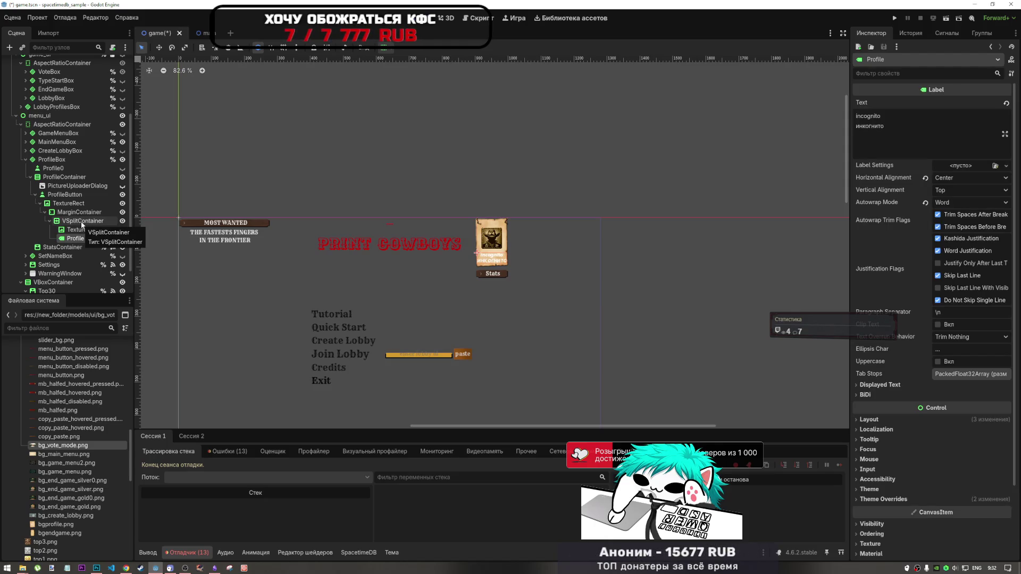
pyautogui.click(80, 230)
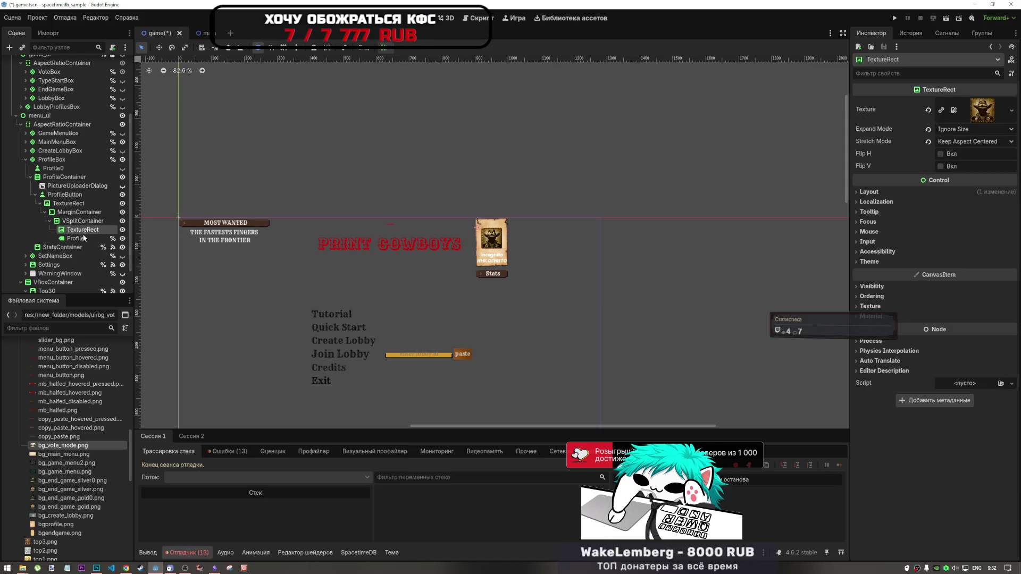
pyautogui.click(83, 239)
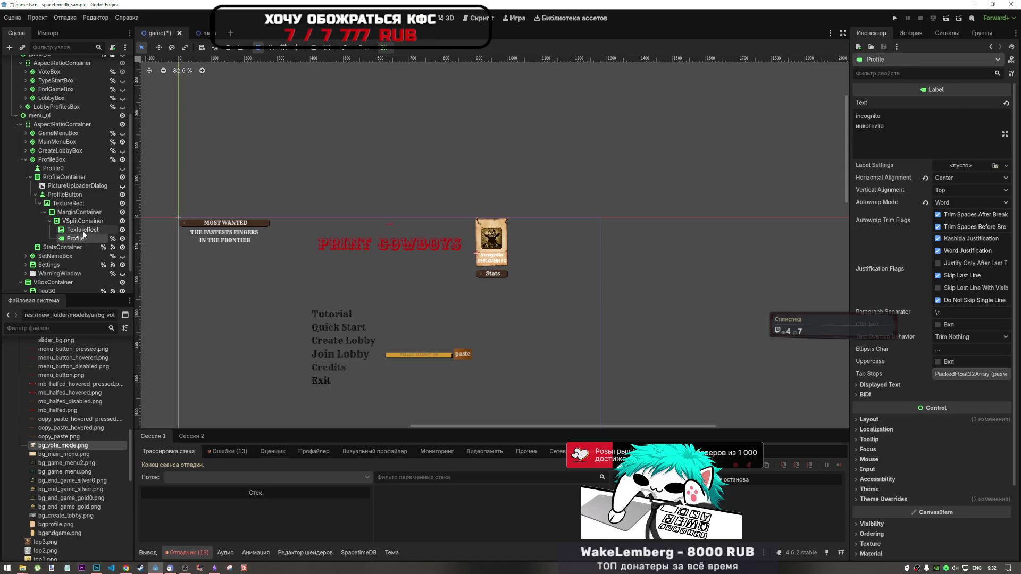
pyautogui.click(79, 229)
pyautogui.click(83, 239)
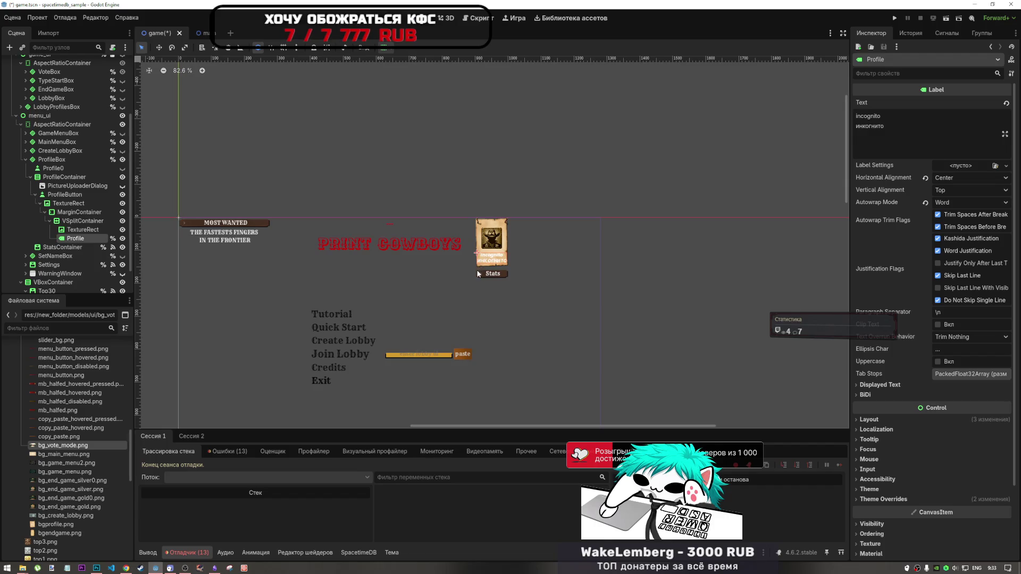
pyautogui.scroll(-2, 461, 214)
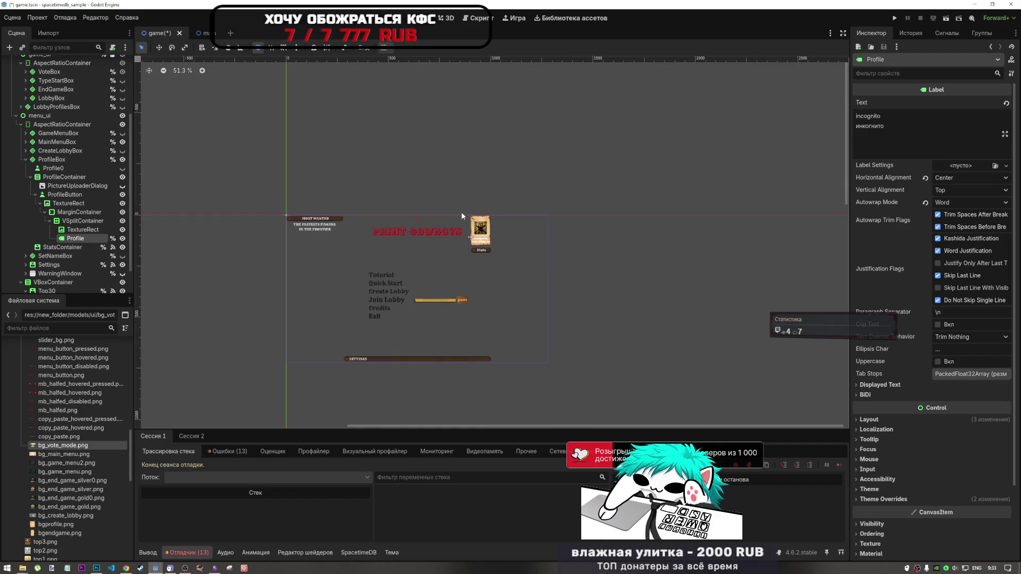
pyautogui.scroll(2, 485, 264)
pyautogui.scroll(1, 485, 268)
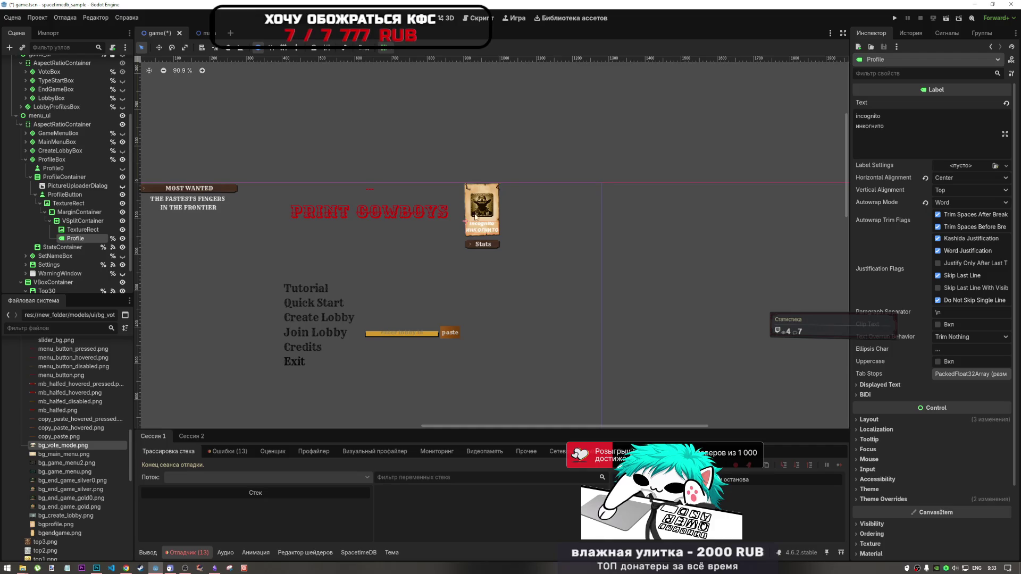
pyautogui.click(122, 178)
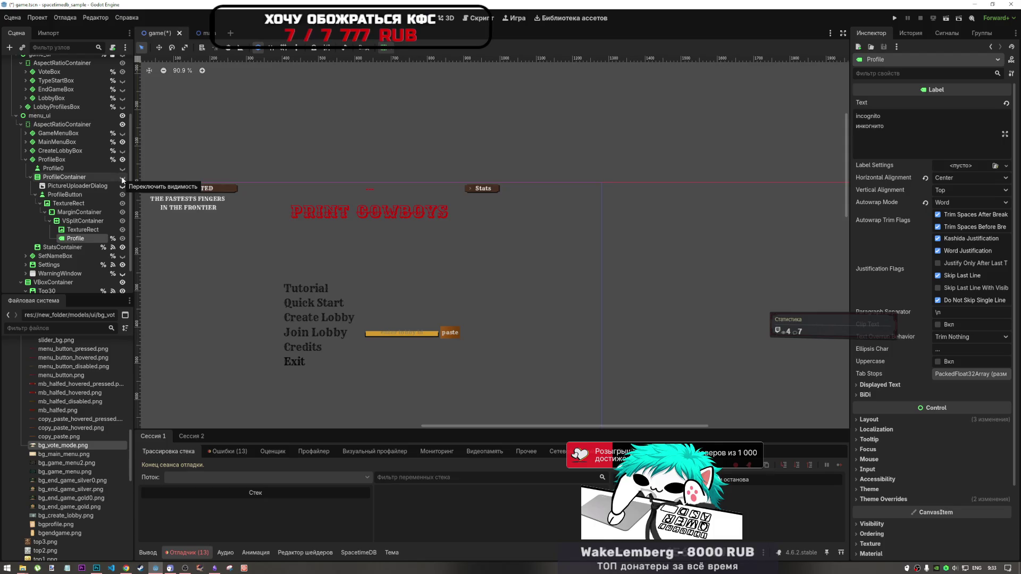
pyautogui.click(122, 179)
pyautogui.click(122, 179)
pyautogui.click(122, 179)
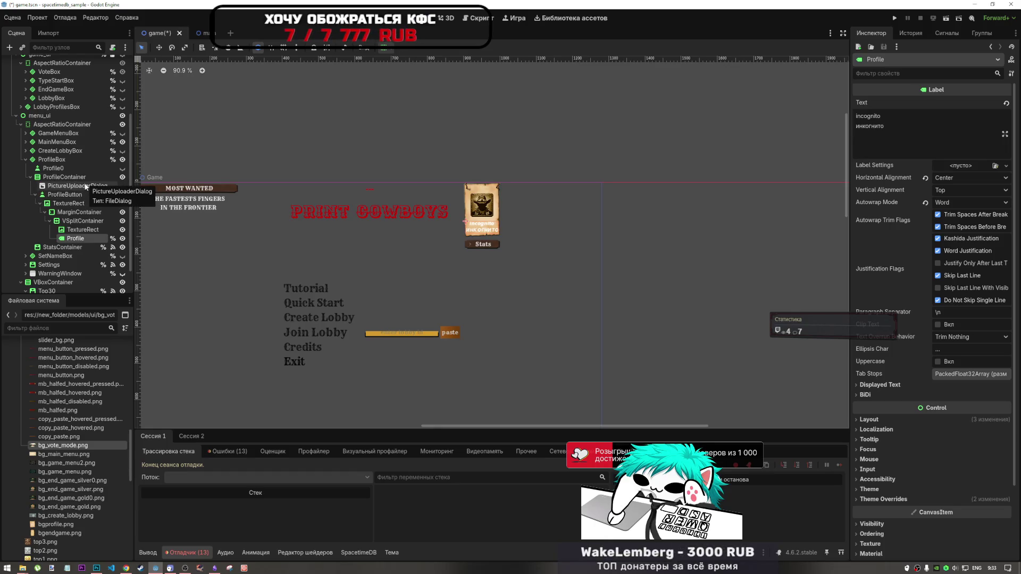
pyautogui.click(63, 247)
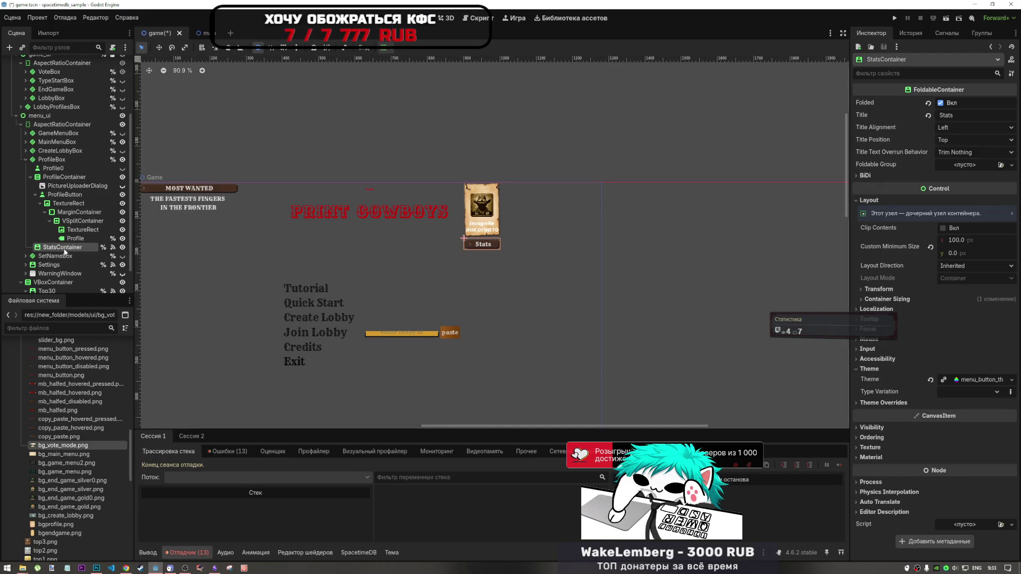
# - Open _on_stats_container_folding_changed from StatsContainer's signals and add a new line after line 323
pyautogui.click(113, 248)
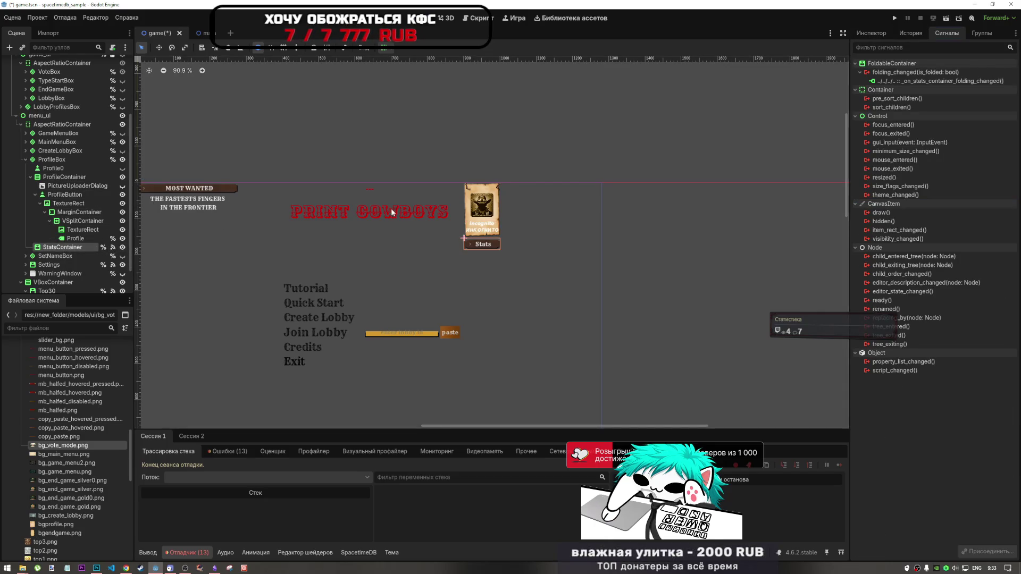
pyautogui.doubleClick(930, 80)
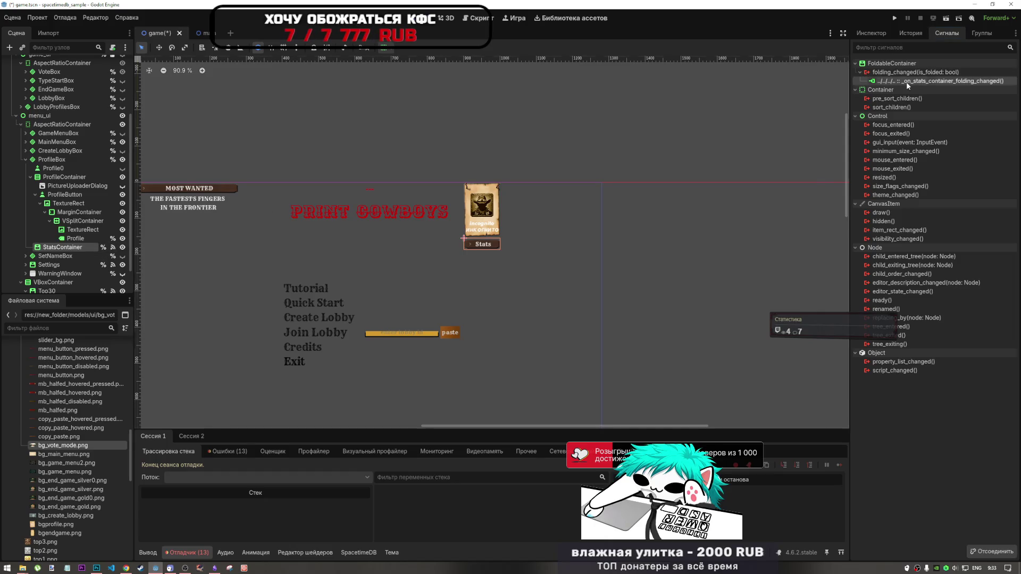
pyautogui.scroll(-5, 368, 289)
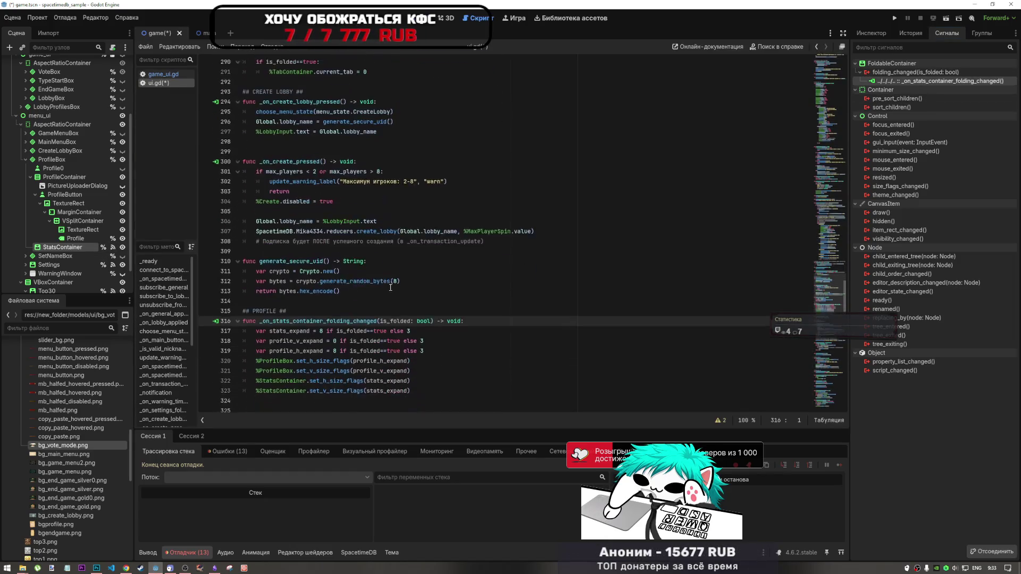
pyautogui.click(451, 331)
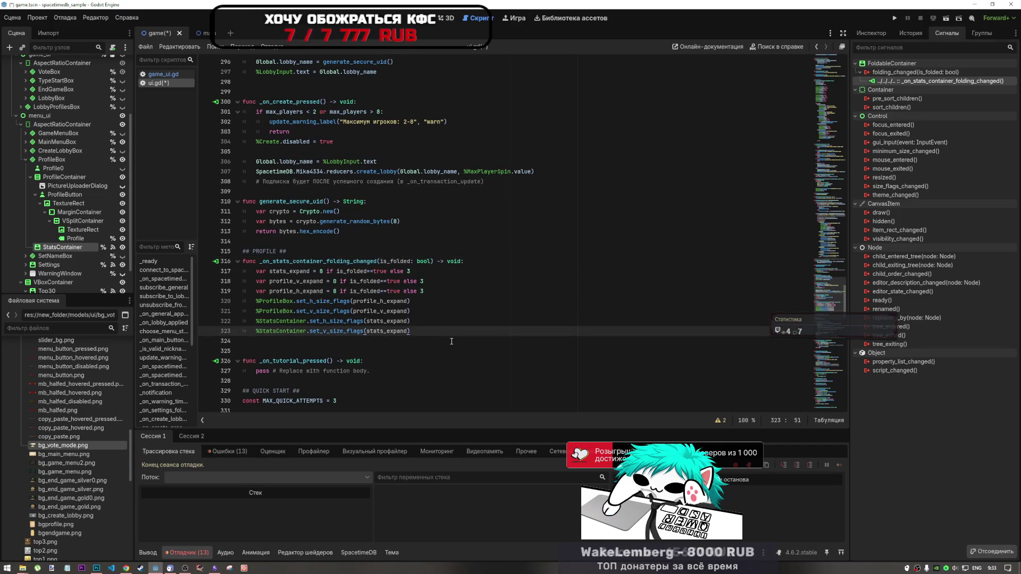
pyautogui.press('Return')
pyautogui.press('Return')
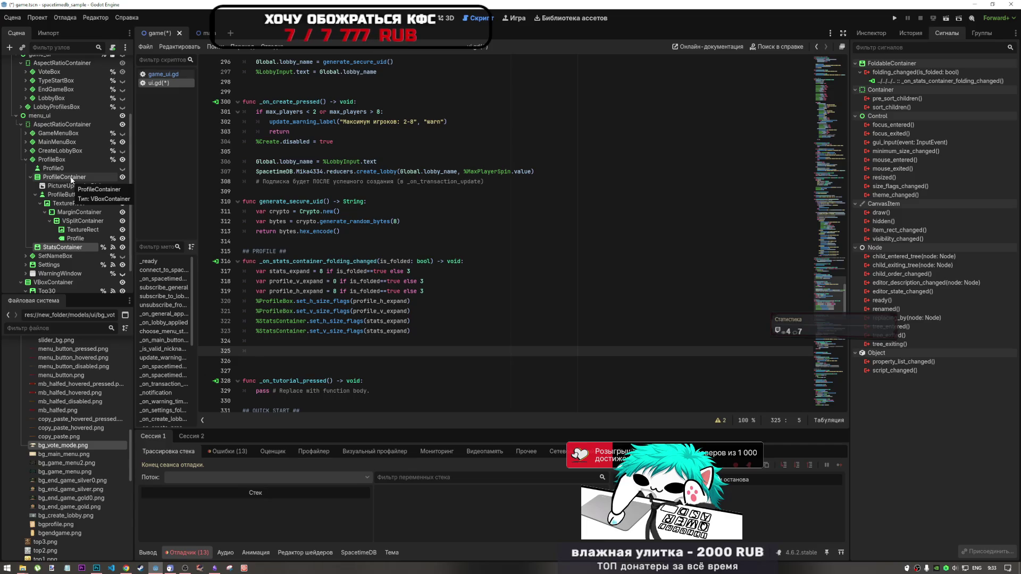
# - Make ProfileContainer a unique name and insert %ProfileContainer on line 325
pyautogui.moveTo(71, 180); pyautogui.dragTo(271, 353)
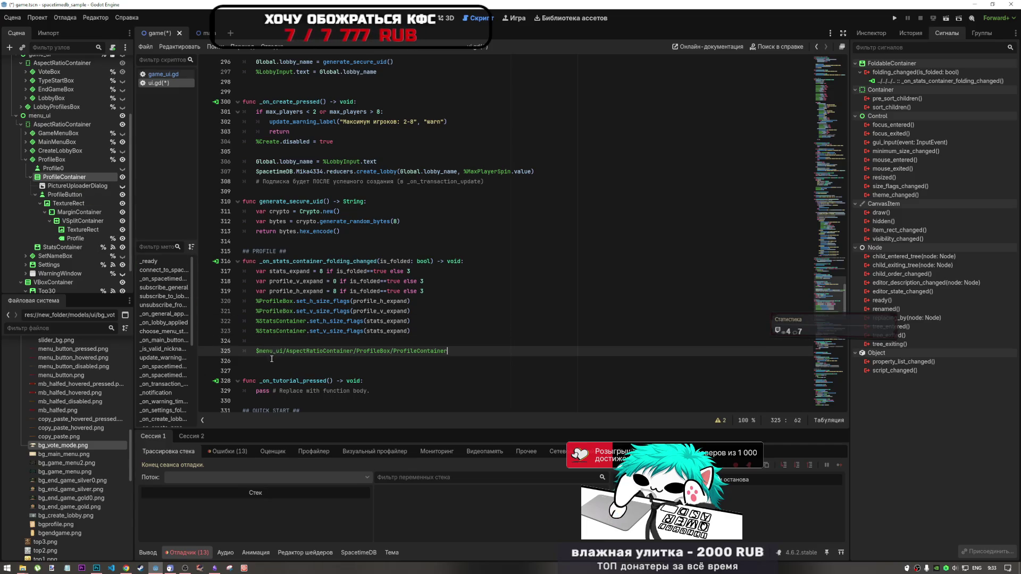
pyautogui.hotkey('ctrl', 'z')
pyautogui.rightClick(62, 178)
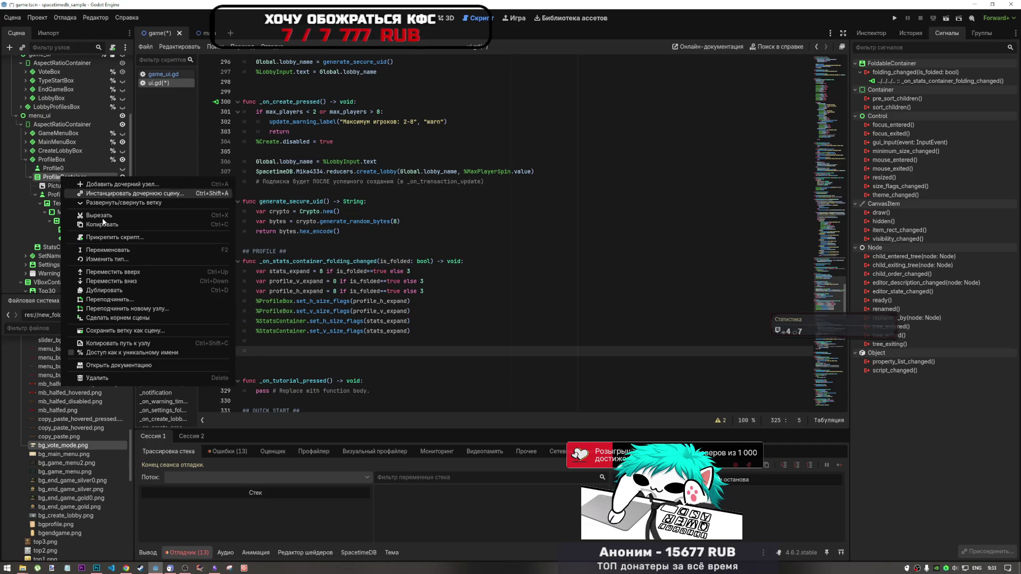
pyautogui.click(132, 352)
pyautogui.moveTo(64, 177)
pyautogui.mouseDown()
pyautogui.moveTo(290, 354)
pyautogui.moveTo(281, 351)
pyautogui.mouseUp()
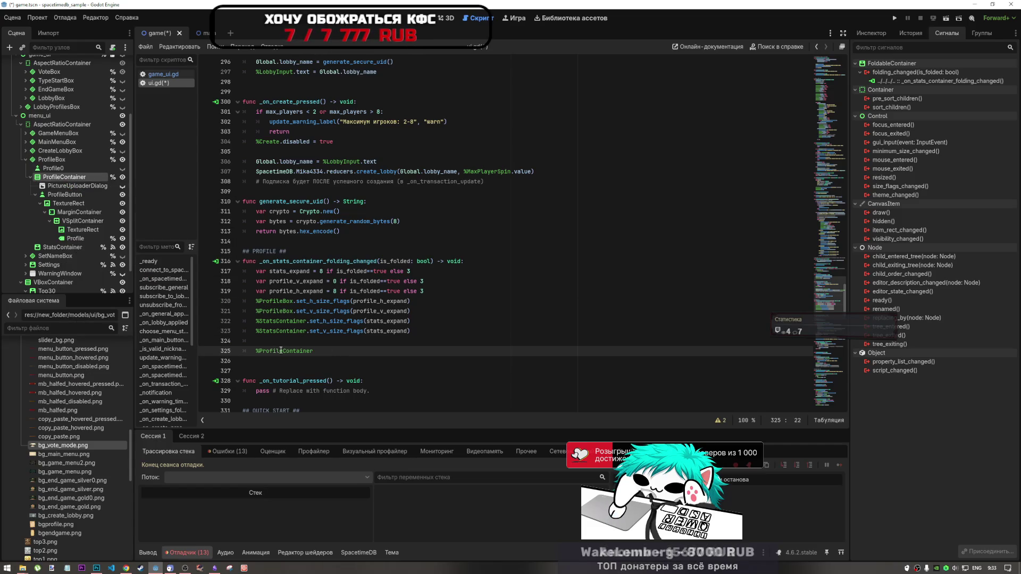
pyautogui.press('Up')
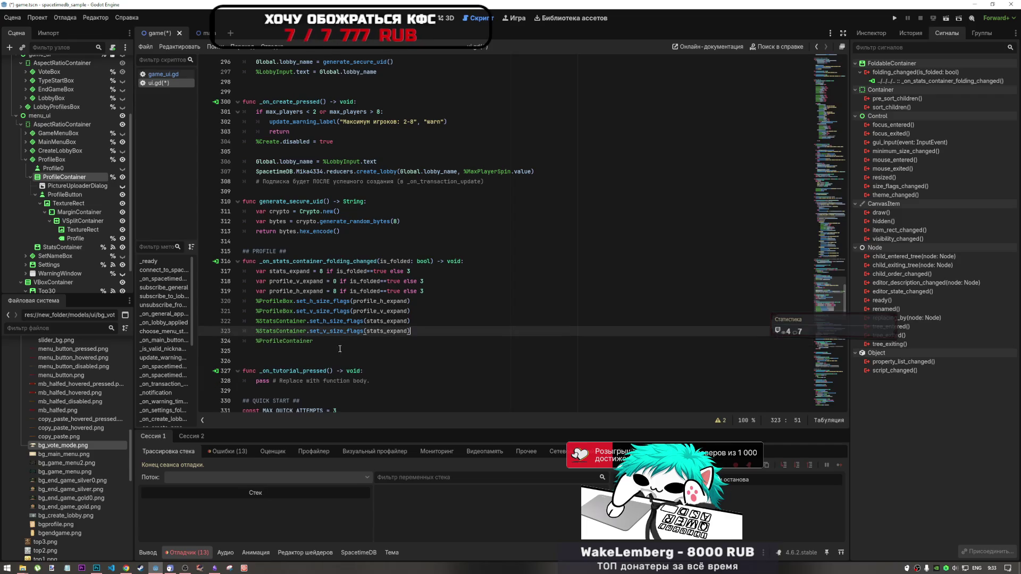
pyautogui.click(412, 339)
pyautogui.click(354, 348)
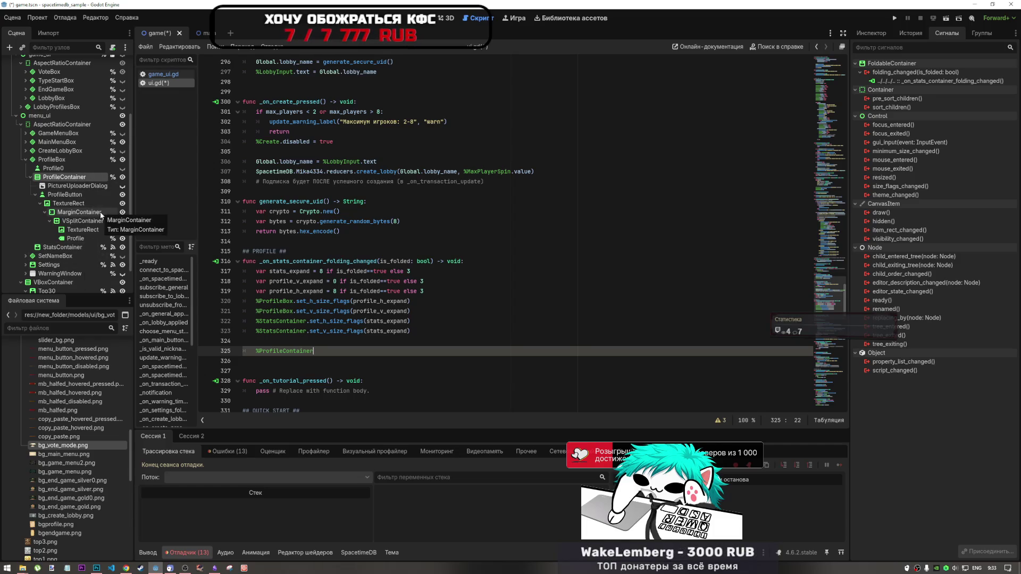
# - Complete line 325 as %ProfileContainer.visible = !%ProfileContainer.visible and save ui.gd
pyautogui.rightClick(96, 224)
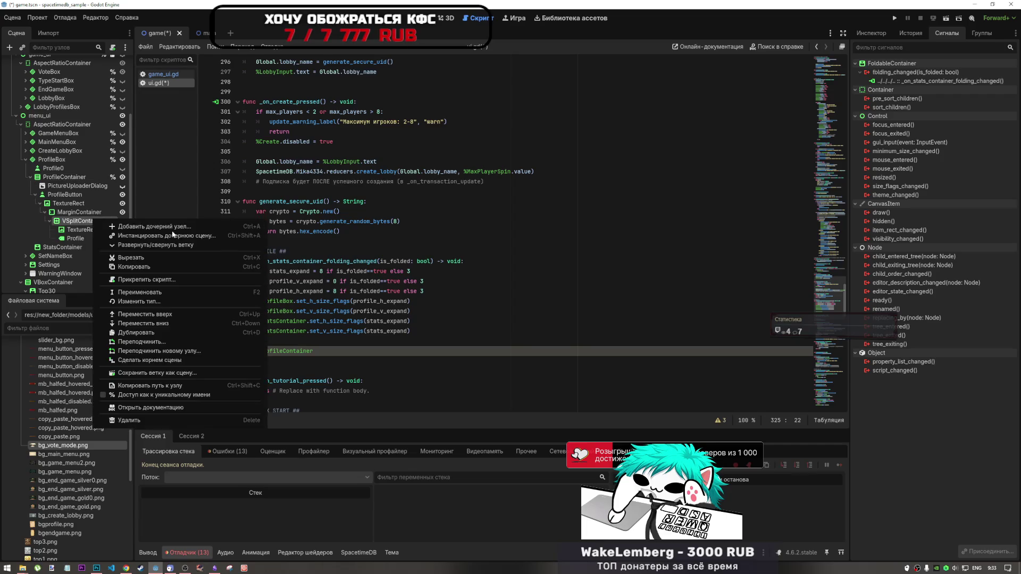
pyautogui.click(324, 350)
pyautogui.write('.')
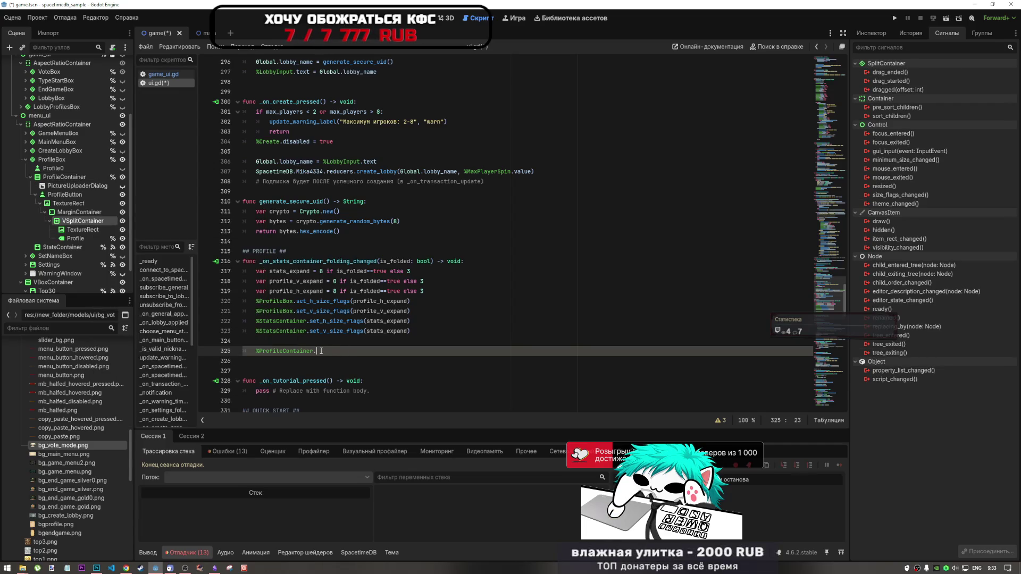
pyautogui.write('v')
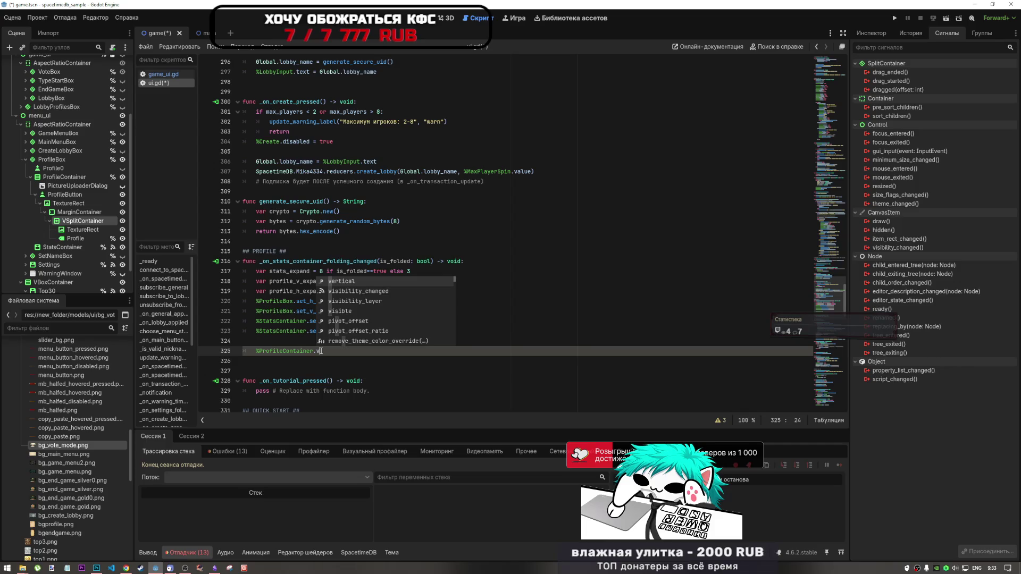
pyautogui.write('isi')
pyautogui.press('Down')
pyautogui.press('Down')
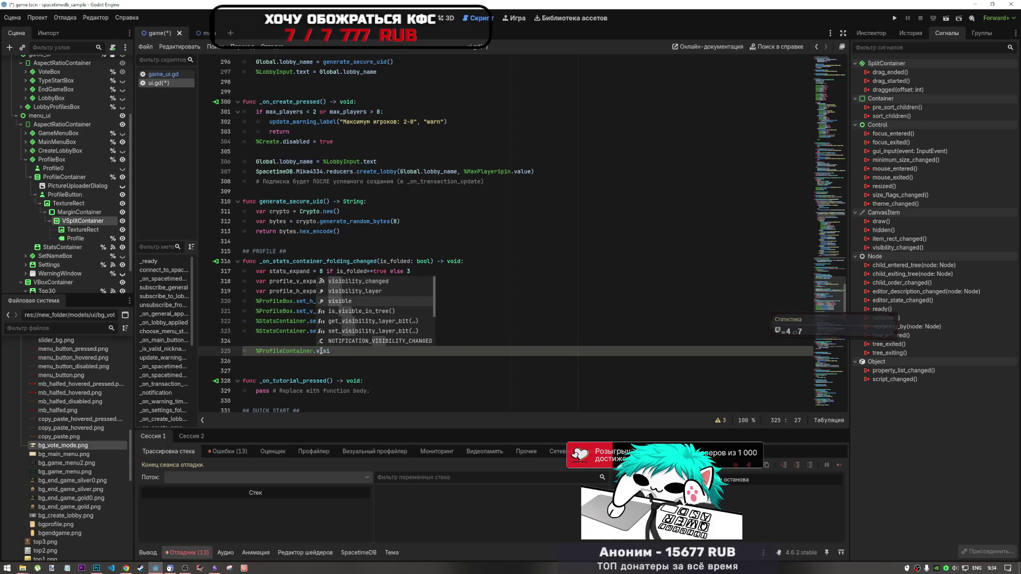
pyautogui.press('Return')
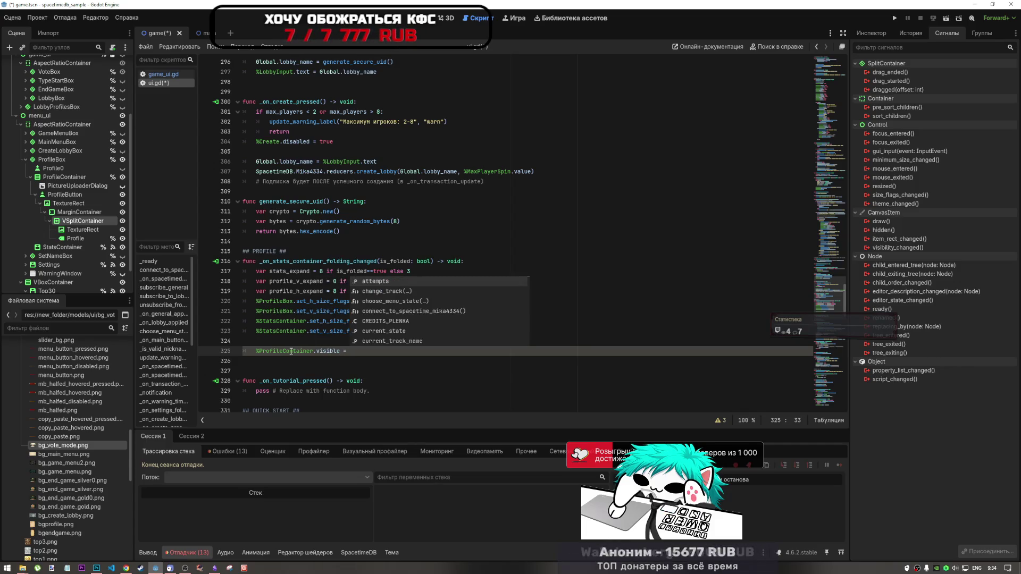
pyautogui.moveTo(339, 352); pyautogui.dragTo(256, 352)
pyautogui.hotkey('ctrl', 'c')
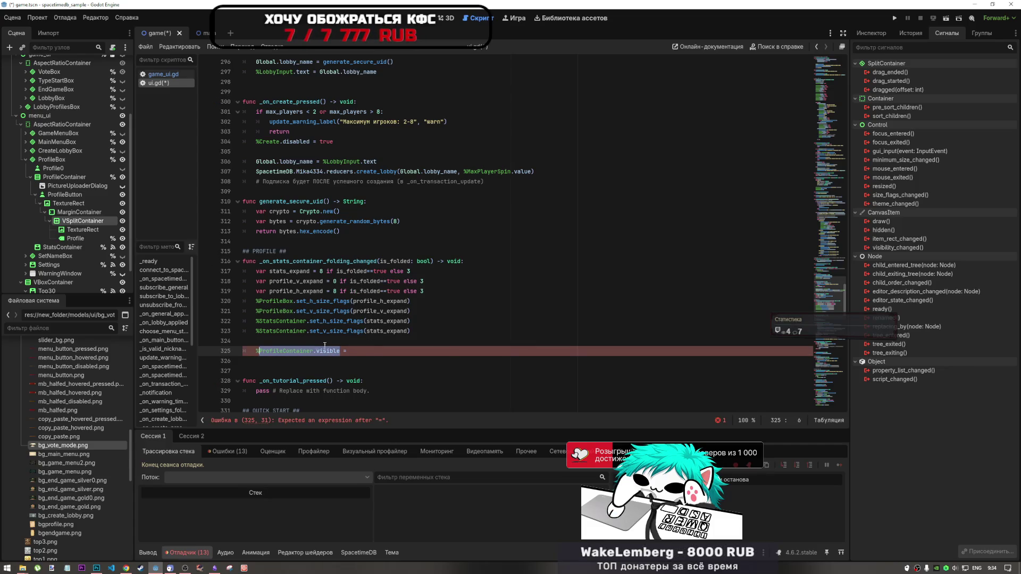
pyautogui.click(372, 351)
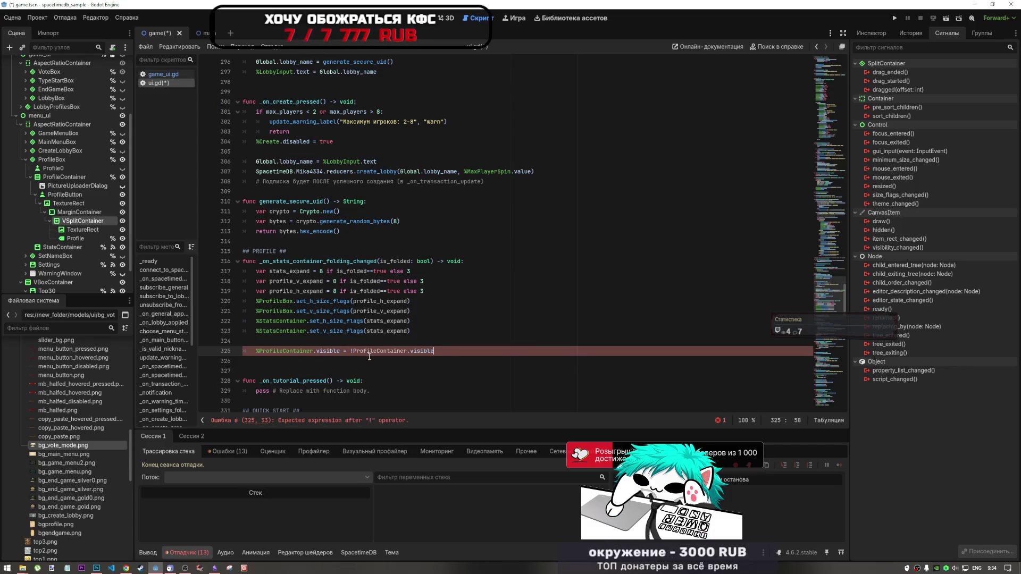
pyautogui.hotkey('ctrl', 'v')
pyautogui.click(260, 353)
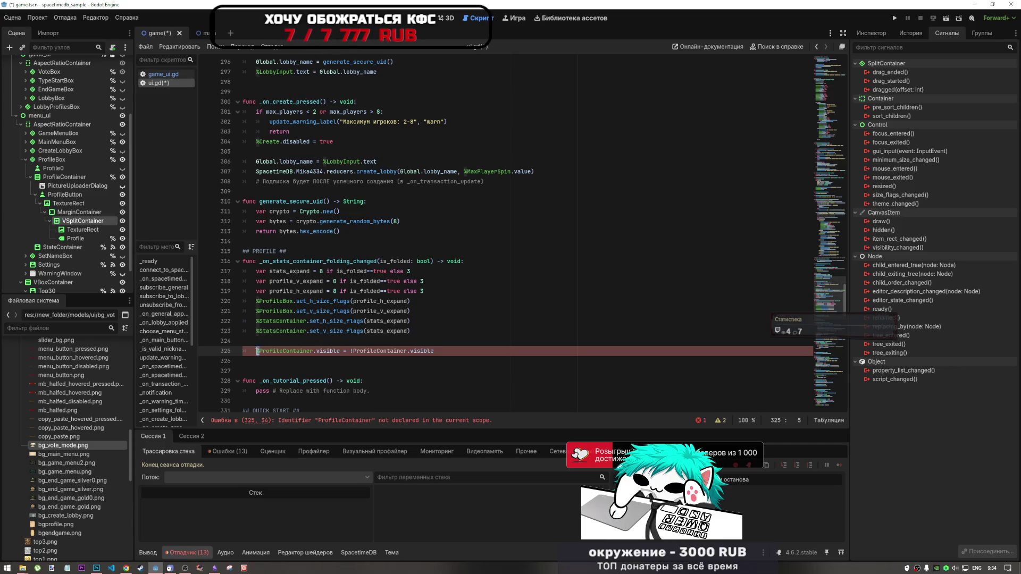
pyautogui.click(353, 351)
pyautogui.write('%')
pyautogui.click(306, 343)
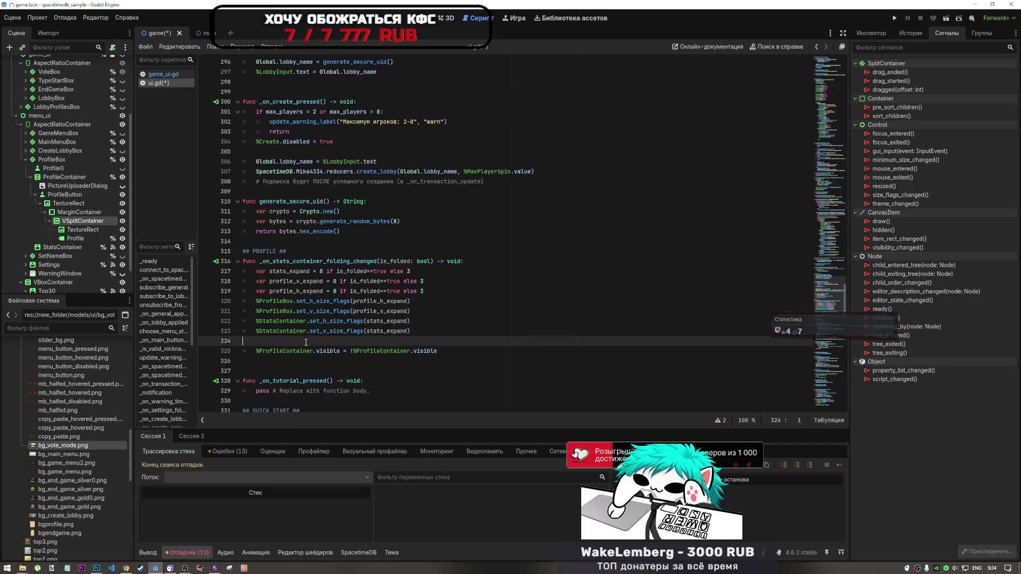
pyautogui.hotkey('ctrl', 's')
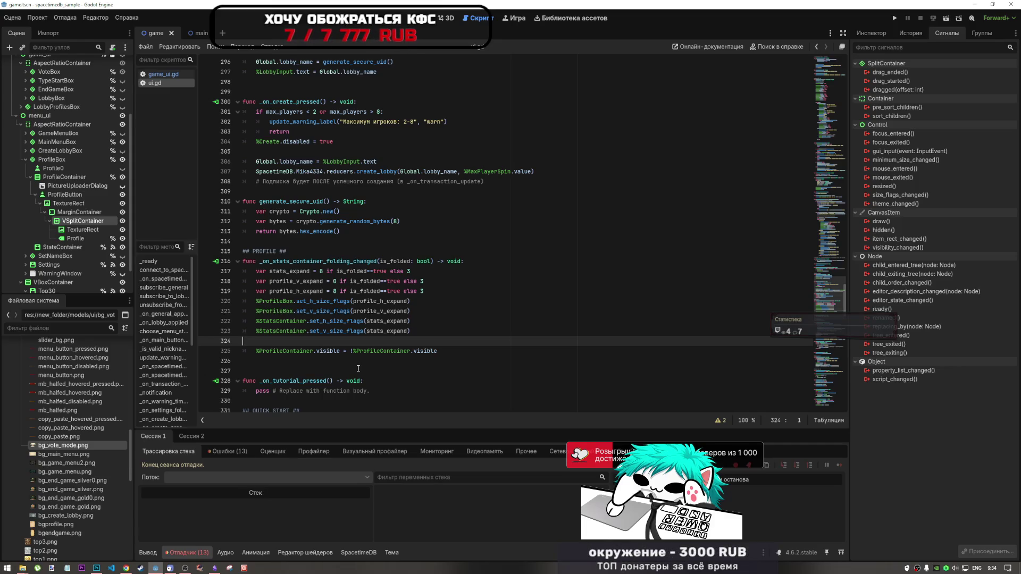
# - Select StatsContainer, return to the 2D menu canvas, and show its Inspector properties
pyautogui.click(64, 249)
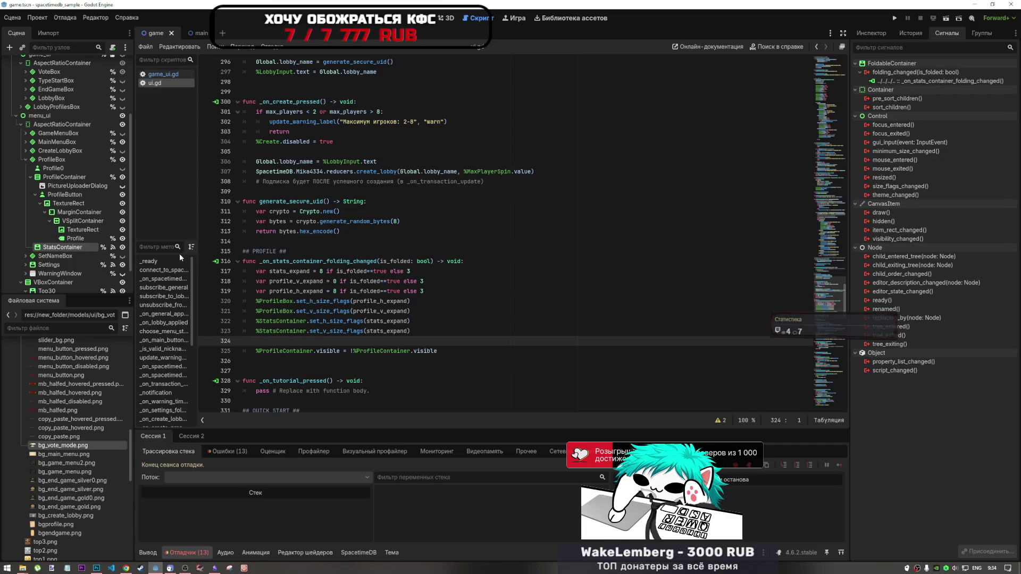
pyautogui.click(437, 17)
pyautogui.click(423, 18)
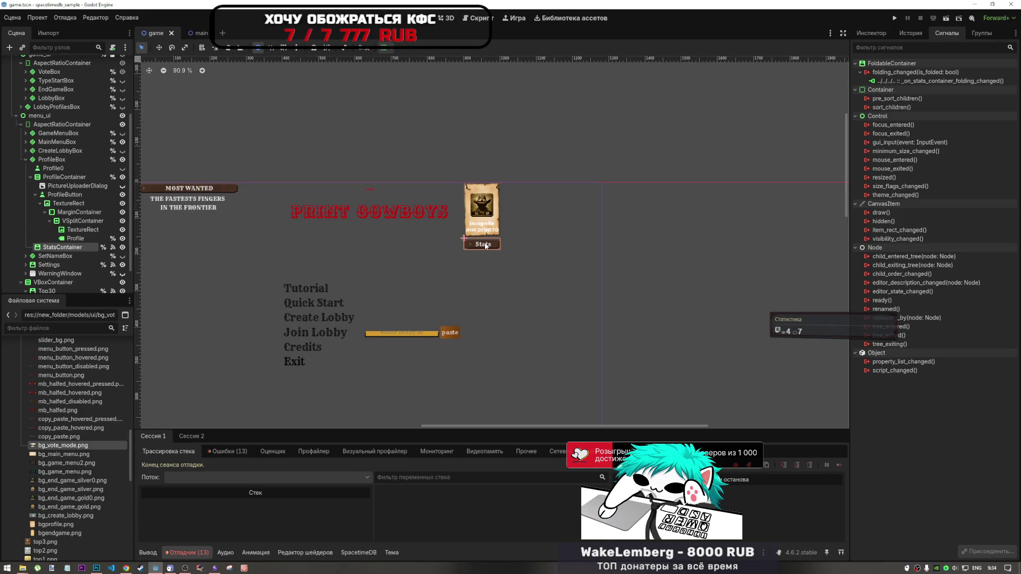
pyautogui.click(867, 32)
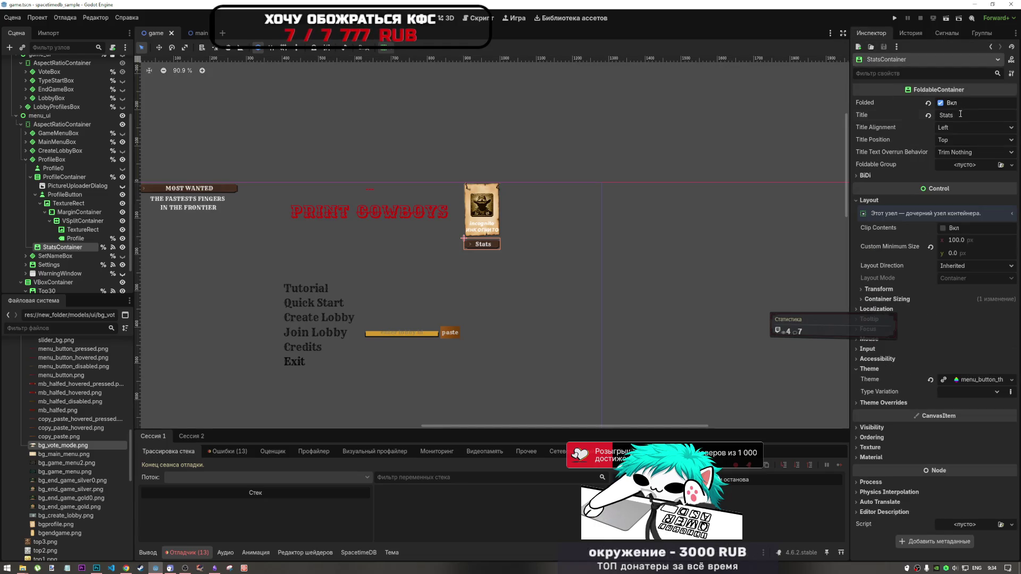
# - Replace the FoldableContainer Title 'Stats' with 'Profile' in the Inspector
pyautogui.click(885, 116)
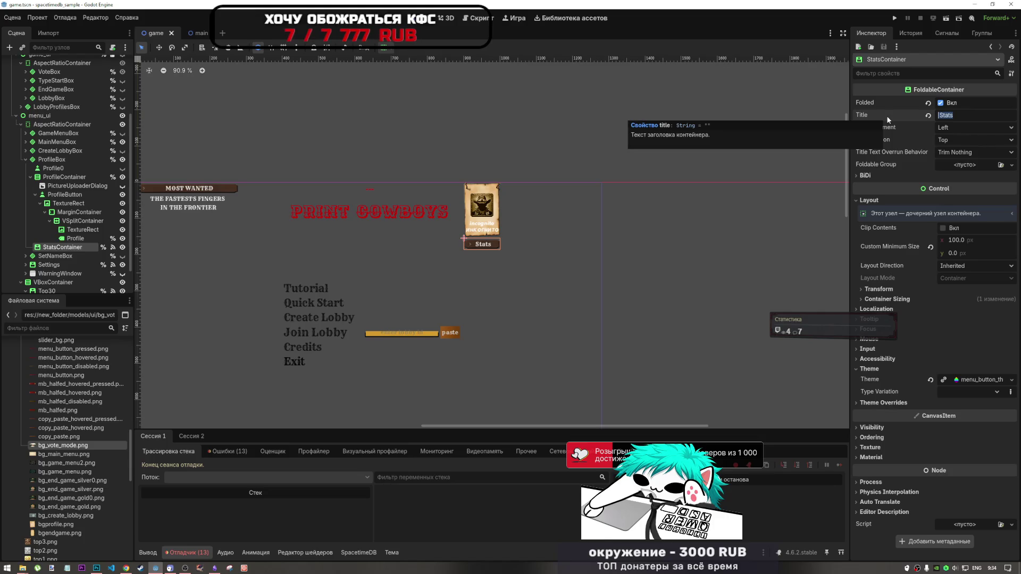
pyautogui.write('Open')
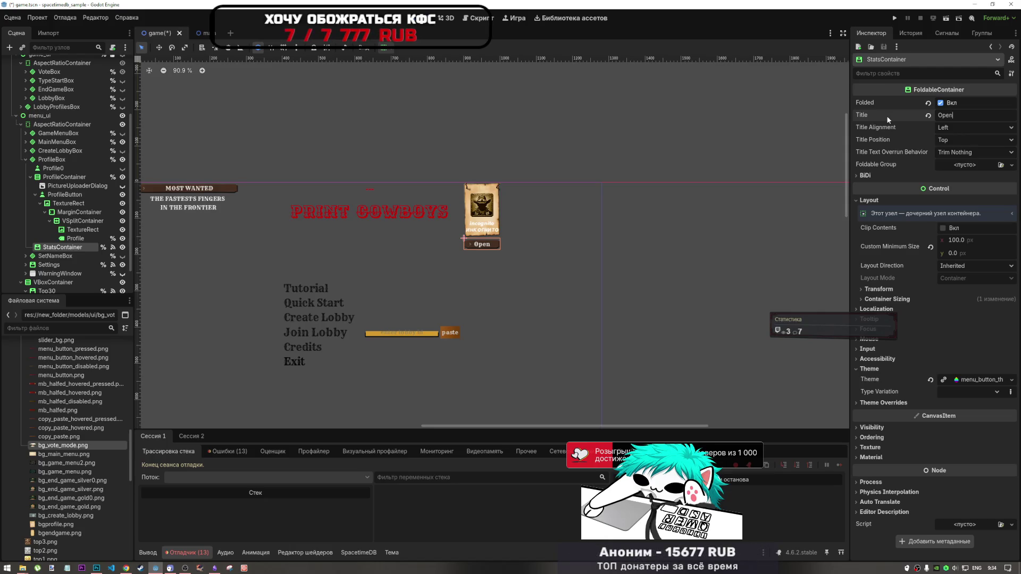
pyautogui.write('Progi')
pyautogui.press('BackSpace')
pyautogui.press('BackSpace')
pyautogui.press('BackSpace')
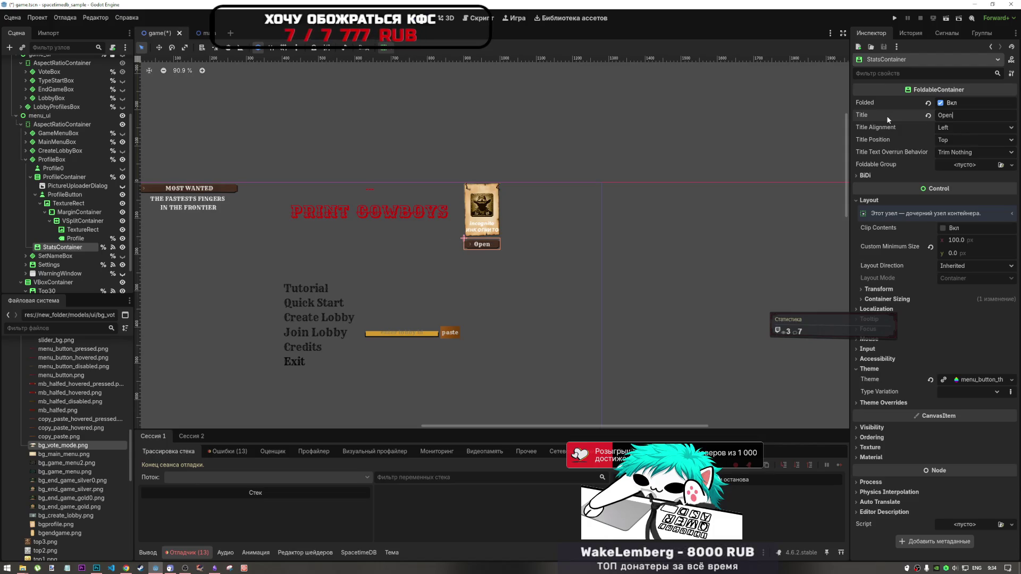
pyautogui.press('BackSpace')
pyautogui.press('BackSpace')
pyautogui.press('BackSpace')
pyautogui.write('Pr')
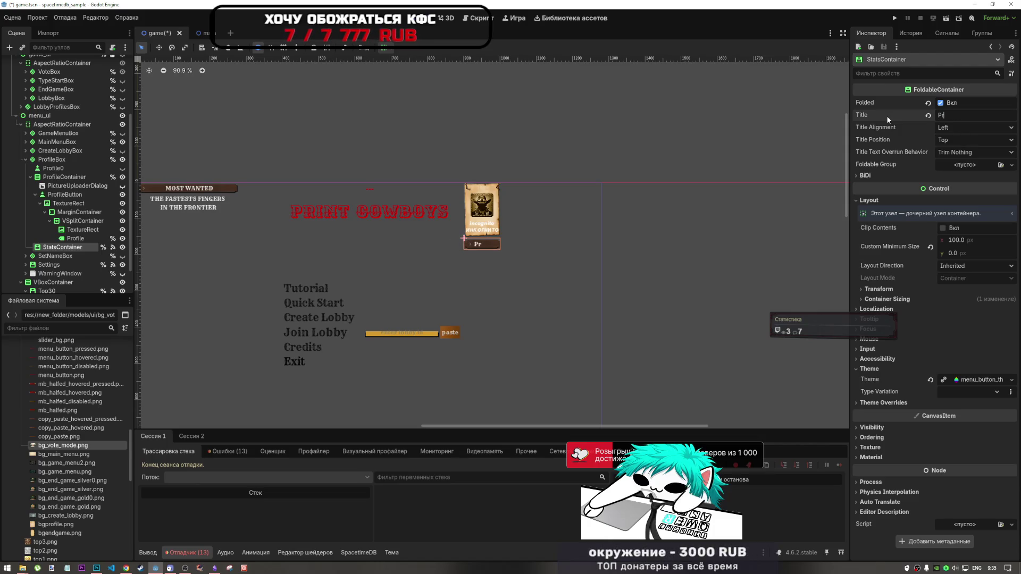
pyautogui.write('ofi')
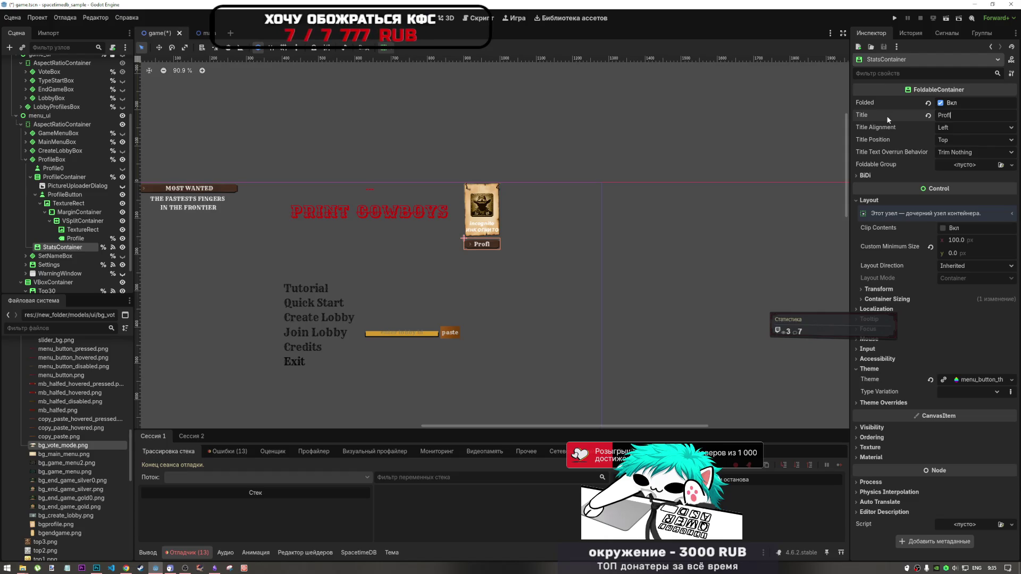
pyautogui.write('le')
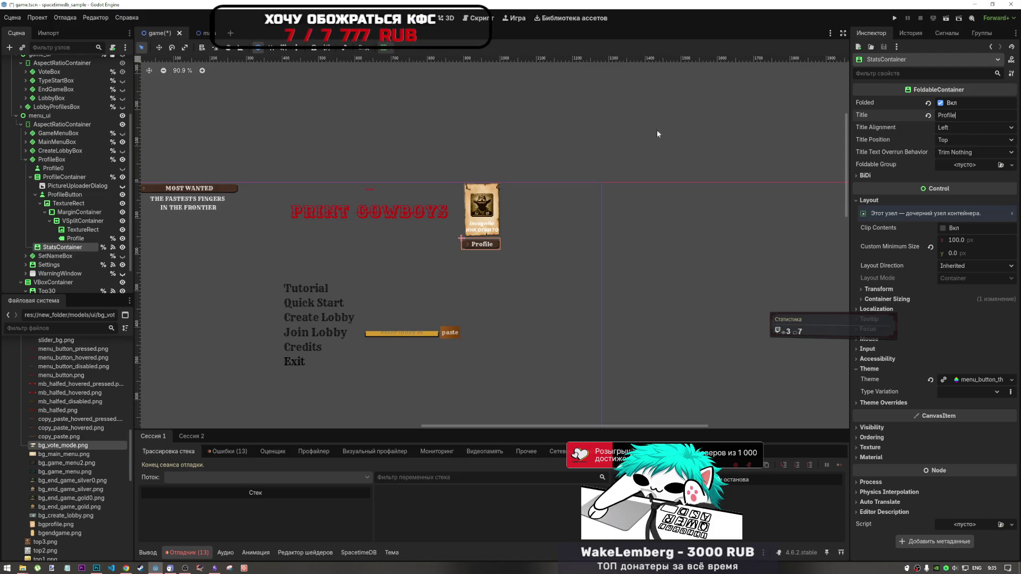
pyautogui.click(473, 219)
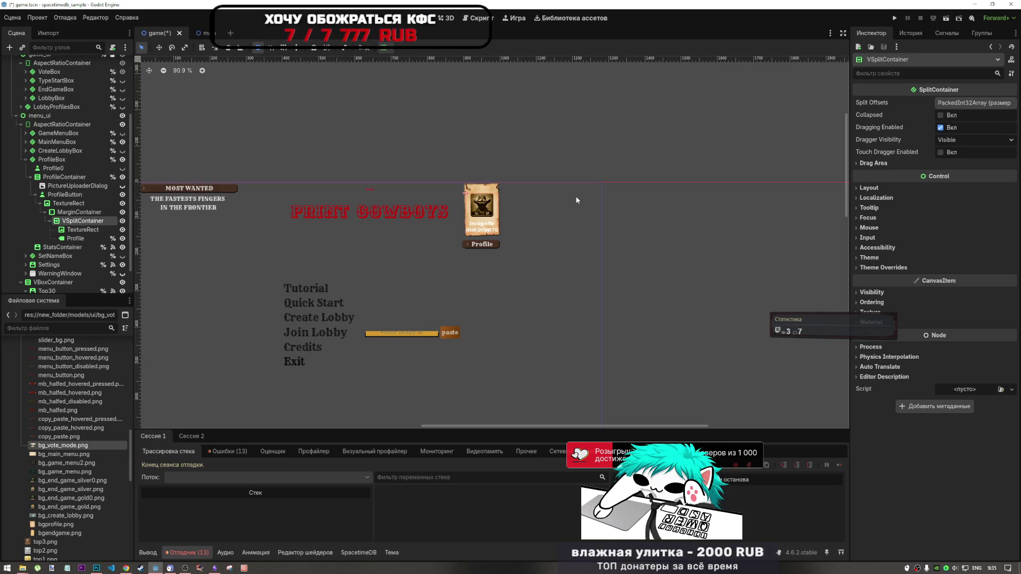
# - Select ProfileContainer, glance at its alignment options, then switch to Chrome's YouTube tab
pyautogui.click(66, 177)
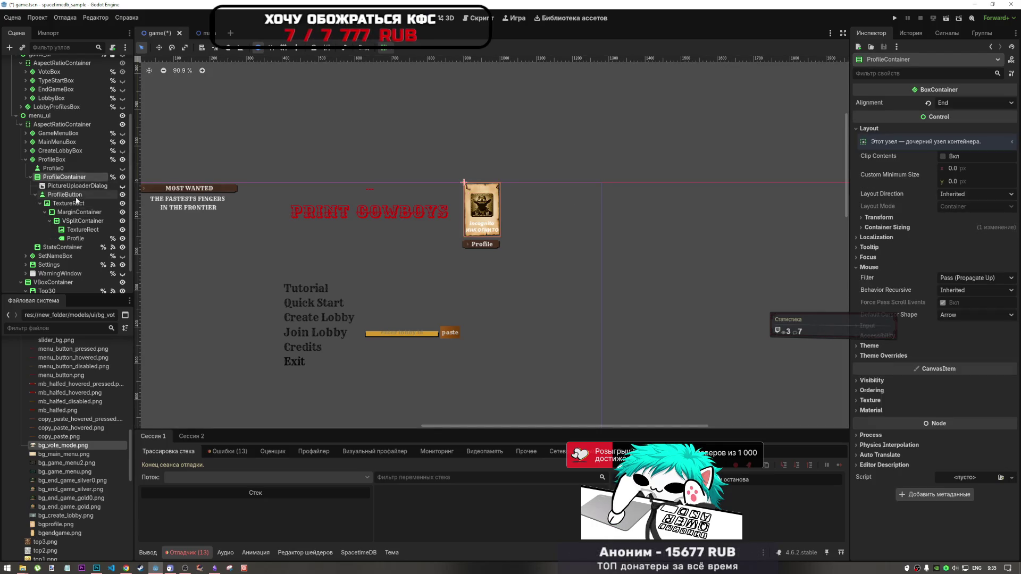
pyautogui.click(383, 47)
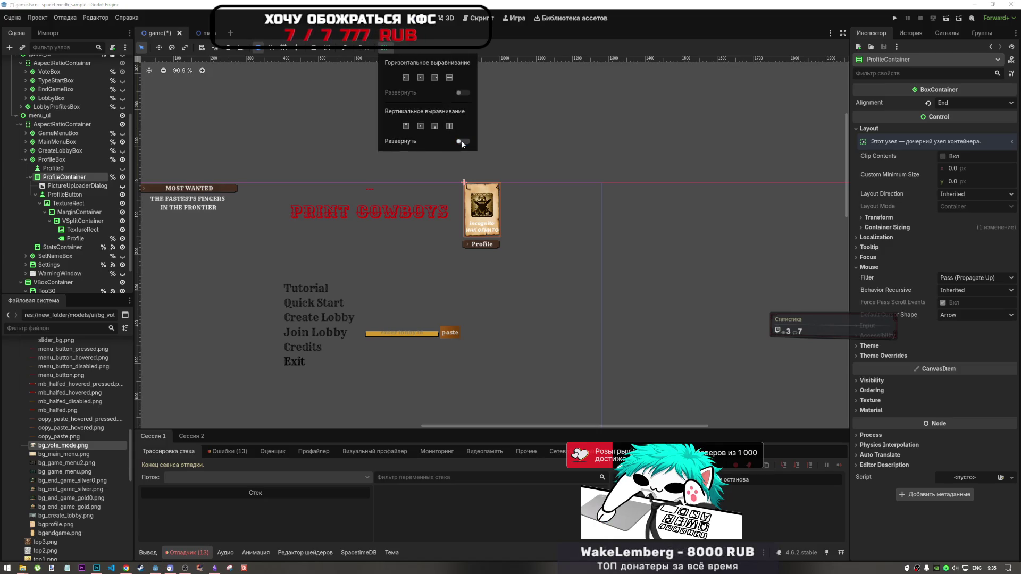
pyautogui.click(173, 363)
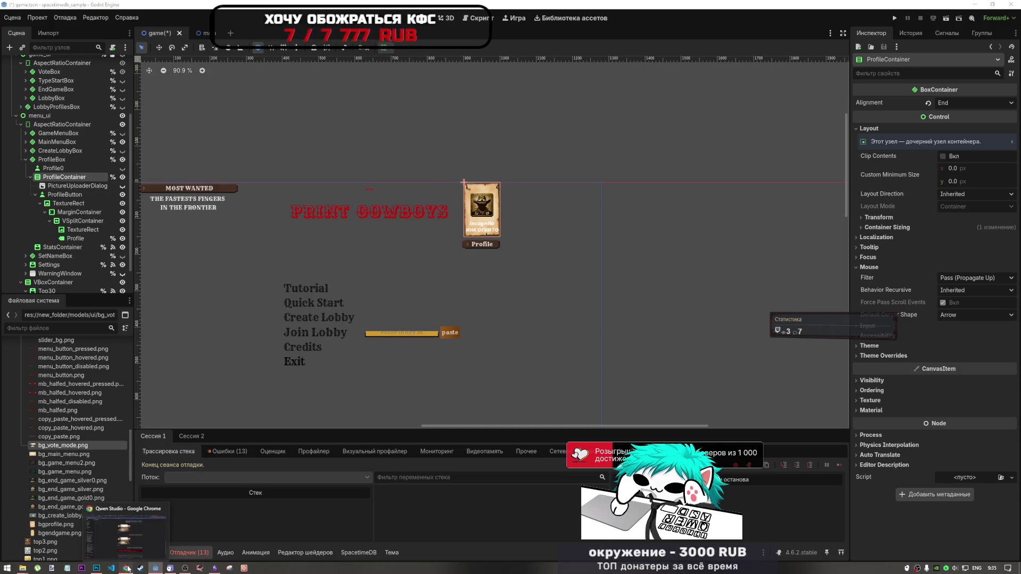
pyautogui.click(126, 567)
pyautogui.click(917, 8)
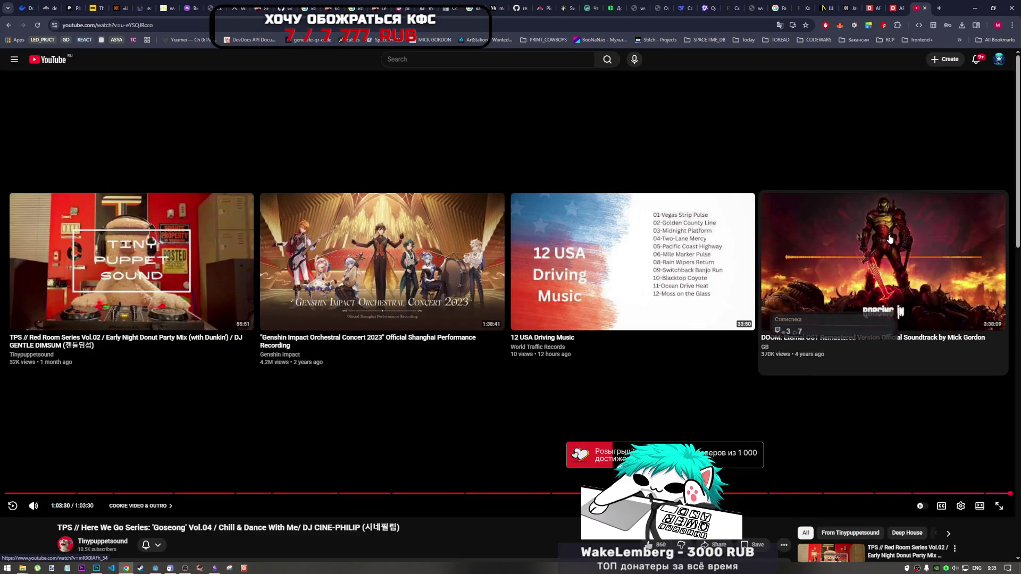
# - Search YouTube for 'doom' and start the DOOM FOREVER mix video
pyautogui.scroll(-5, 641, 382)
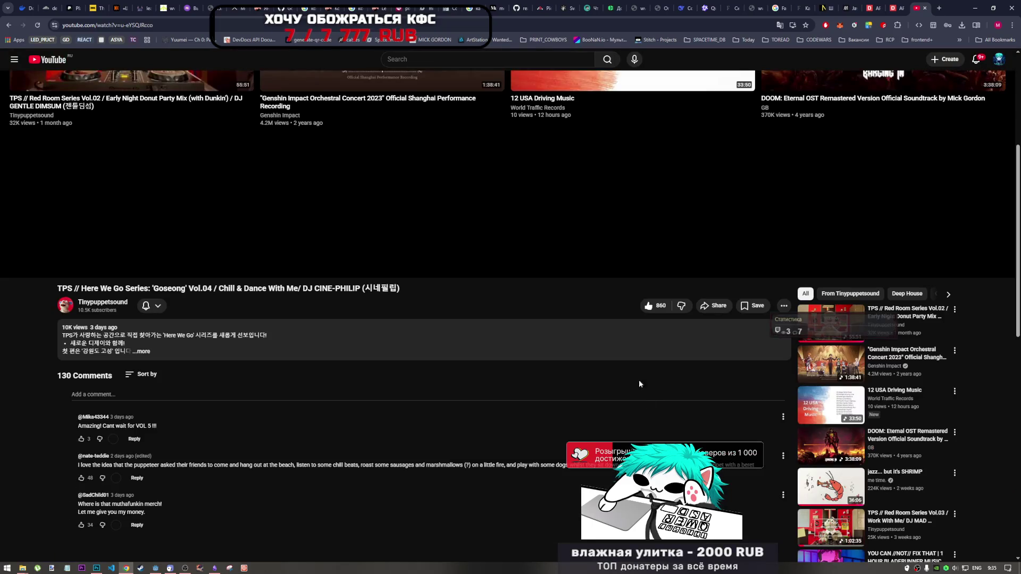
pyautogui.scroll(-5, 641, 401)
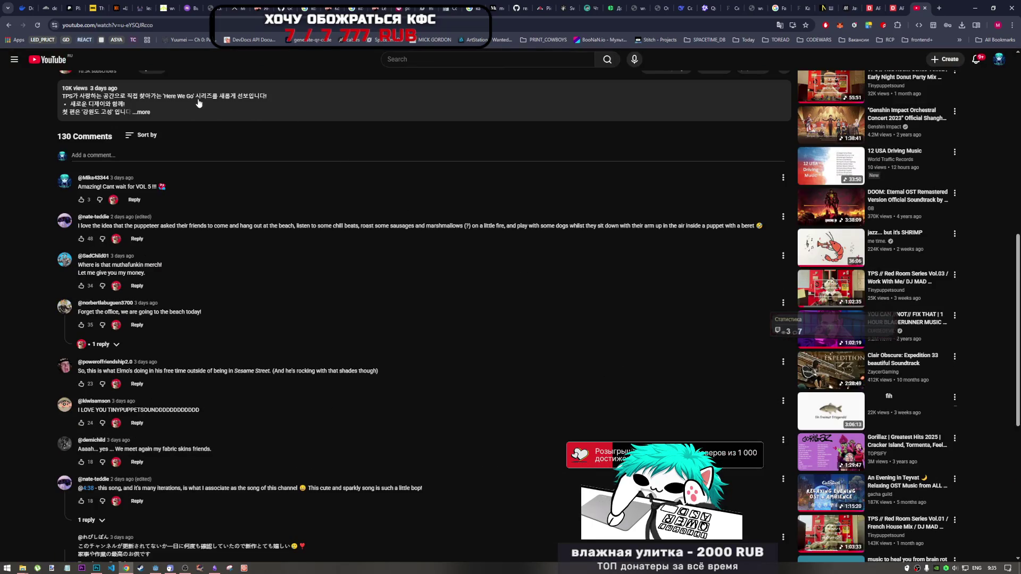
pyautogui.click(404, 63)
pyautogui.write('d')
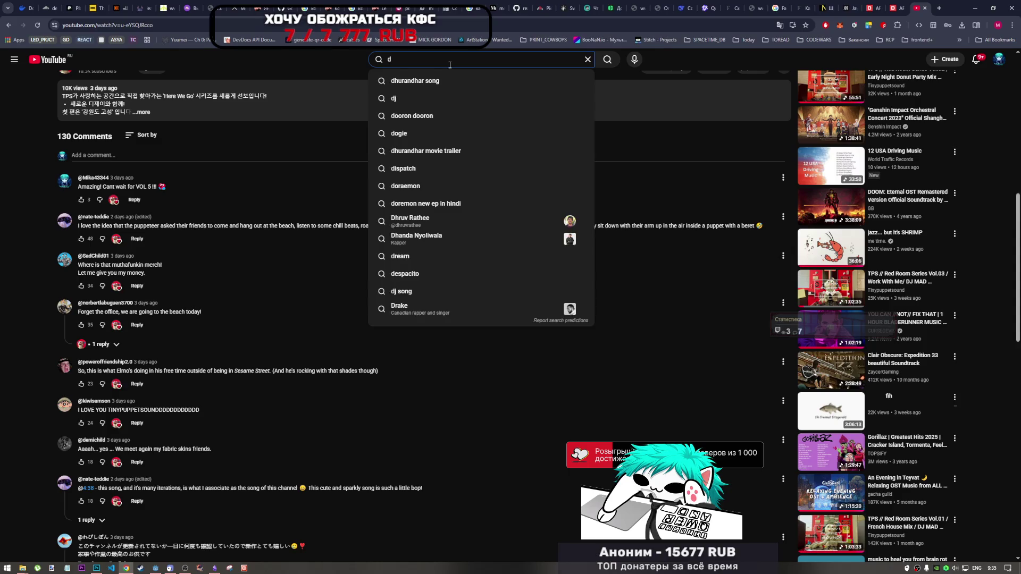
pyautogui.write('oom')
pyautogui.press('Return')
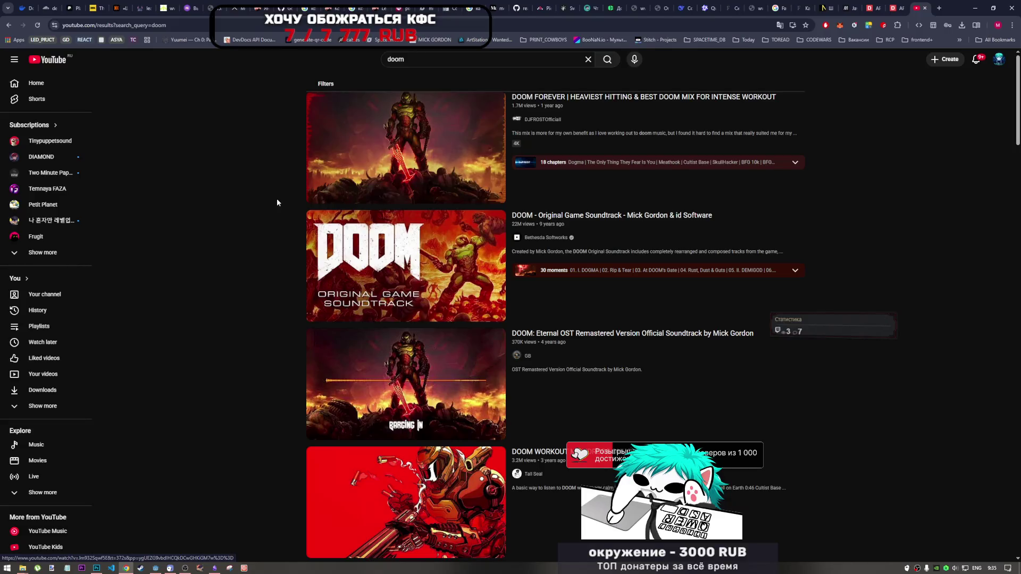
pyautogui.scroll(-1, 457, 191)
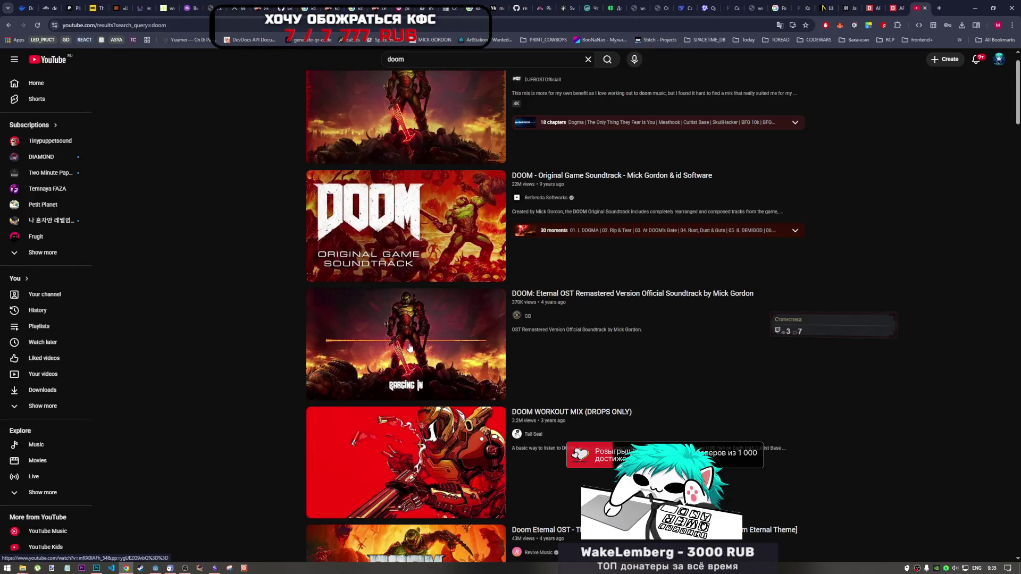
pyautogui.scroll(-4, 409, 348)
pyautogui.scroll(5, 462, 181)
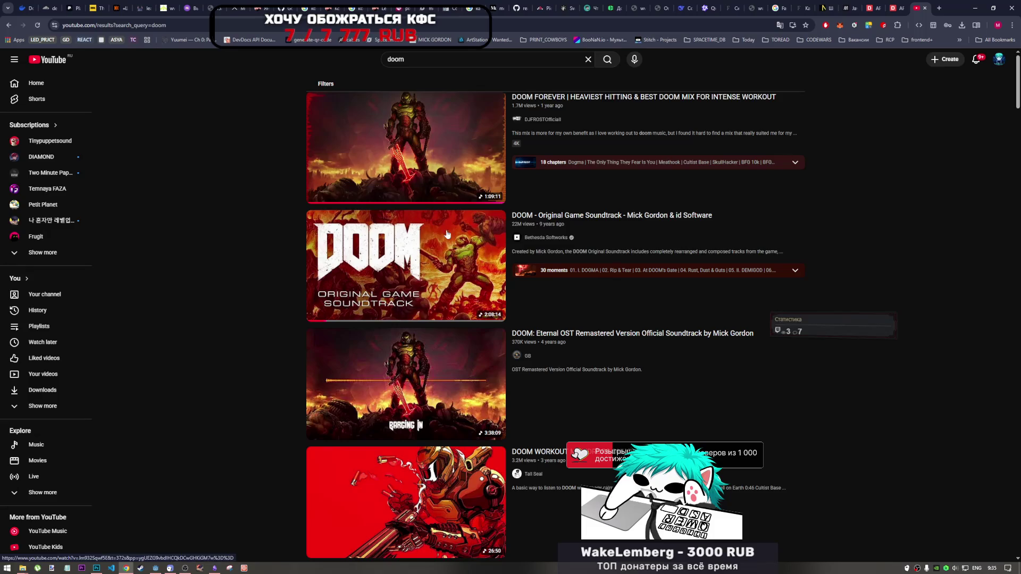
pyautogui.click(463, 181)
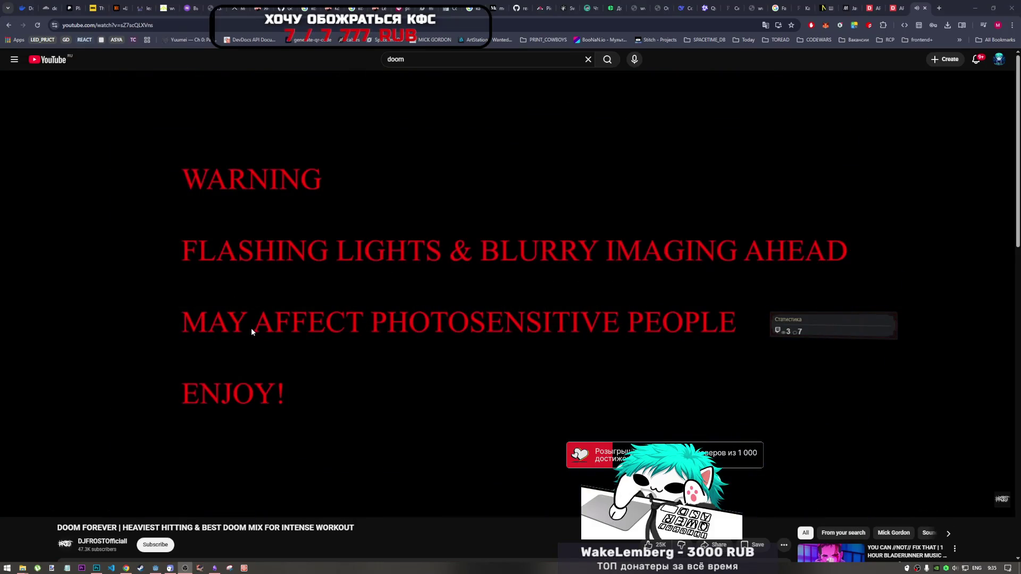
# - Bring the Godot editor back to the foreground from the taskbar
pyautogui.click(563, 529)
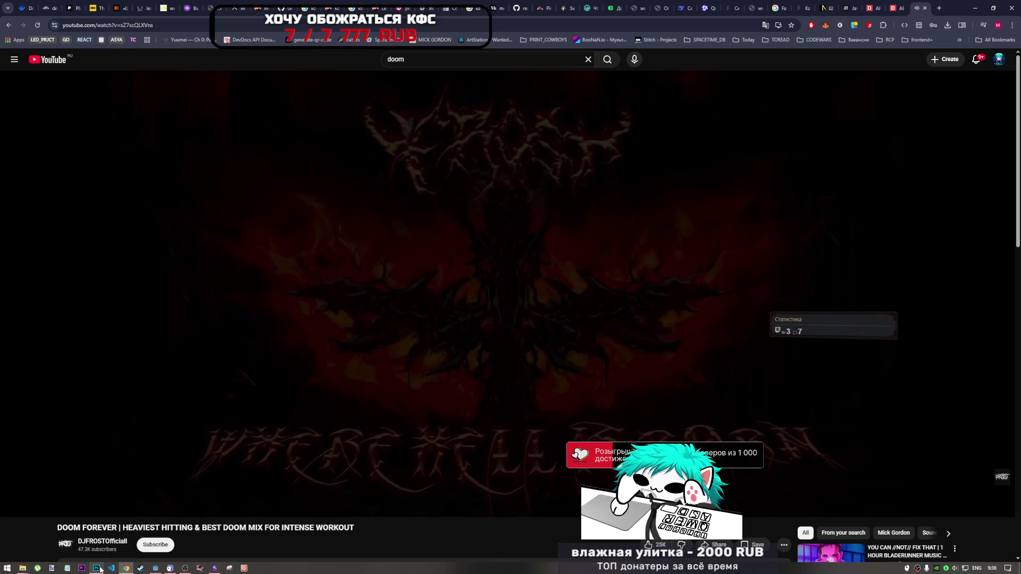
pyautogui.moveTo(100, 565)
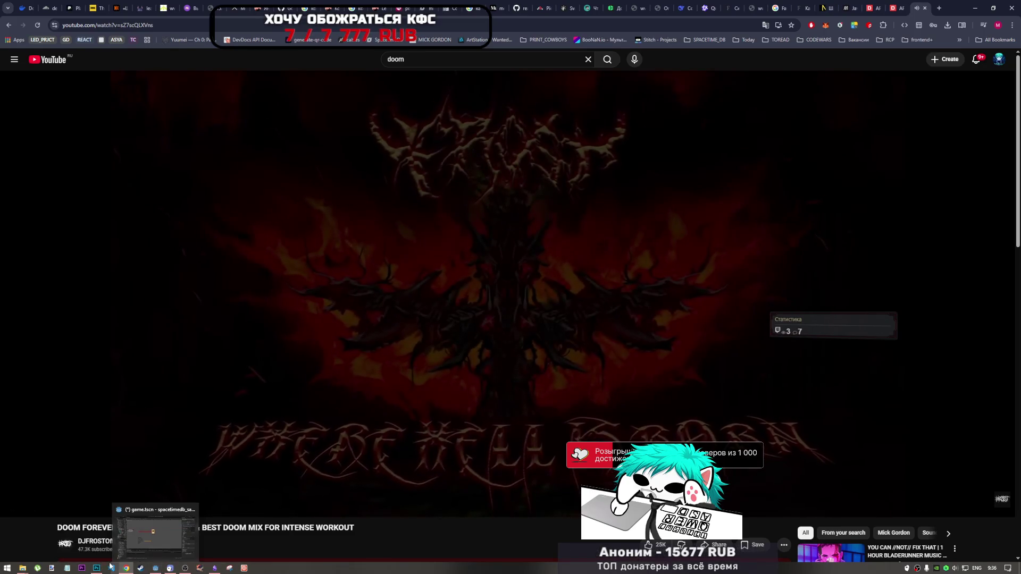
pyautogui.click(155, 568)
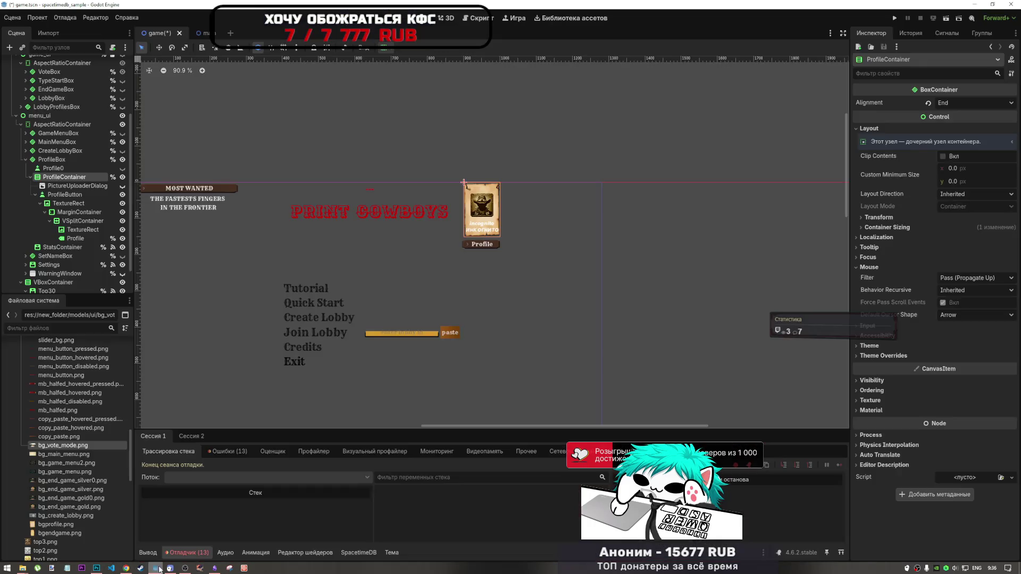
# - Pan the canvas to the Settings bar and select ProfileButton in the Scene tree
pyautogui.scroll(-3, 374, 129)
pyautogui.hscroll(-2, 375, 129)
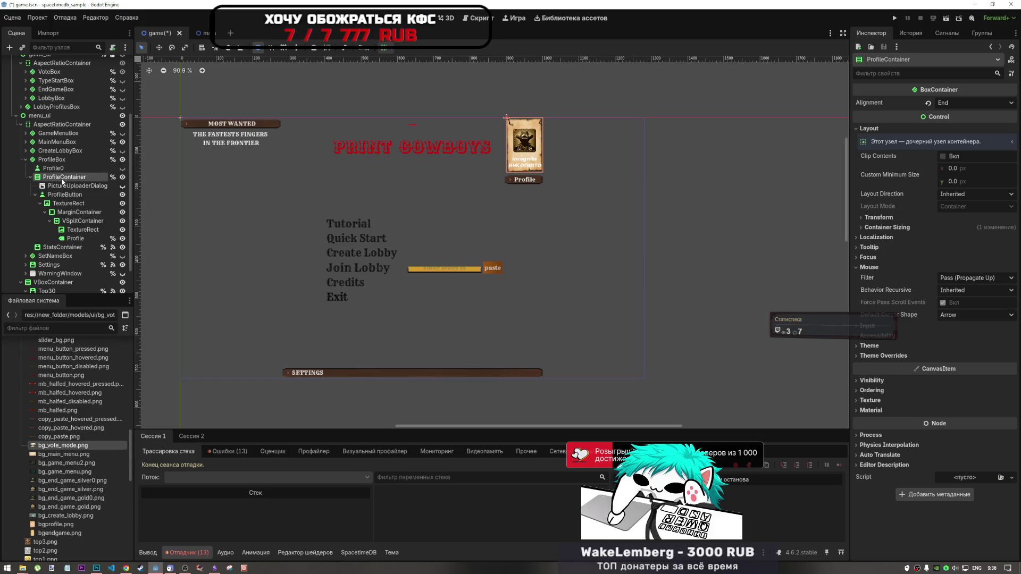
pyautogui.click(65, 196)
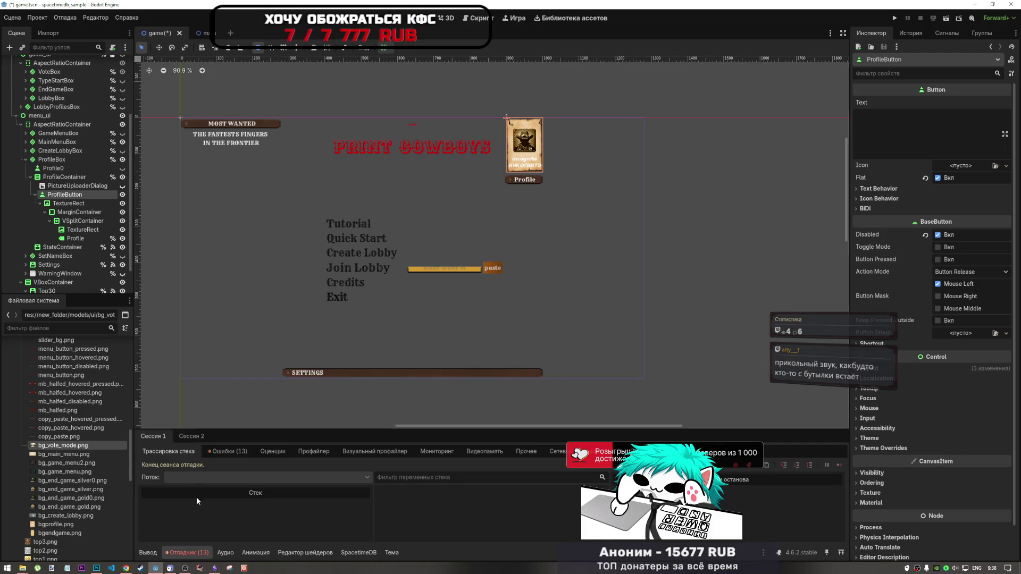
pyautogui.moveTo(96, 568)
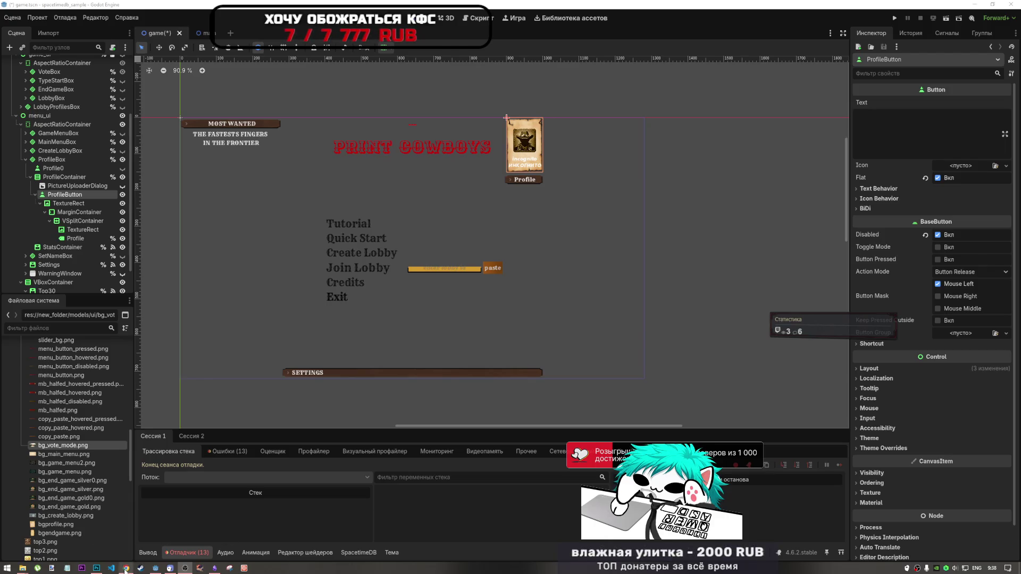
# - Bring the YouTube window back to the front and pause the DOOM mix
pyautogui.click(126, 568)
pyautogui.click(423, 363)
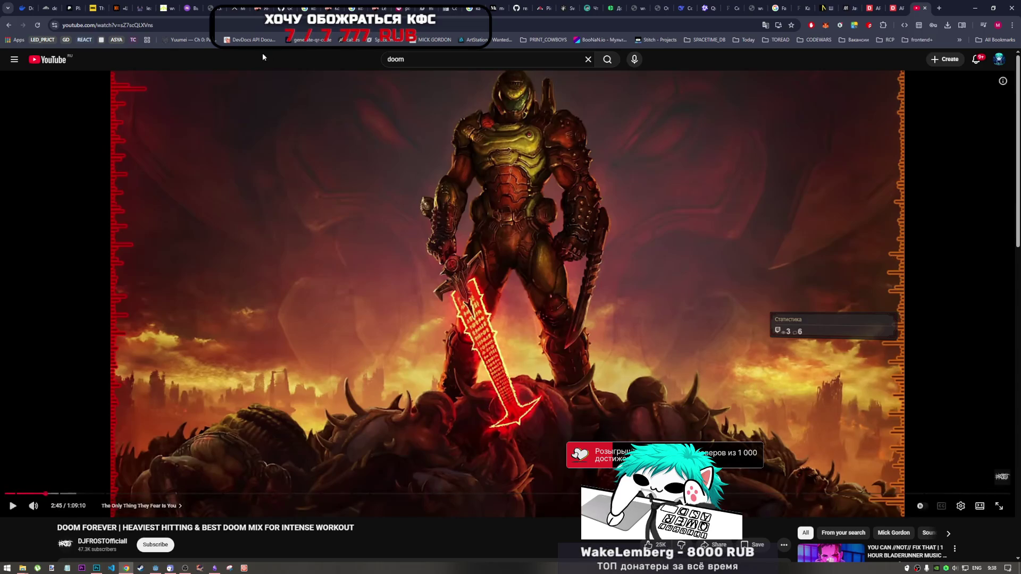
# - View the Current Tasks note in Obsidian, then return to the YouTube browser
pyautogui.click(215, 568)
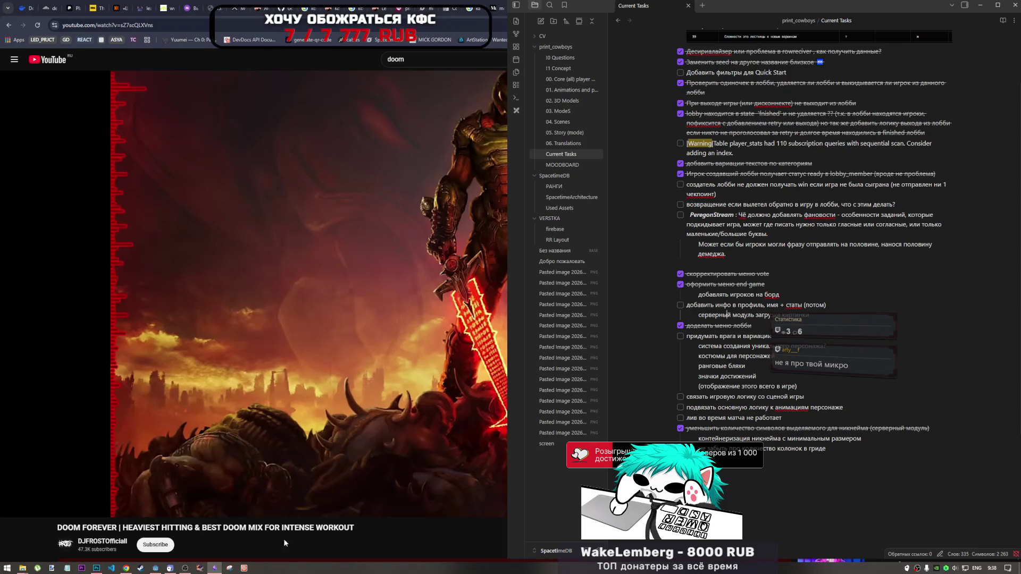
pyautogui.click(356, 529)
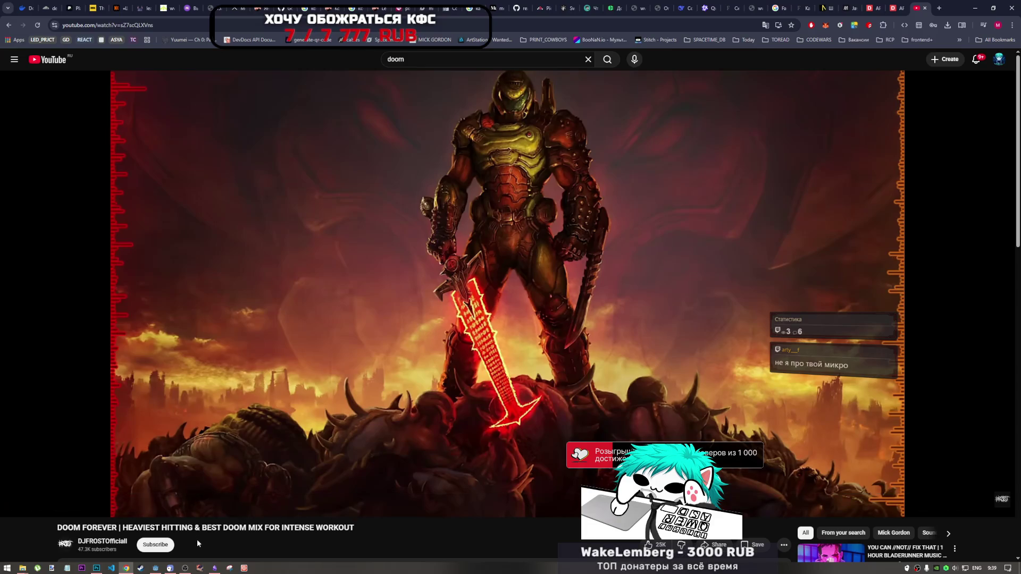
# - Pause the DOOM video with Space and open the YouTube home feed in a new tab
pyautogui.click(189, 566)
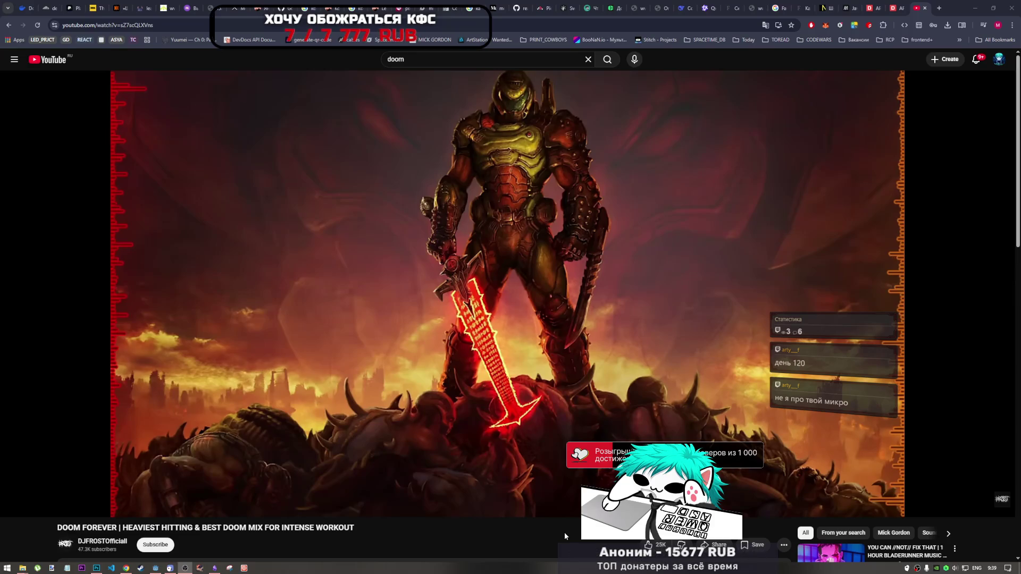
pyautogui.click(561, 540)
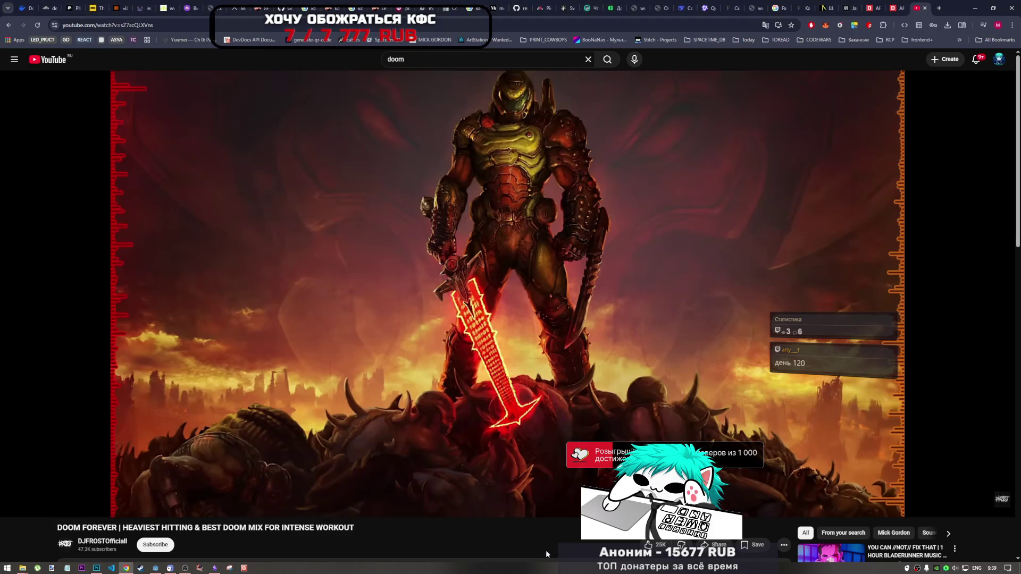
pyautogui.press('space')
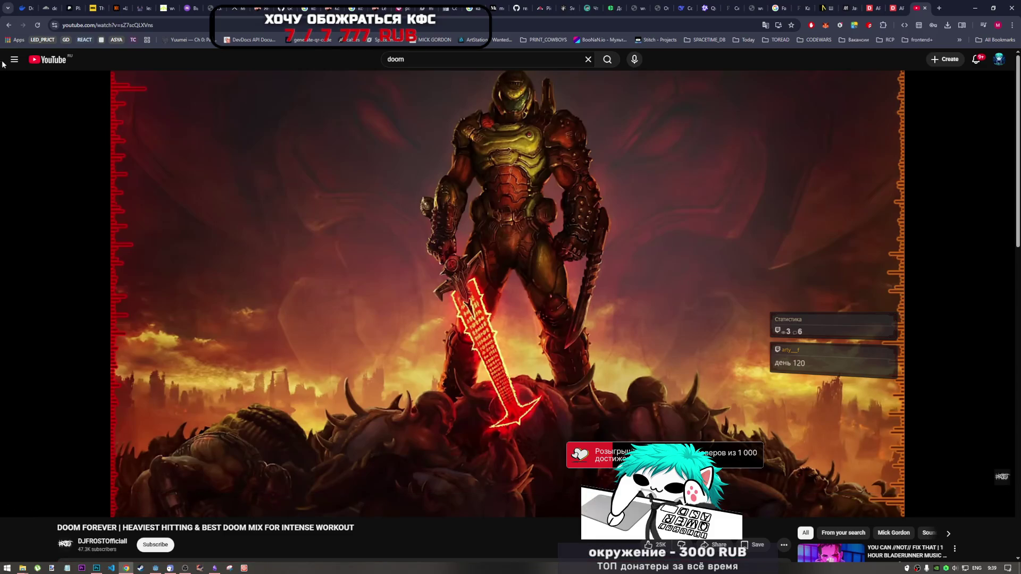
pyautogui.middleClick(38, 71)
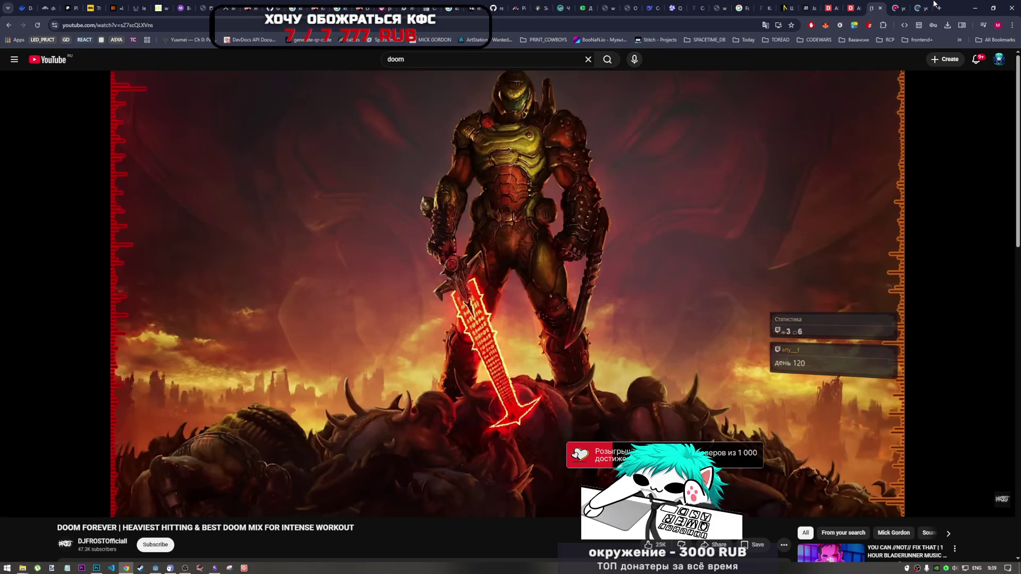
pyautogui.click(927, 11)
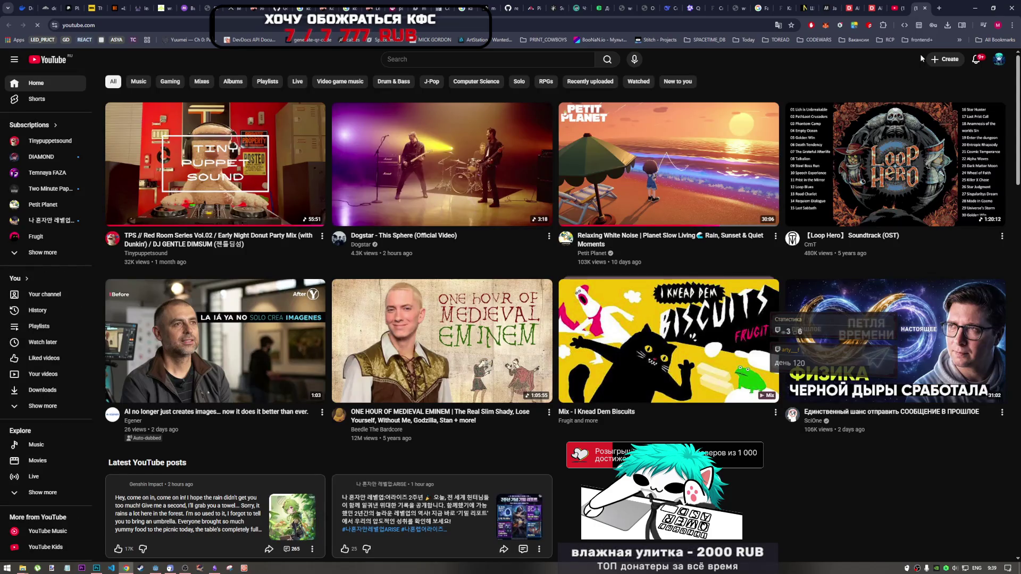
# - Play Dogstar's This Sphere video with system volume at 8, then pause it near the end
pyautogui.click(469, 182)
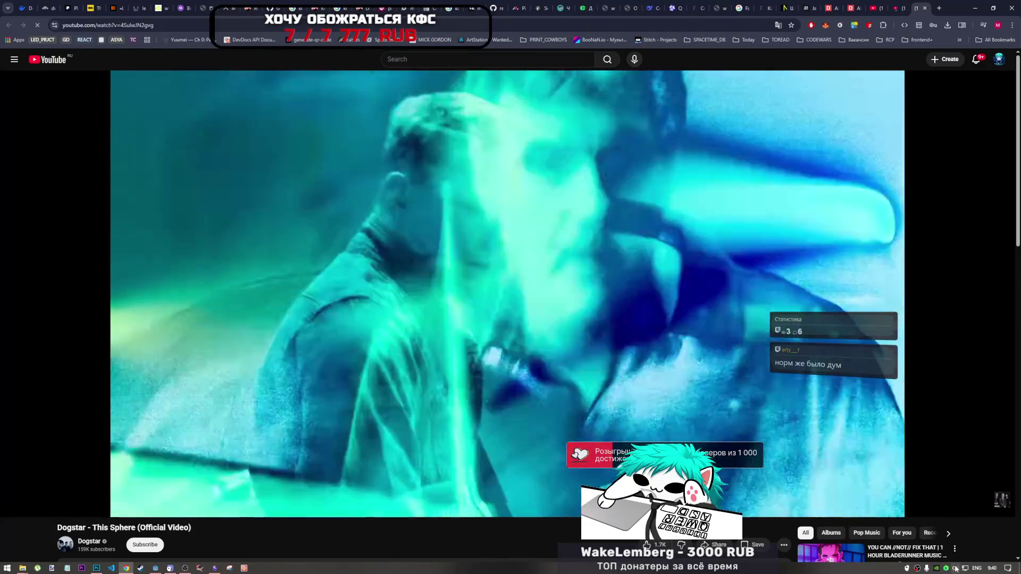
pyautogui.click(955, 568)
pyautogui.click(912, 551)
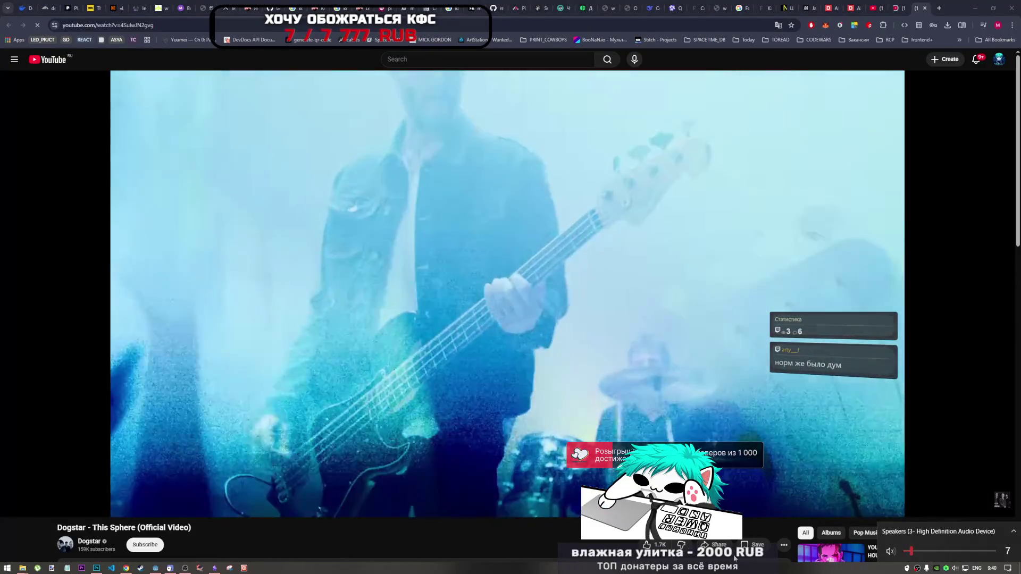
pyautogui.click(732, 571)
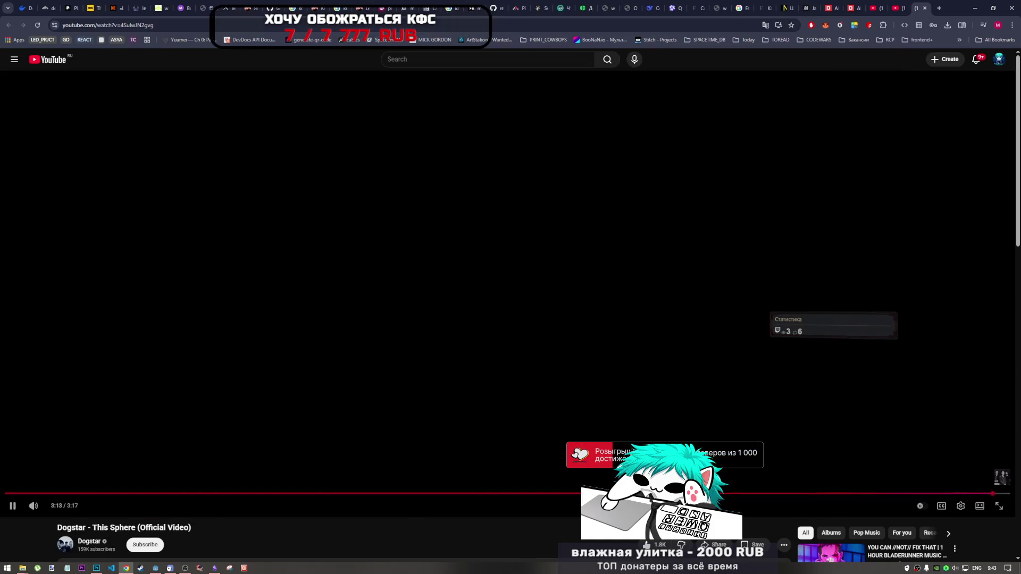
pyautogui.click(640, 422)
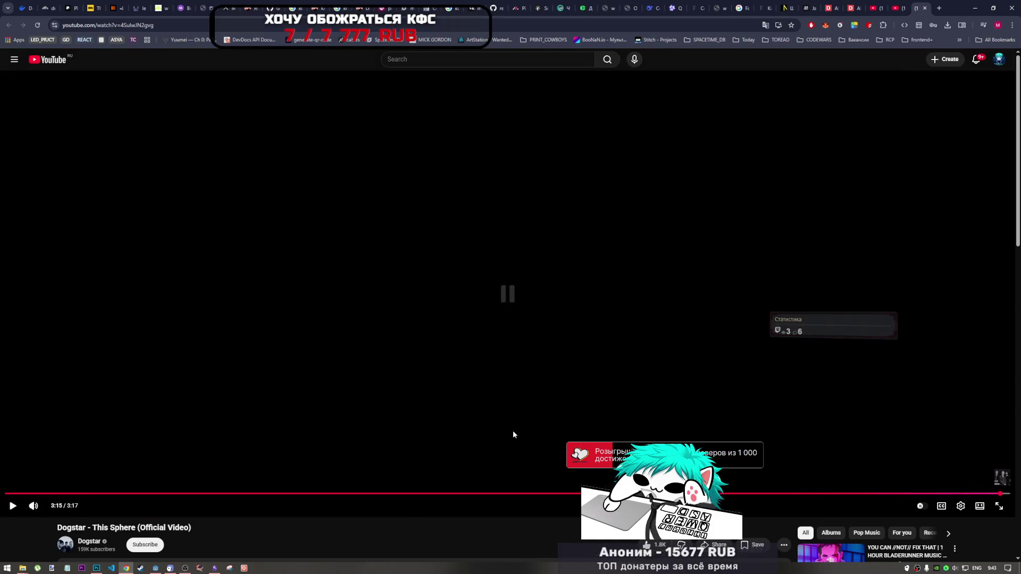
pyautogui.scroll(-7, 513, 432)
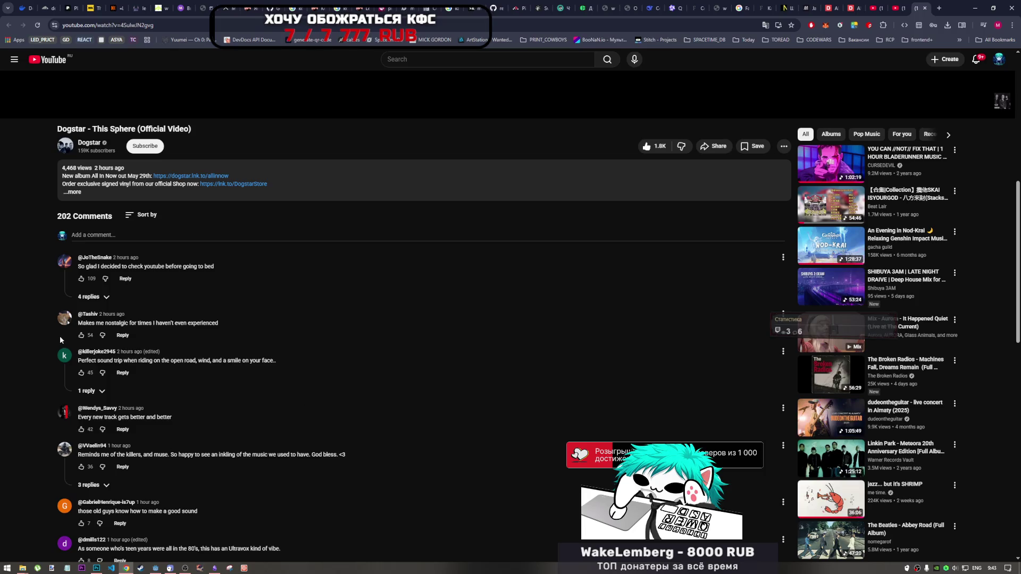
# - Go back from the Dogstar video to the YouTube home feed, then switch to the DOOM mix tab
pyautogui.scroll(-2, 216, 336)
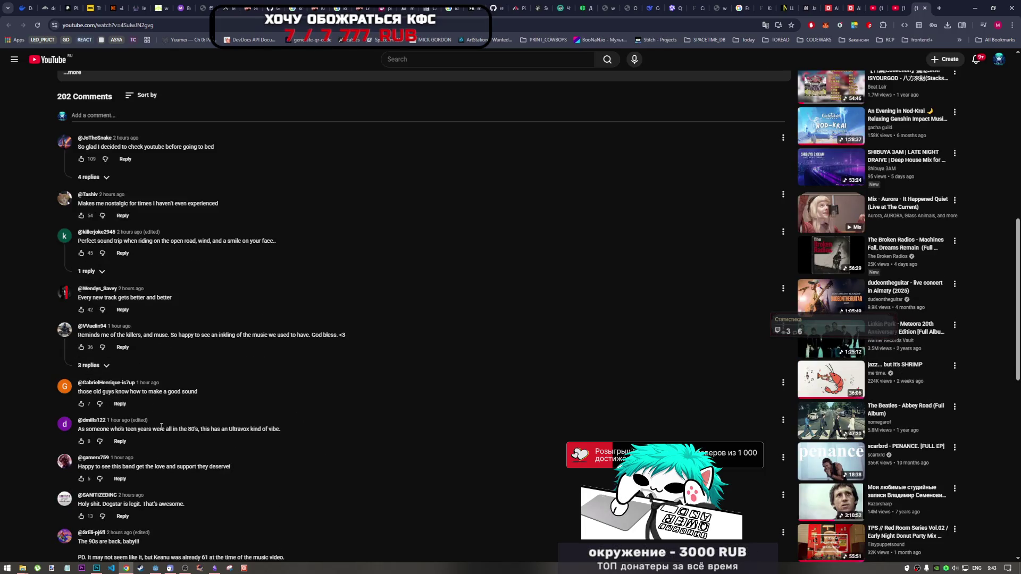
pyautogui.scroll(8, 162, 426)
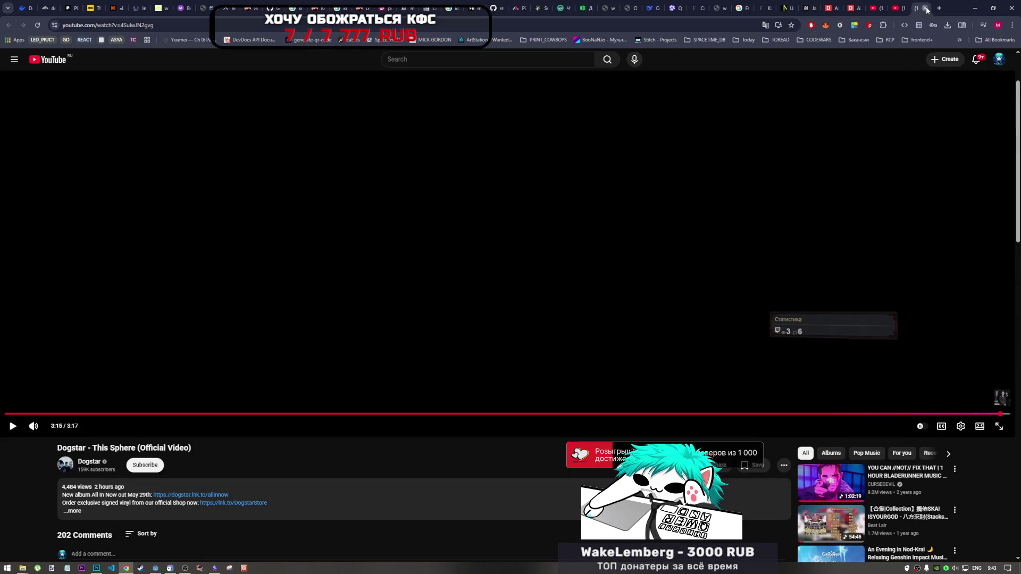
pyautogui.hotkey('alt', 'Left')
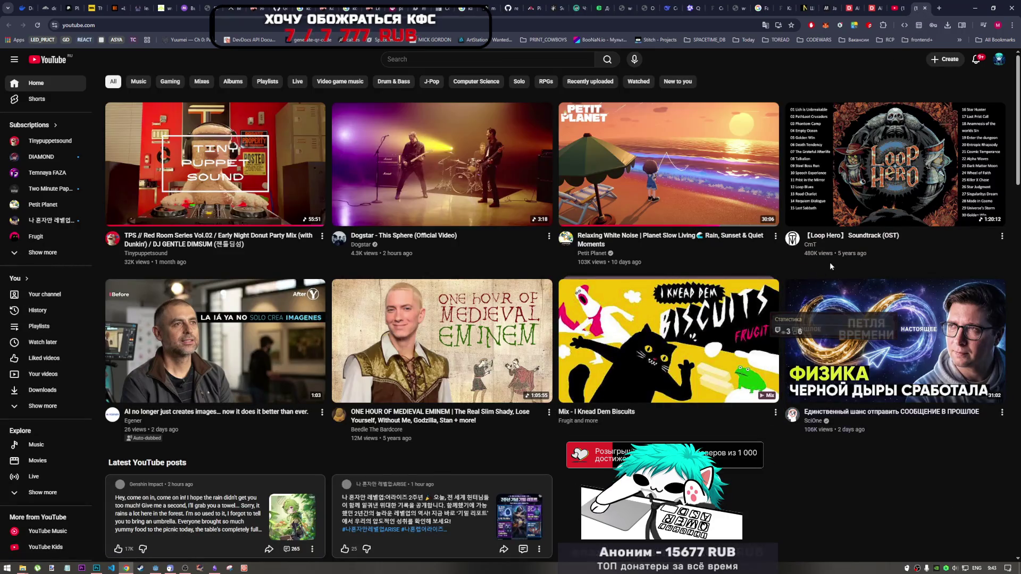
pyautogui.scroll(-5, 659, 541)
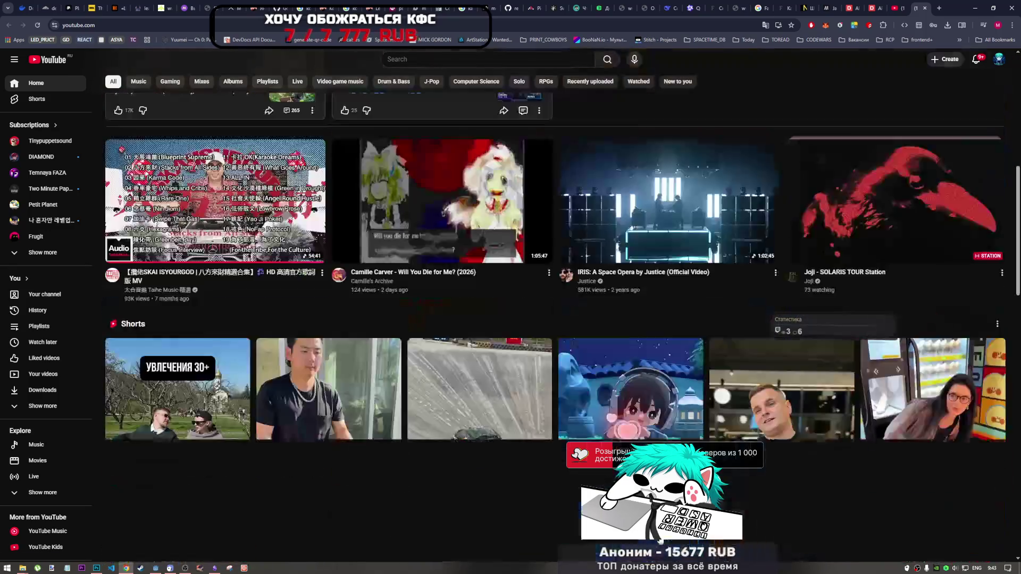
pyautogui.scroll(-7, 659, 541)
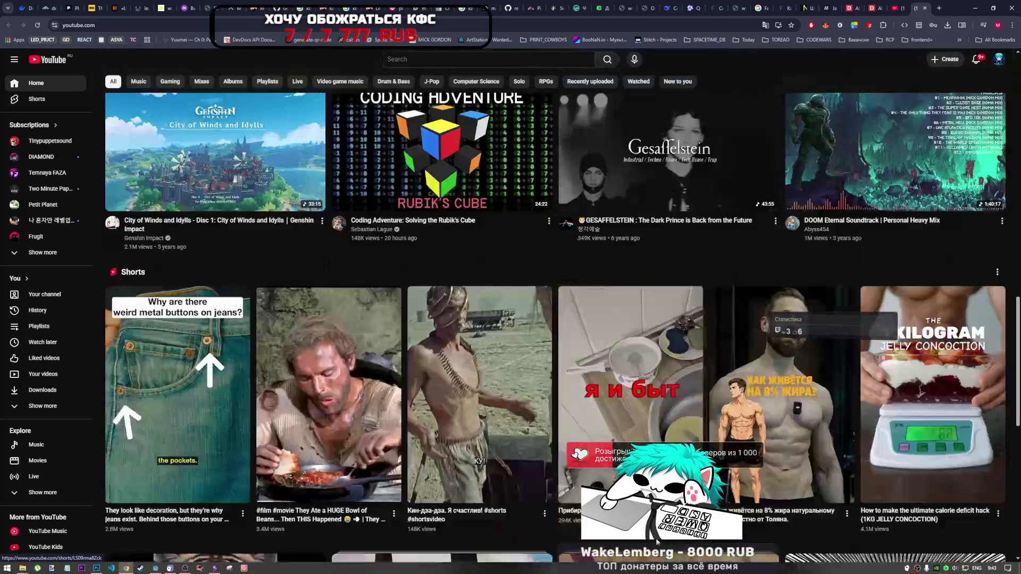
pyautogui.click(894, 9)
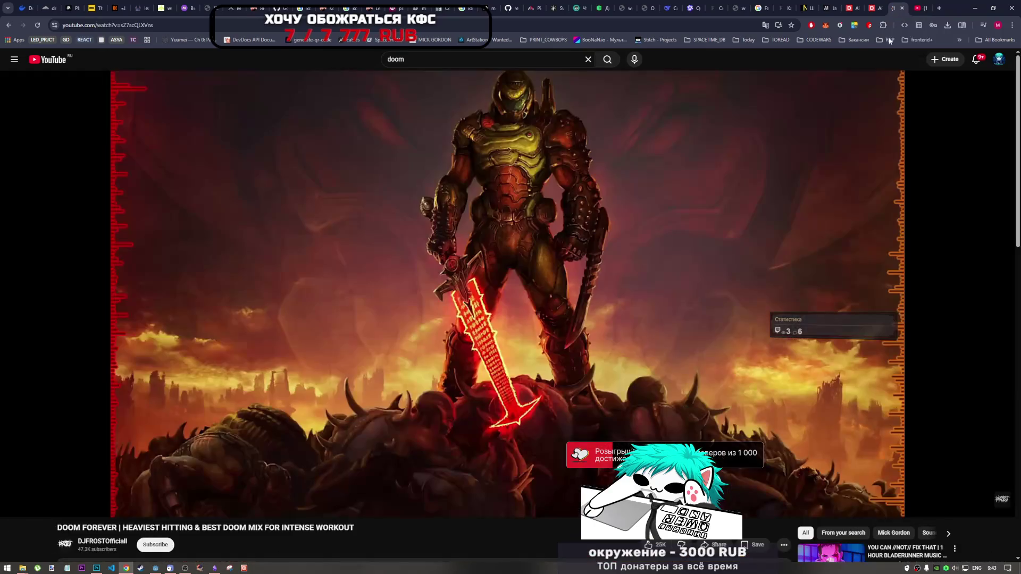
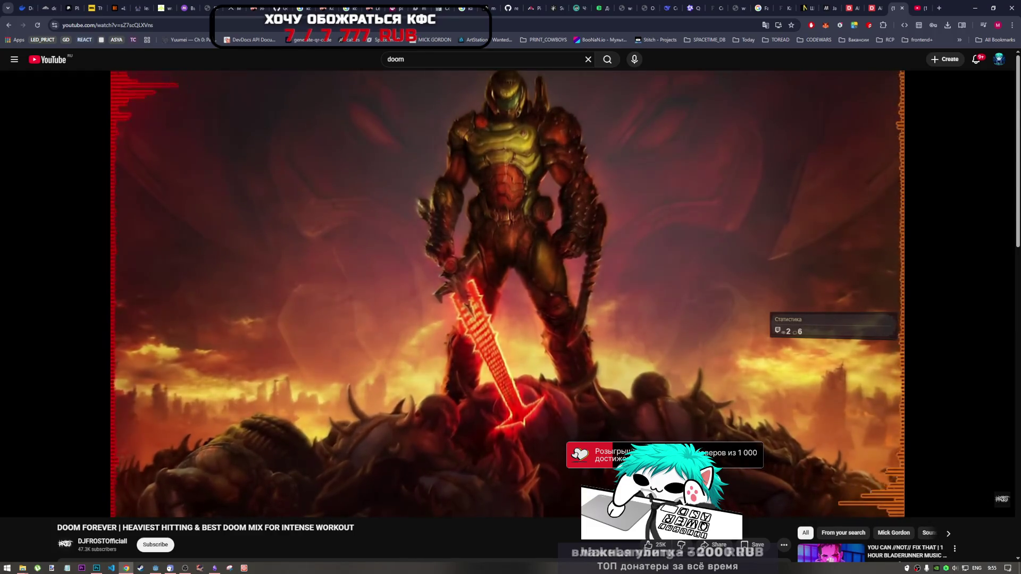
# - Leave the DOOM music video and bring the Godot editor and Obsidian task notes forward
pyautogui.moveTo(309, 407)
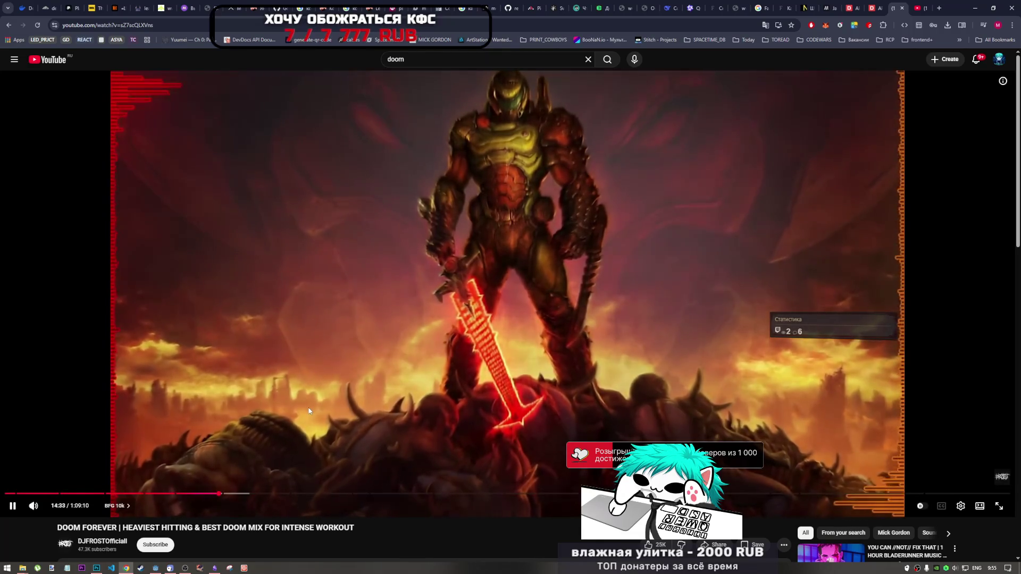
pyautogui.moveTo(216, 563)
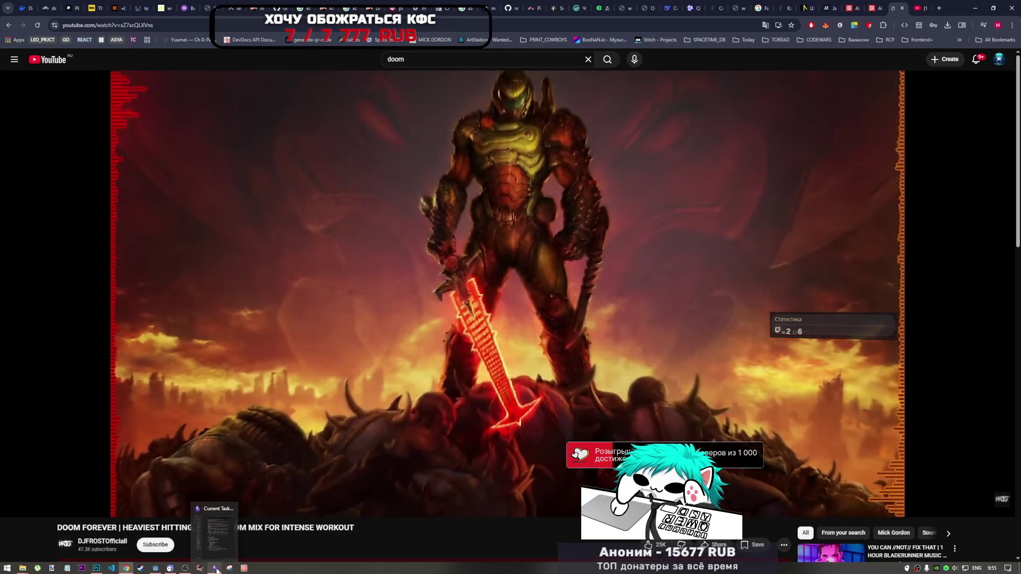
pyautogui.click(157, 569)
pyautogui.click(214, 567)
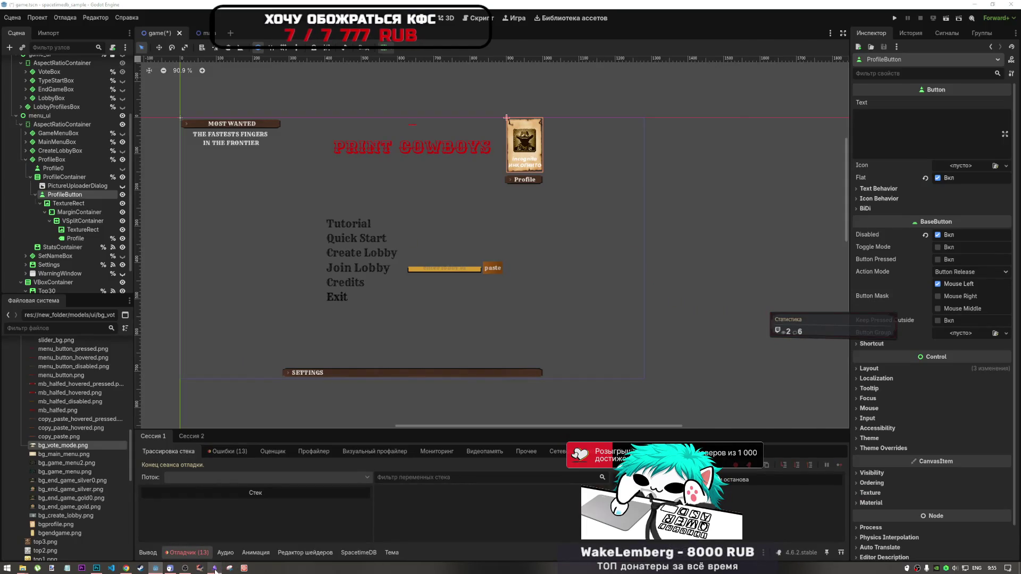
# - Check the Current Tasks note, return to Godot, and select the ProfileButton node
pyautogui.click(791, 254)
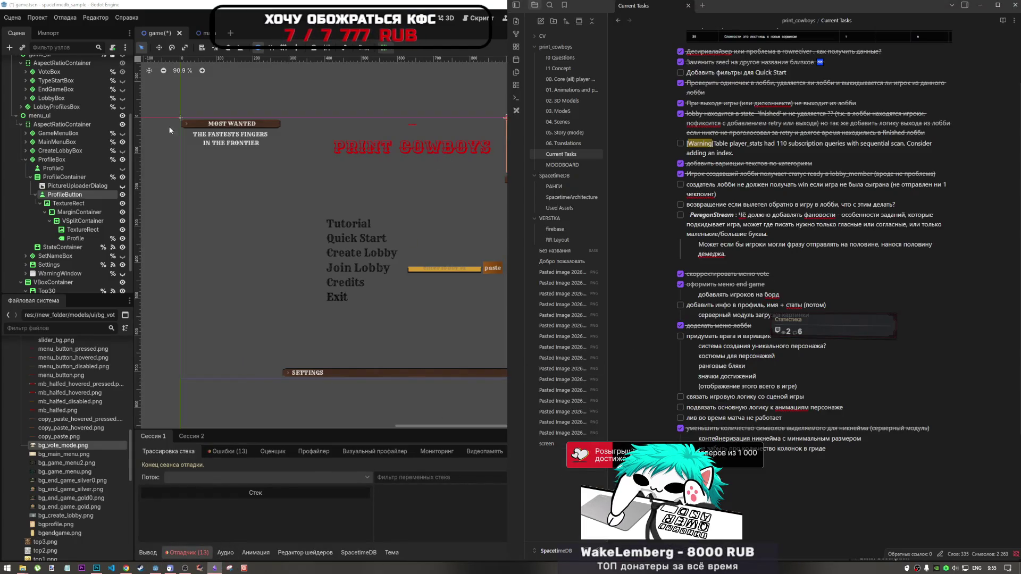
pyautogui.click(74, 205)
pyautogui.click(74, 196)
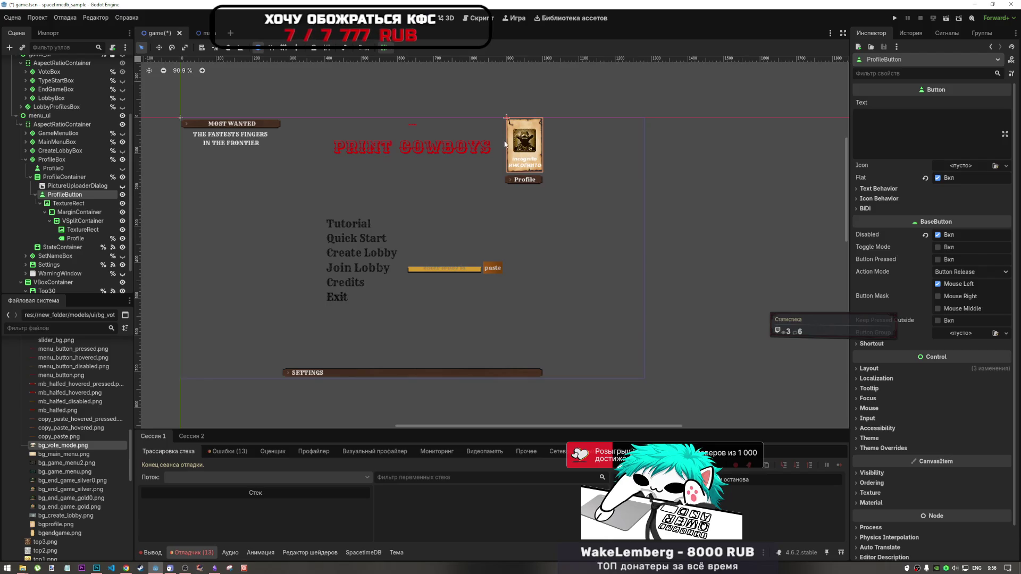
# - Hide and re-show the ProfileButton card, glance at ui.gd, and return to 2D
pyautogui.click(122, 195)
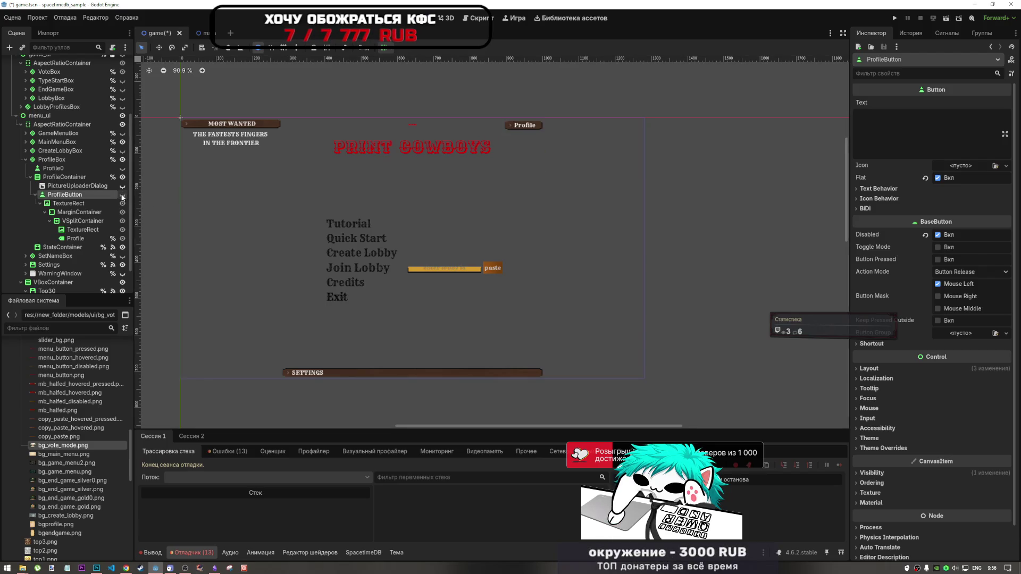
pyautogui.click(122, 194)
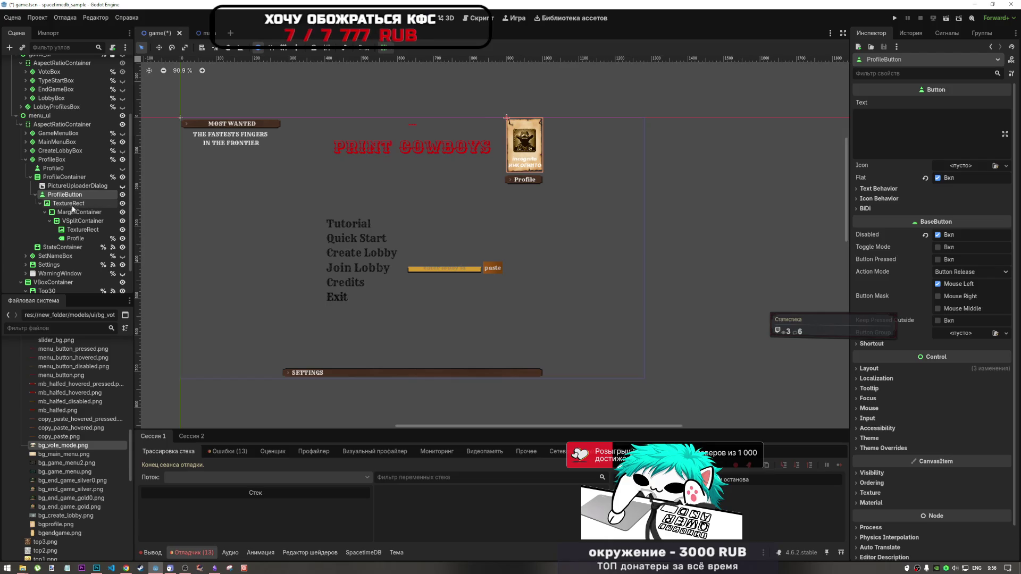
pyautogui.click(492, 17)
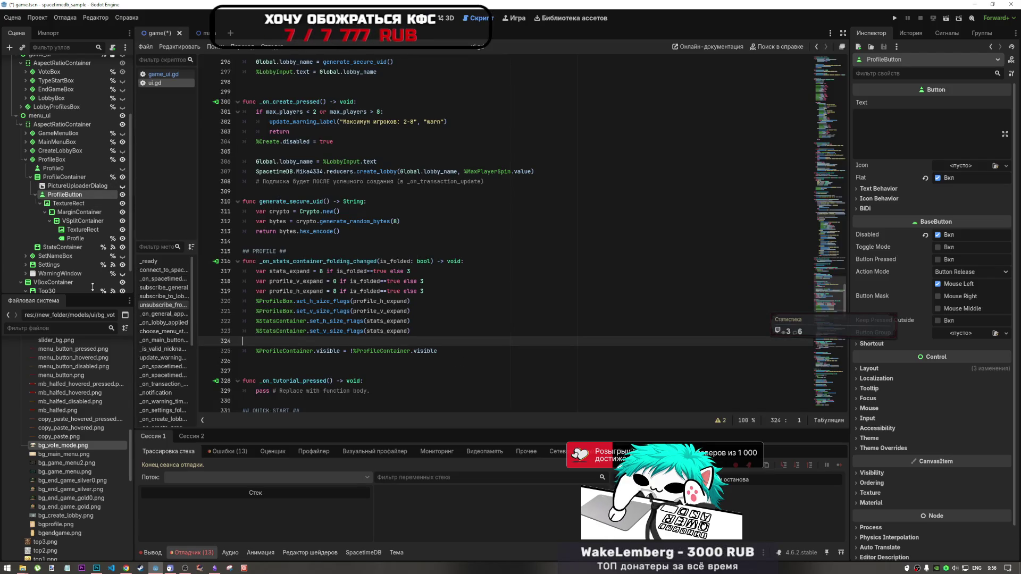
pyautogui.click(421, 18)
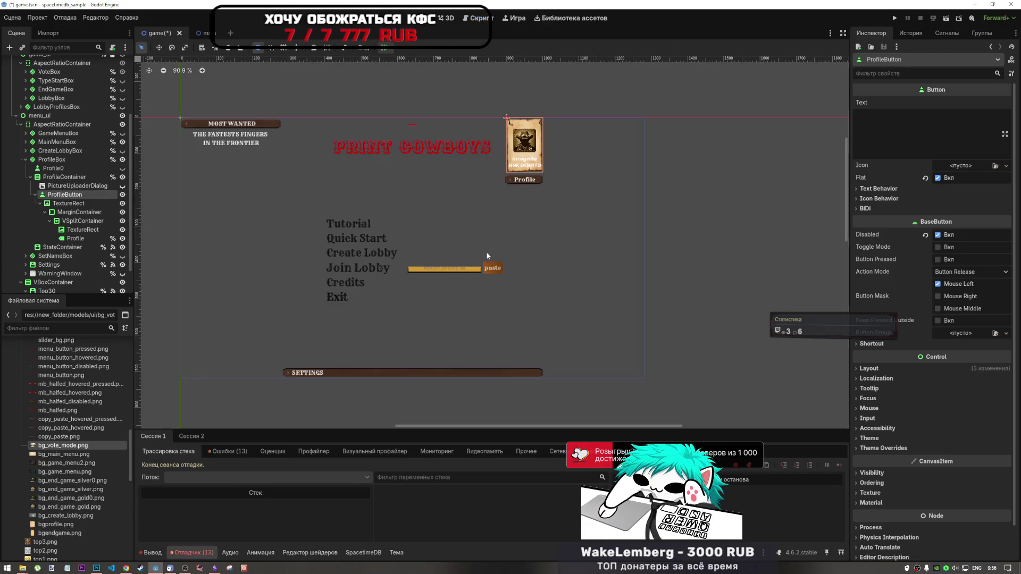
# - Select StatsContainer in the Scene dock and bring up its node actions menu
pyautogui.click(79, 246)
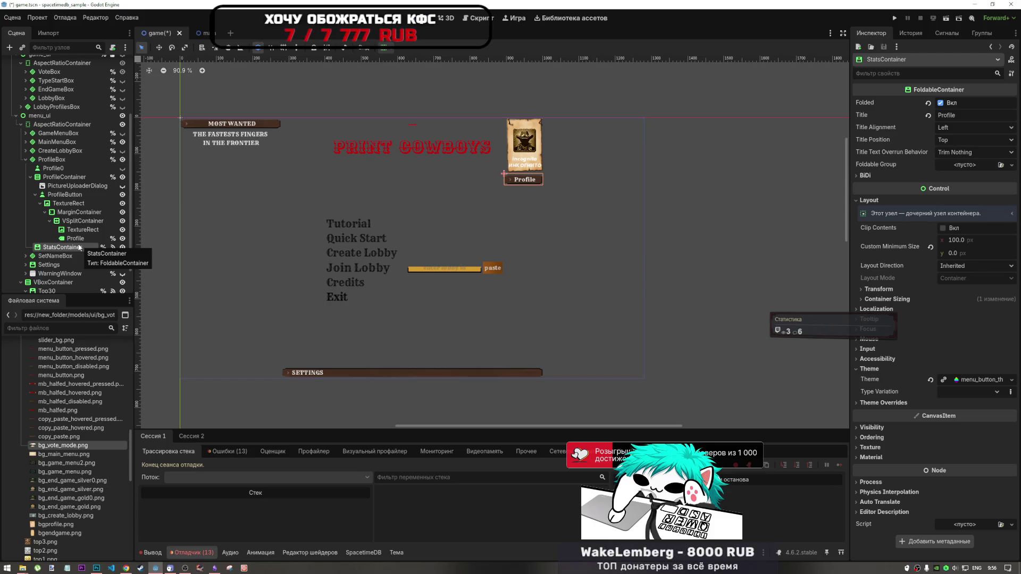
pyautogui.scroll(-1, 74, 246)
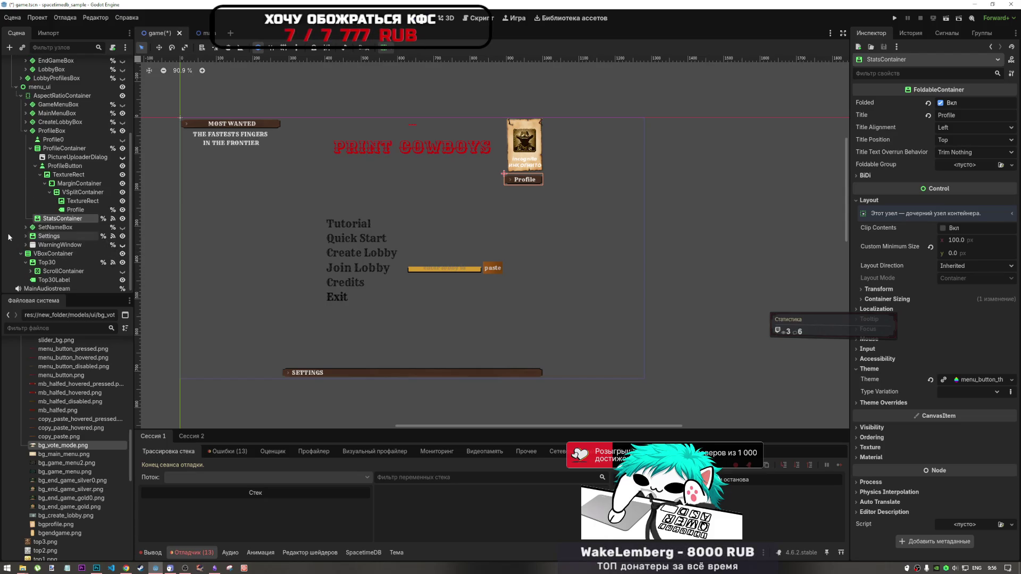
pyautogui.rightClick(66, 218)
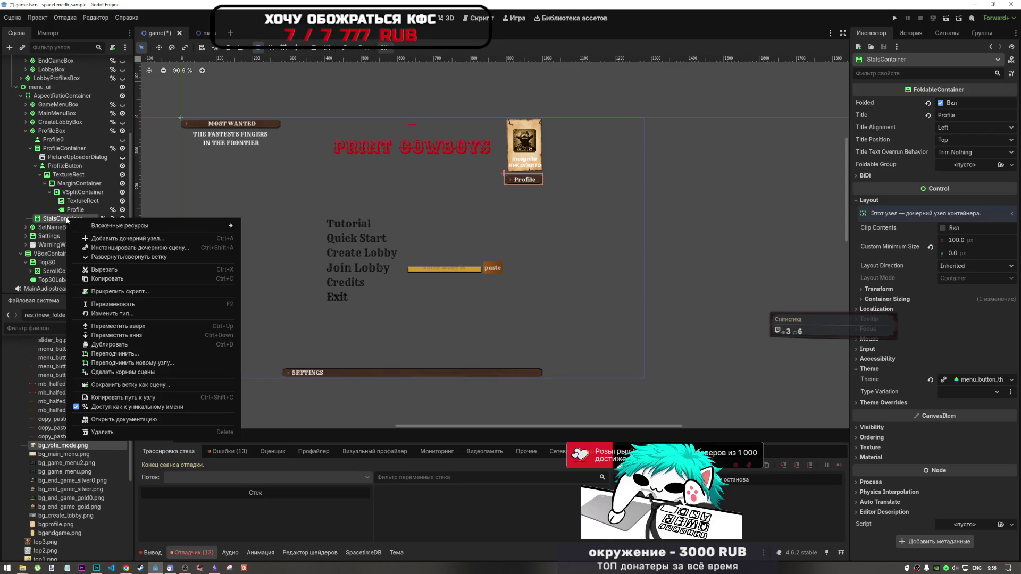
# - Add a BoxContainer child under StatsContainer, keeping its default name
pyautogui.click(224, 220)
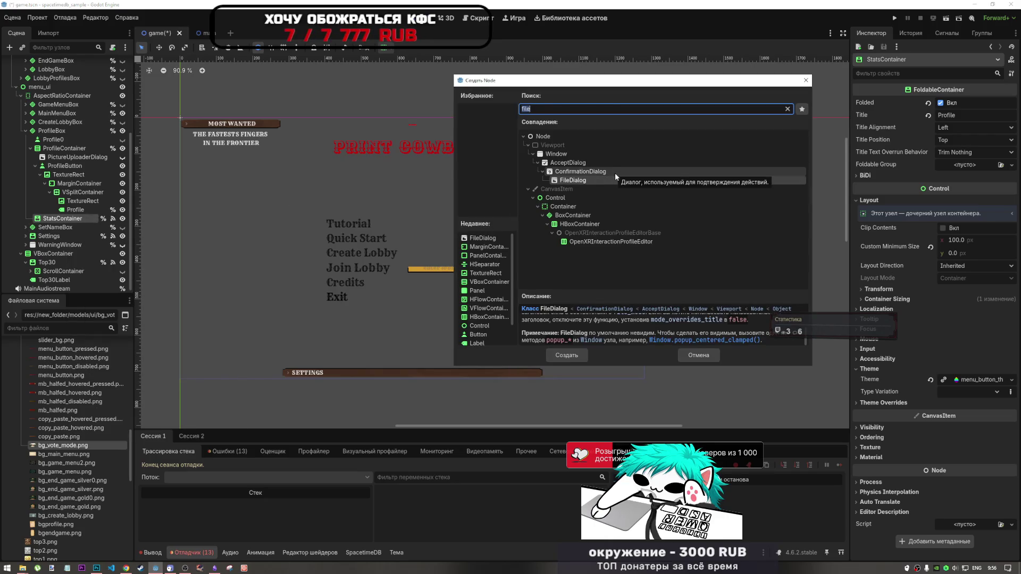
pyautogui.click(589, 215)
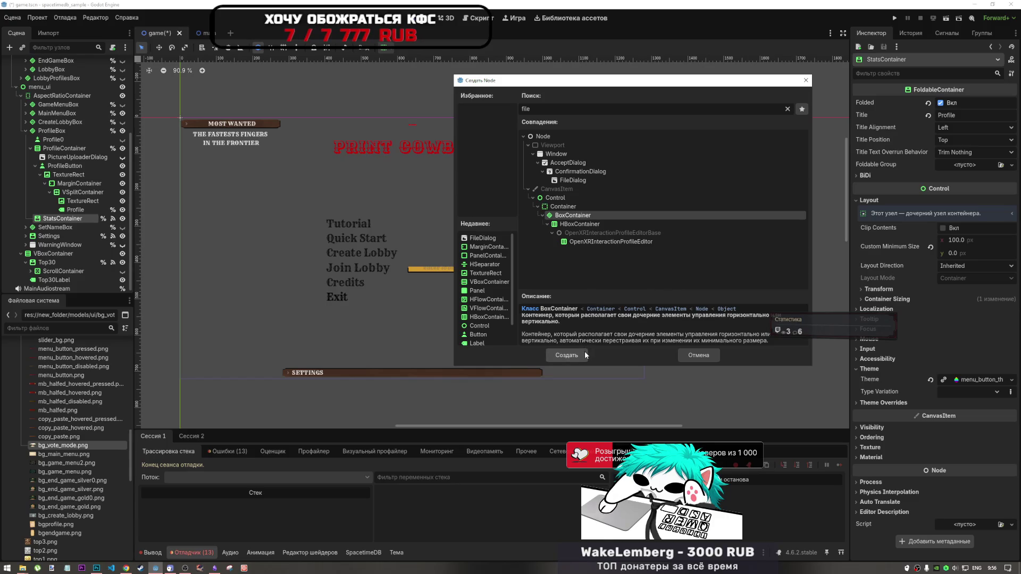
pyautogui.click(584, 353)
pyautogui.doubleClick(85, 228)
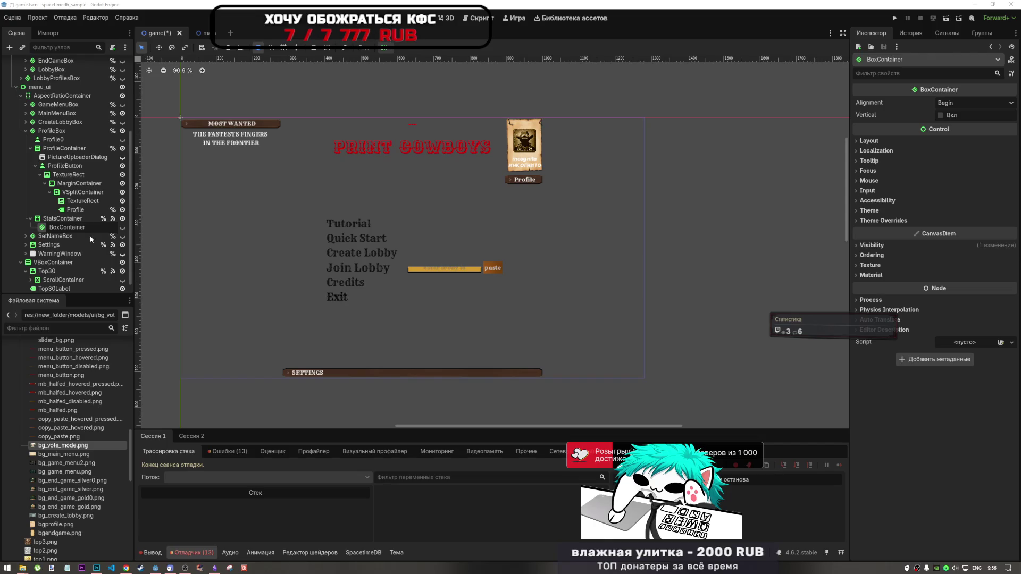
pyautogui.press('Escape')
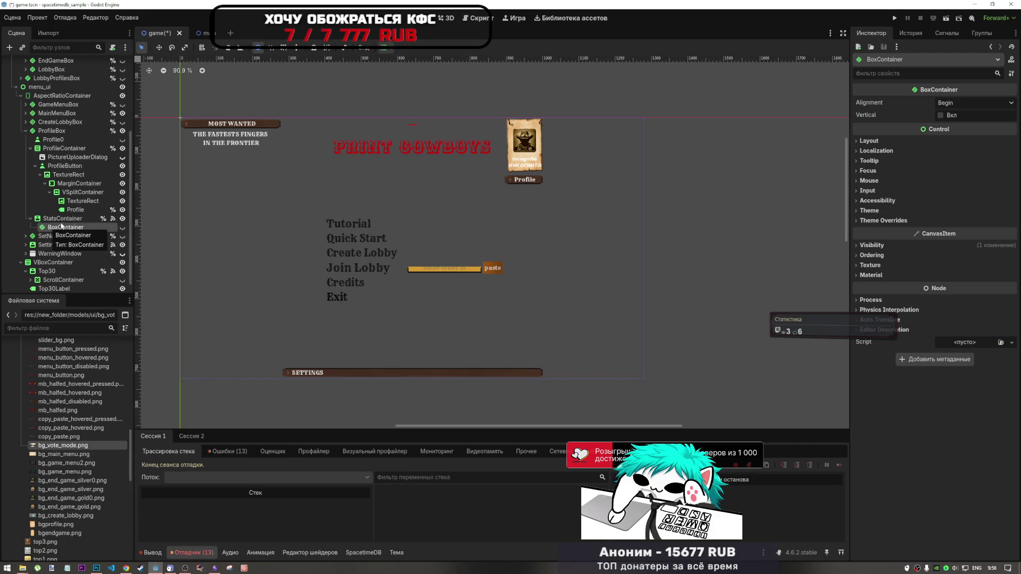
# - Set the BoxContainer's Alignment to Center in the Inspector
pyautogui.click(384, 48)
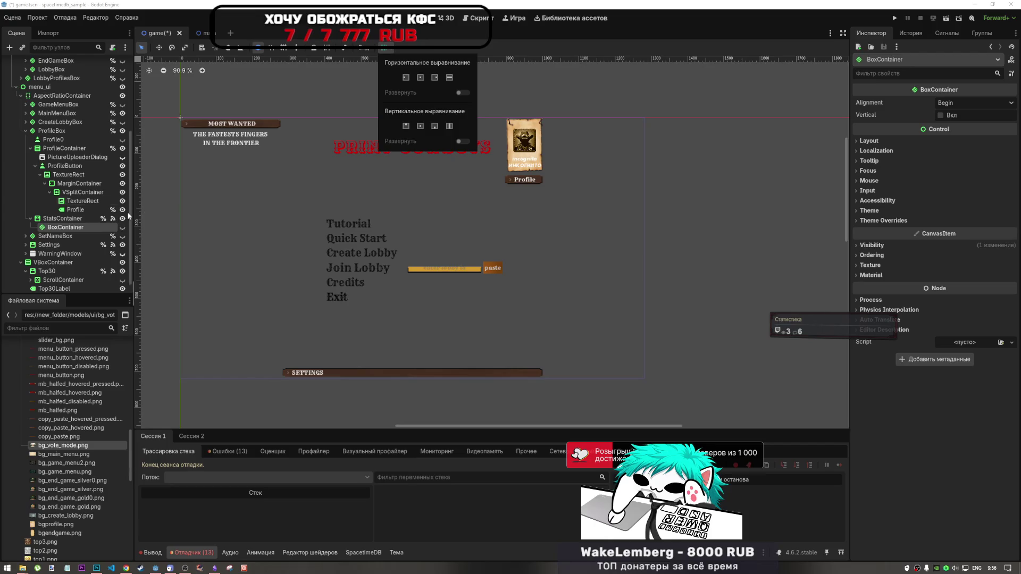
pyautogui.rightClick(67, 230)
pyautogui.press('Escape')
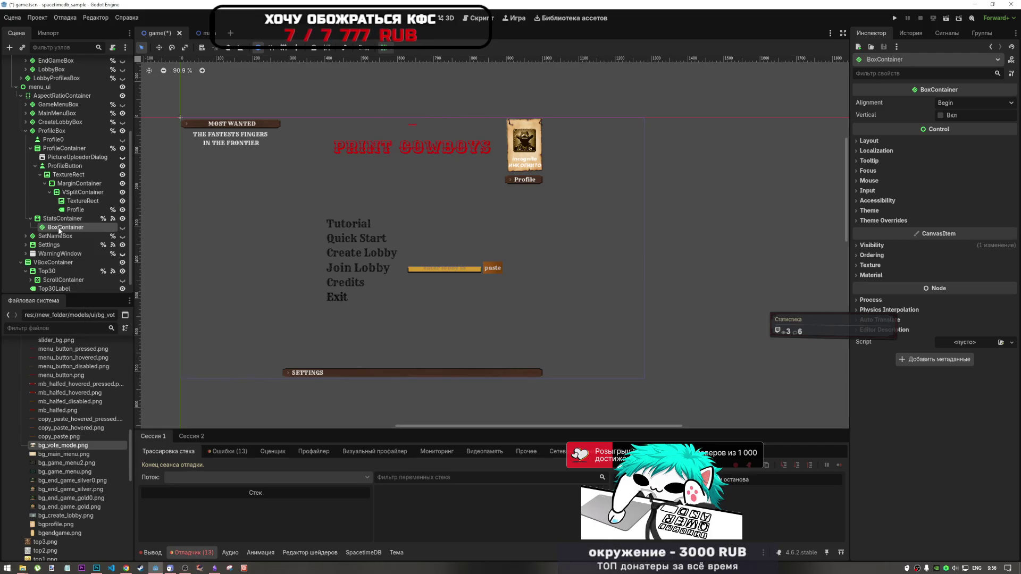
pyautogui.click(955, 104)
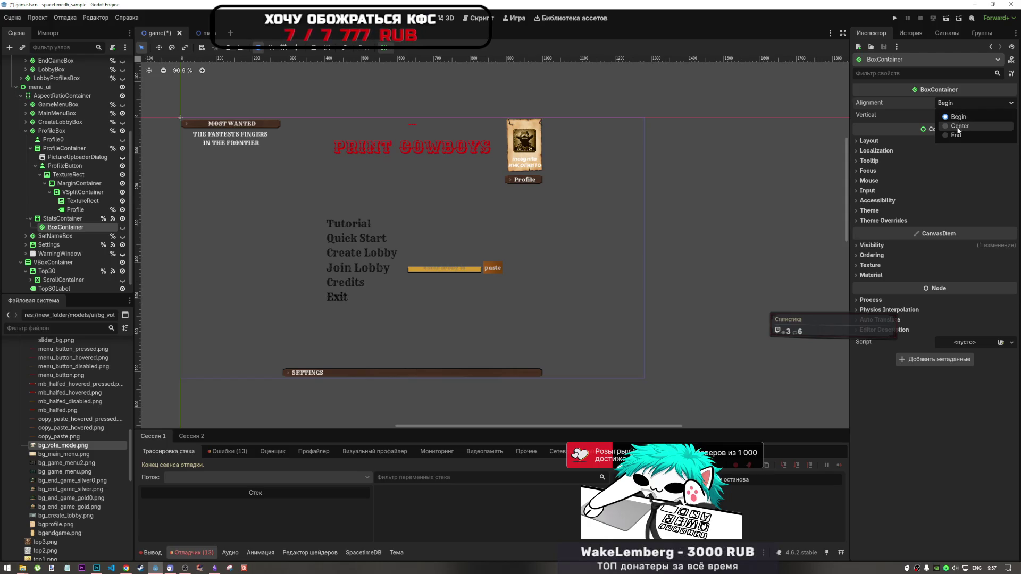
pyautogui.click(956, 126)
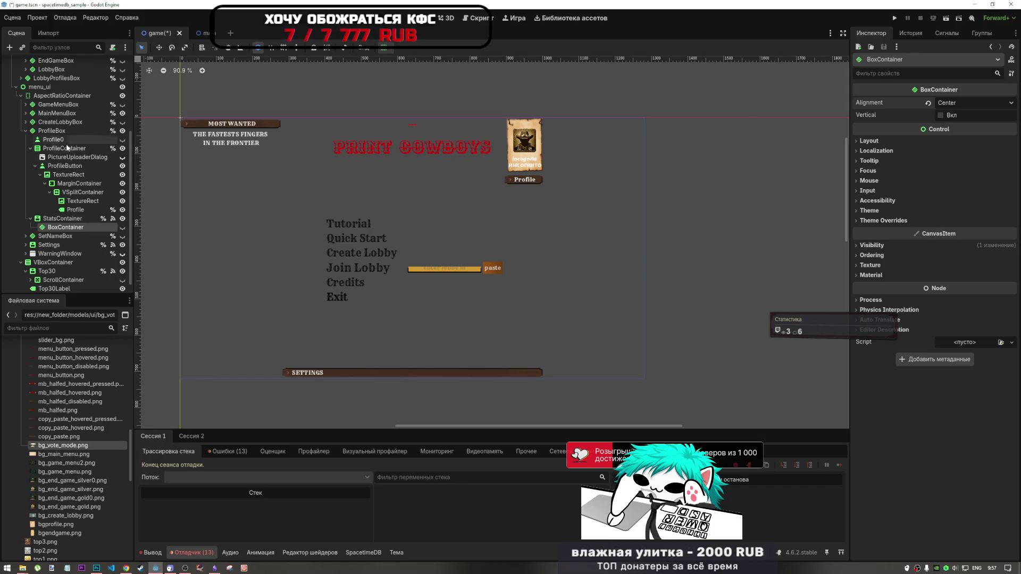
pyautogui.click(62, 130)
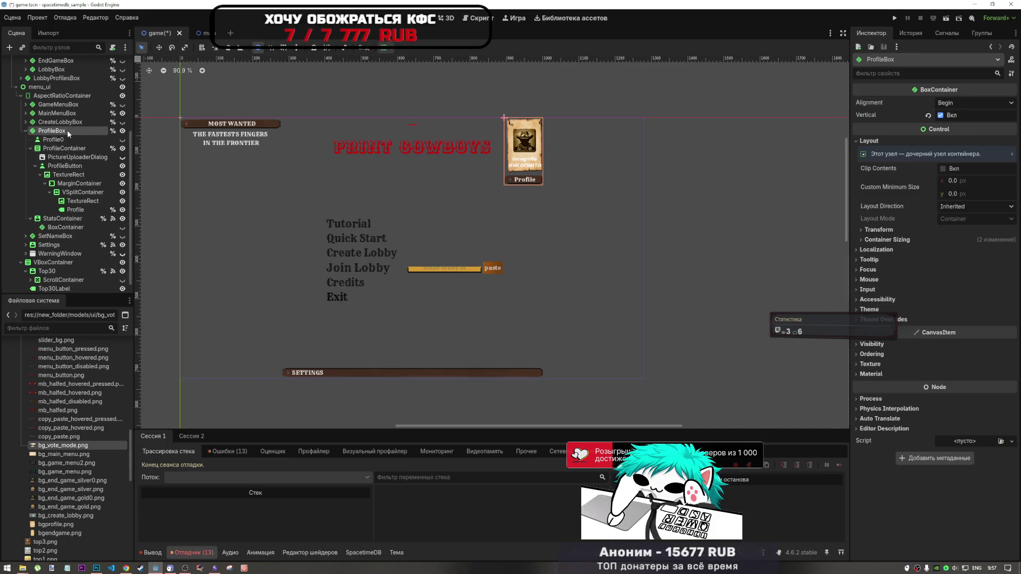
# - Toggle Vertical on MainMenuBox back and forth to compare, ending with it vertical
pyautogui.click(57, 112)
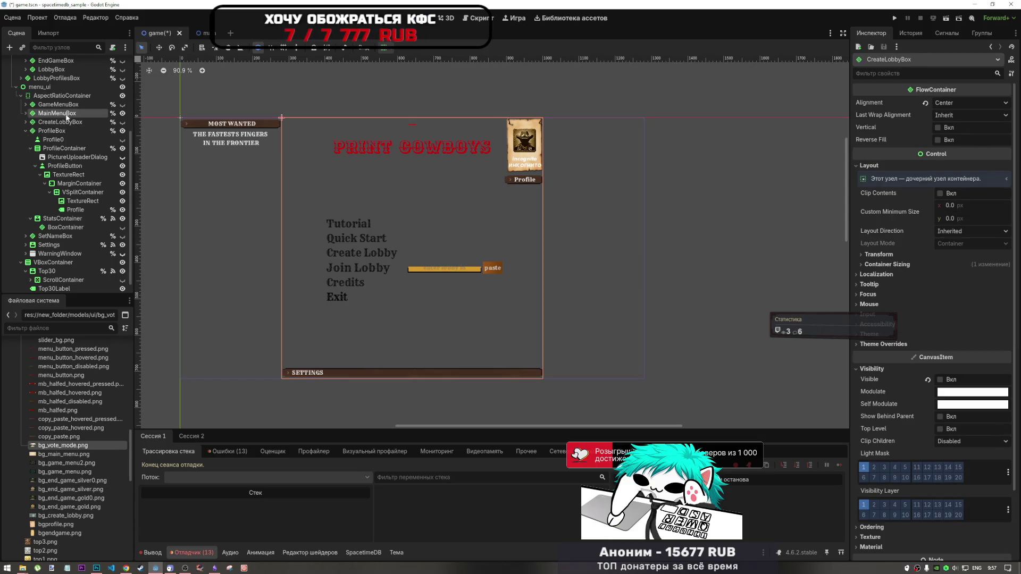
pyautogui.click(949, 116)
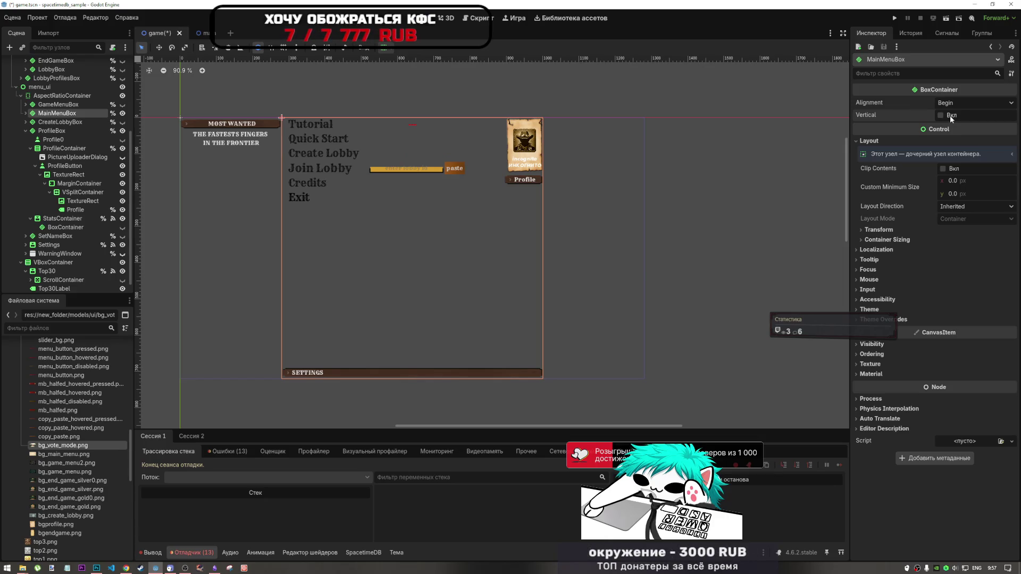
pyautogui.click(950, 116)
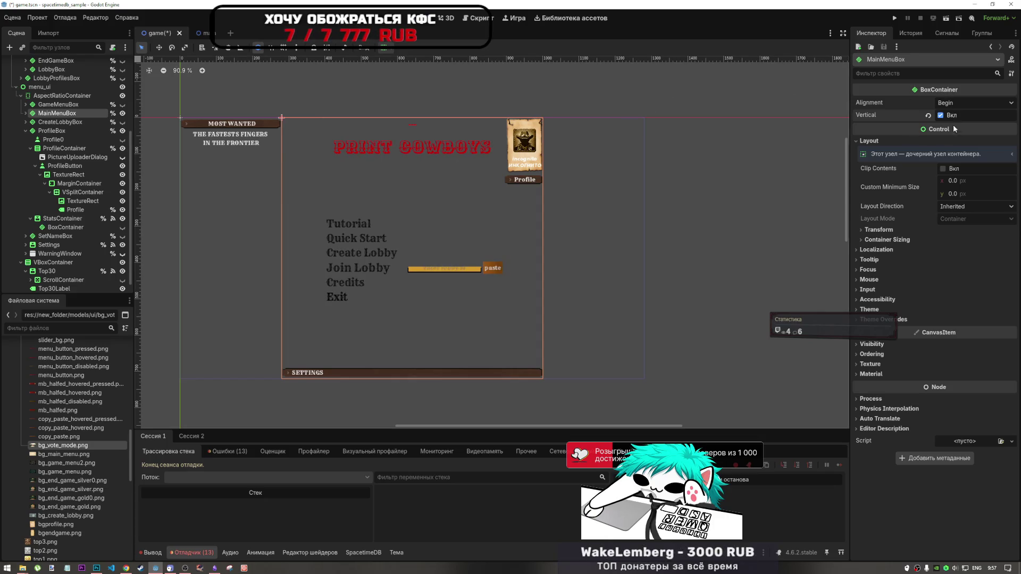
pyautogui.click(950, 114)
pyautogui.click(948, 115)
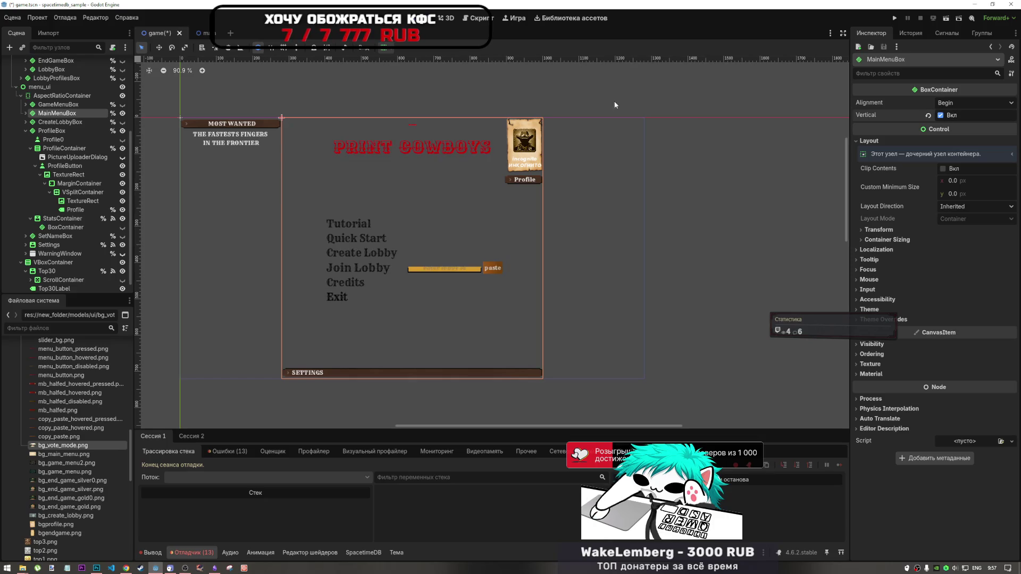
# - Toggle the BoxContainer's Vertical option on and off, keeping it a horizontal row
pyautogui.click(61, 227)
pyautogui.click(949, 117)
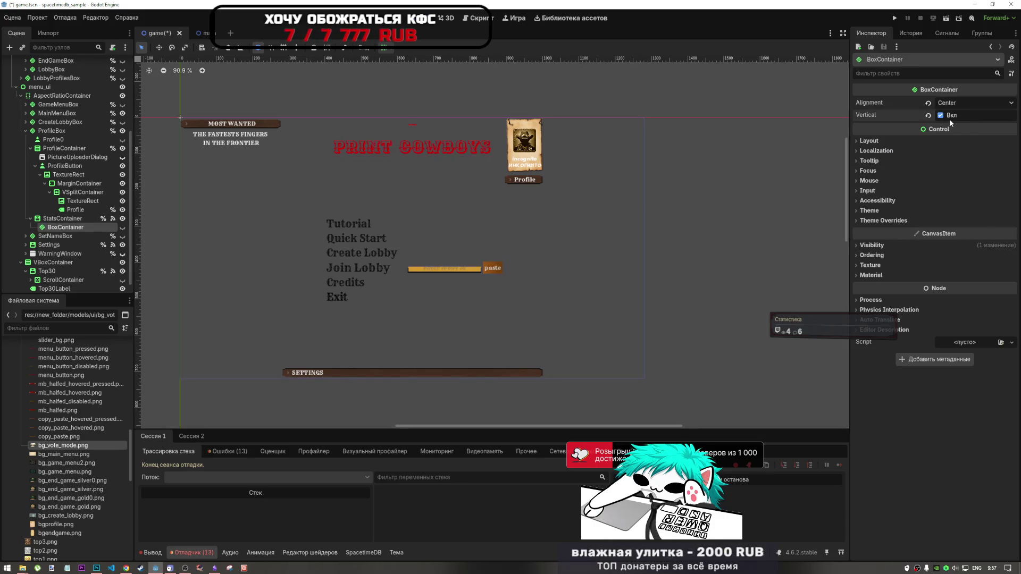
pyautogui.click(951, 116)
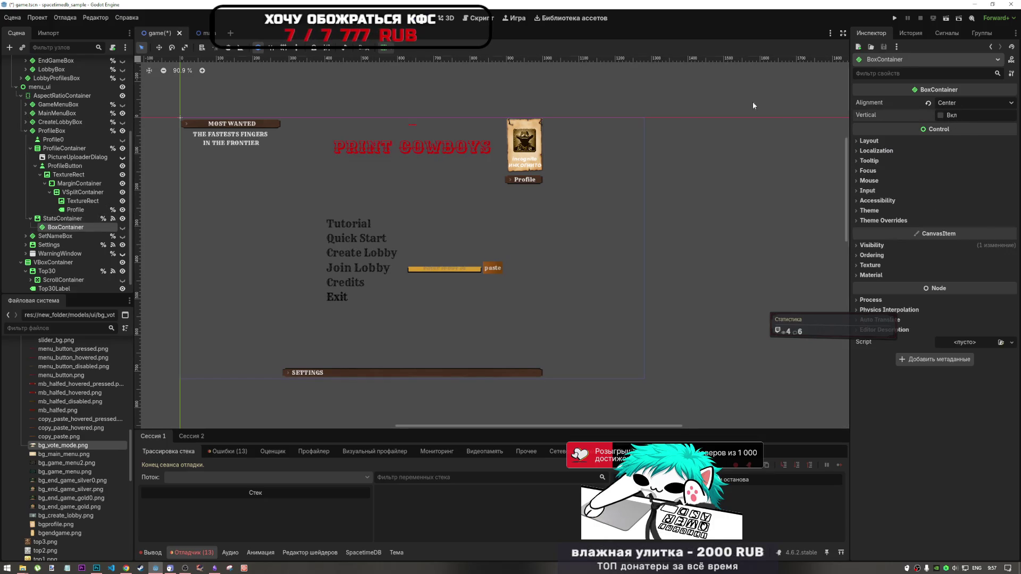
pyautogui.rightClick(62, 230)
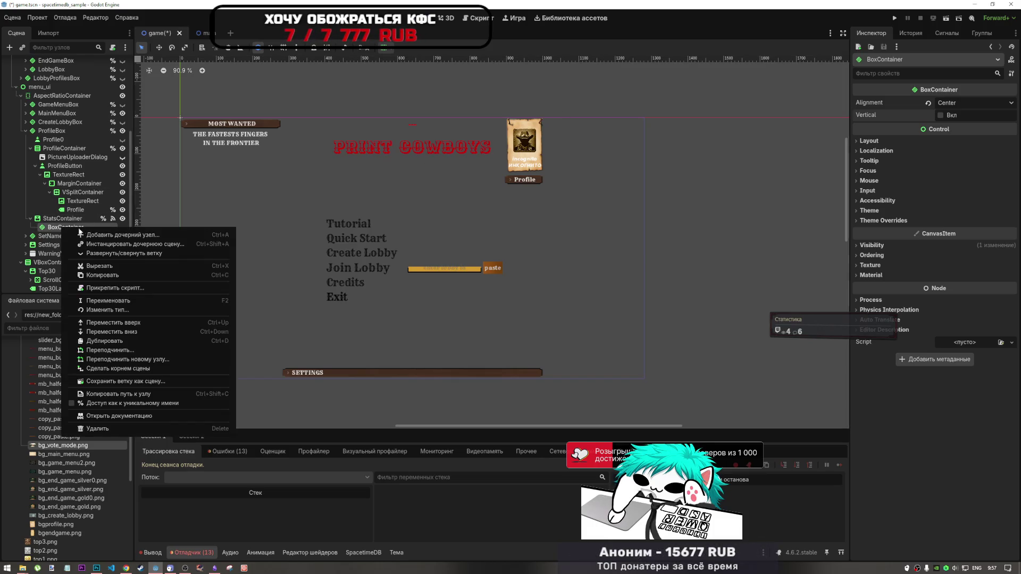
# - Add an HBoxContainer child inside the BoxContainer
pyautogui.click(133, 235)
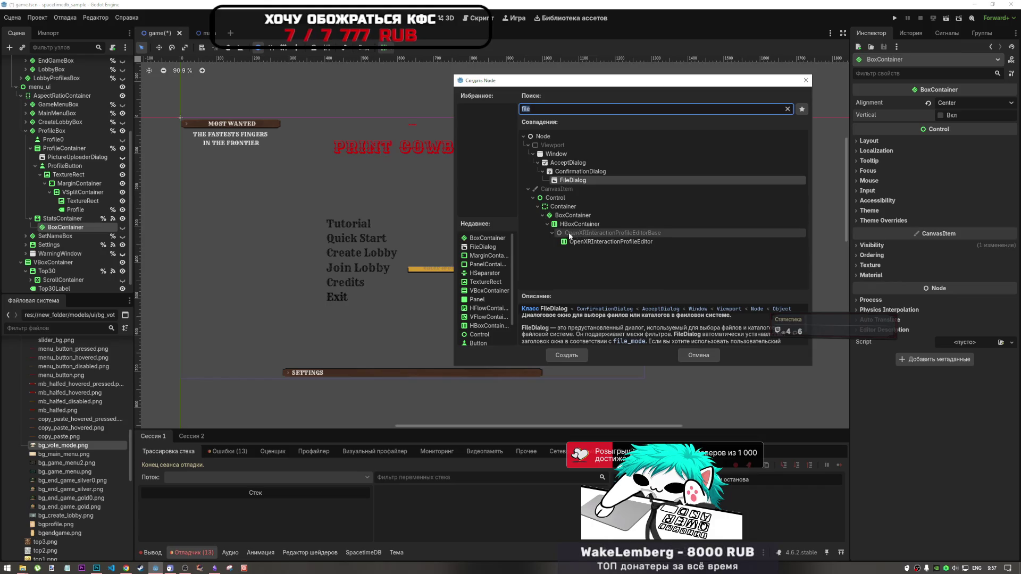
pyautogui.write('vb')
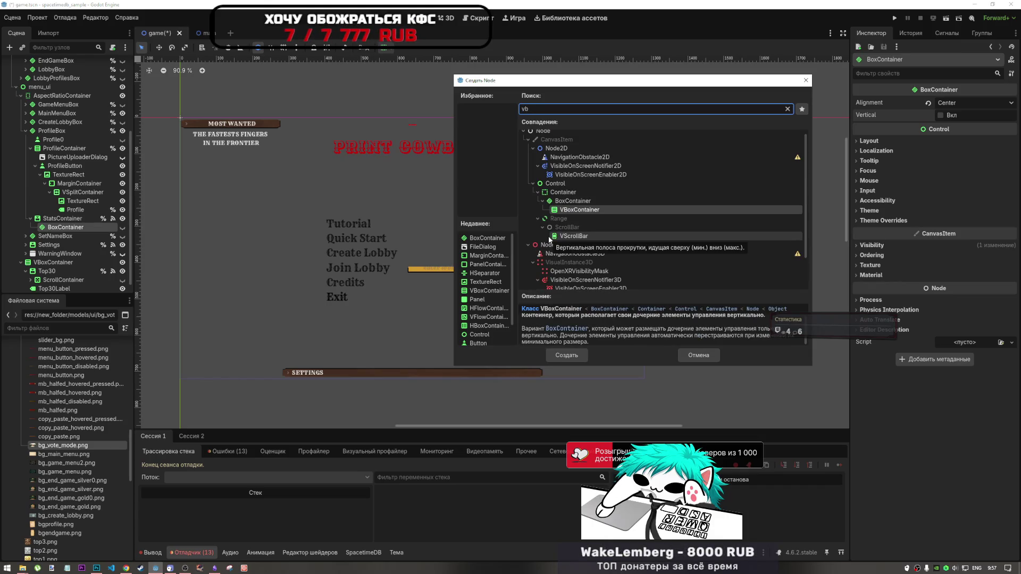
pyautogui.press('BackSpace')
pyautogui.press('BackSpace')
pyautogui.write('hb')
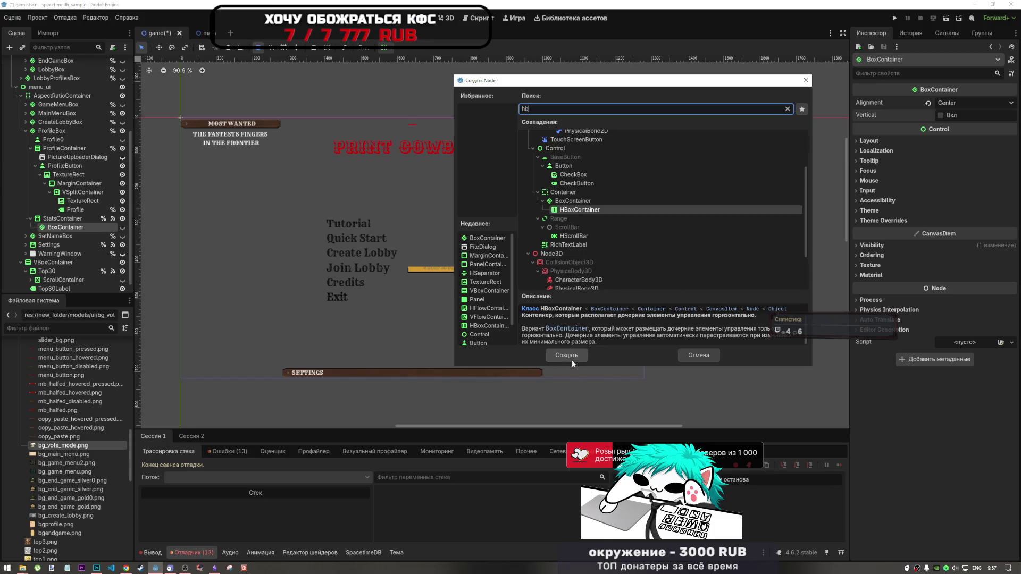
pyautogui.click(569, 356)
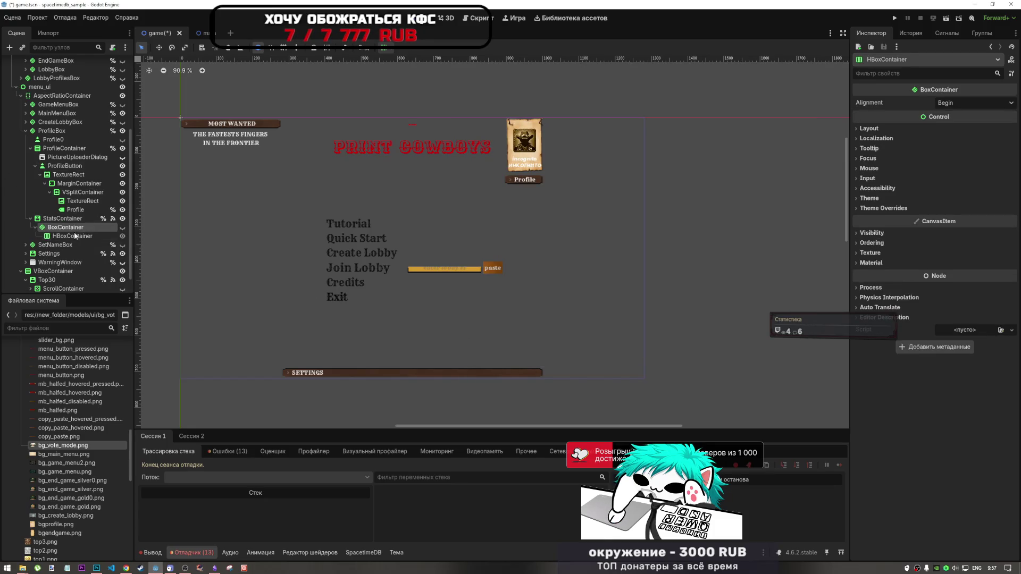
# - Close the container alignment popup unchanged and save the game scene with Ctrl+S
pyautogui.click(383, 48)
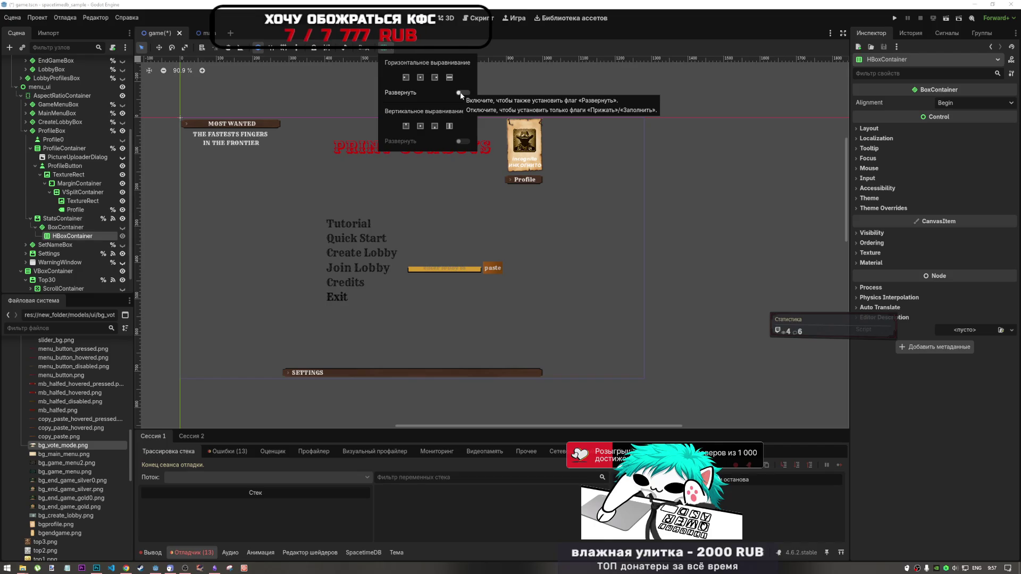
pyautogui.click(69, 233)
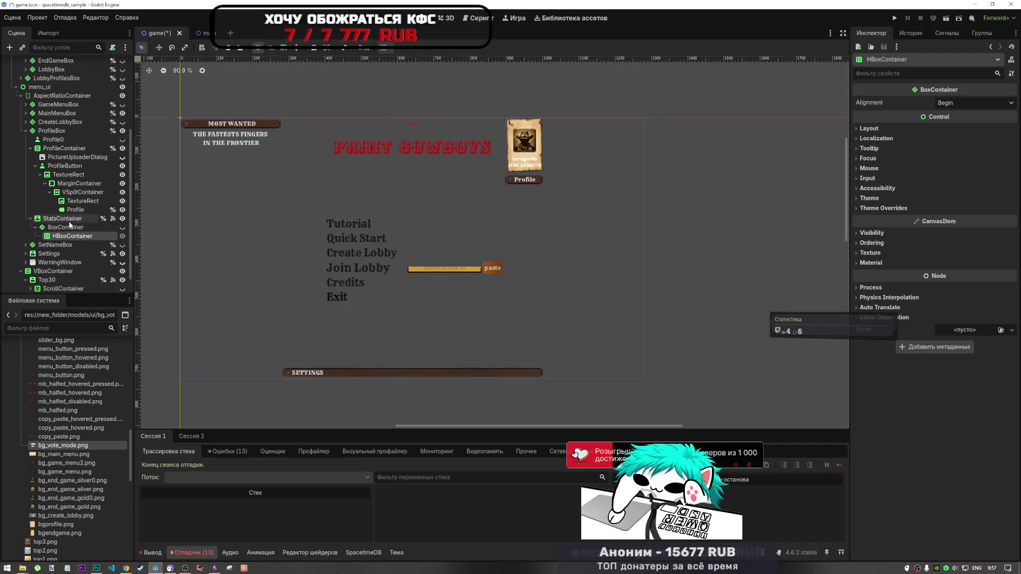
pyautogui.hotkey('ctrl', 's')
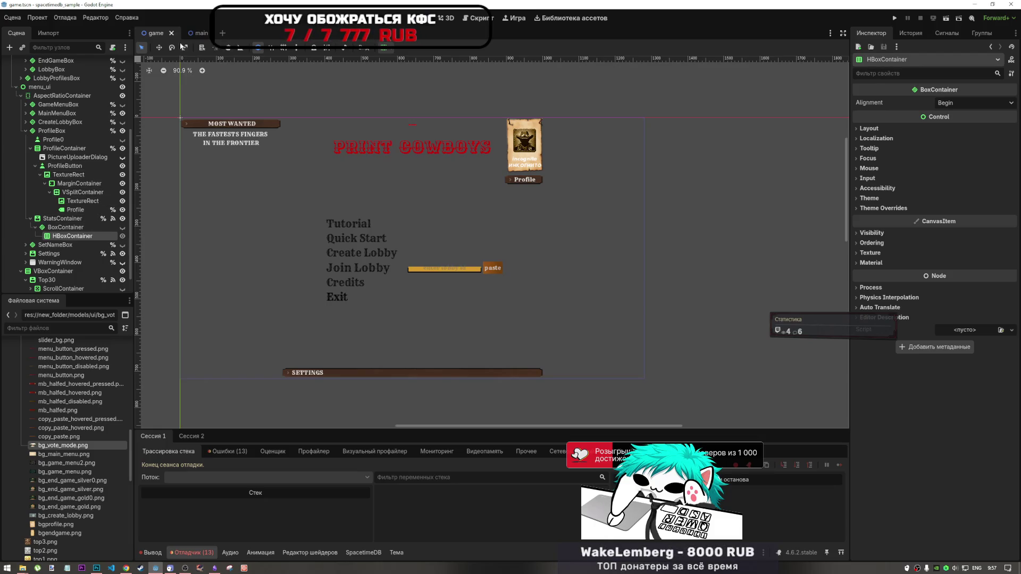
pyautogui.scroll(2, 55, 207)
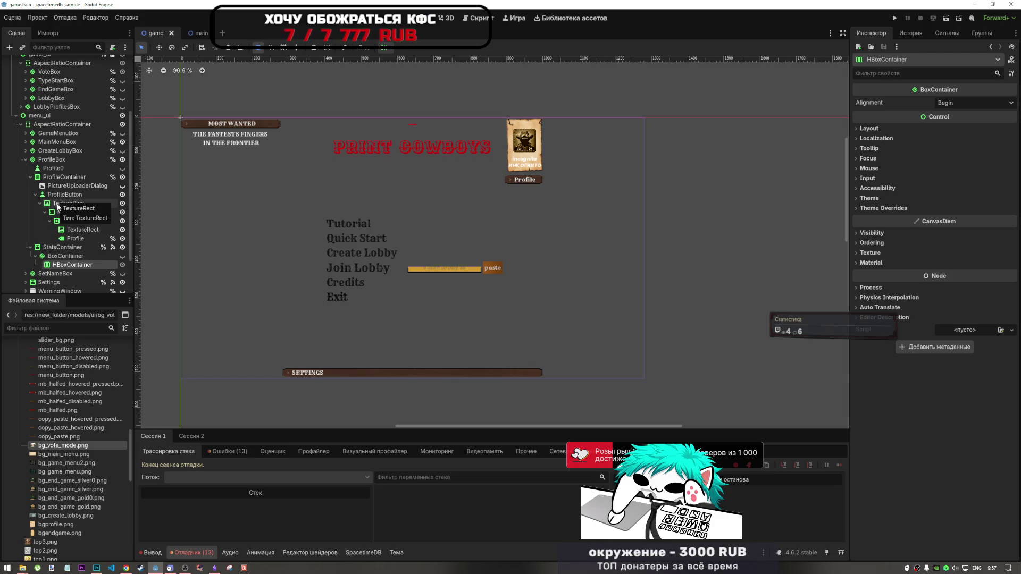
# - Save the BoxContainer branch as profile_stats.tscn in res://new_folder and open that scene
pyautogui.rightClick(68, 258)
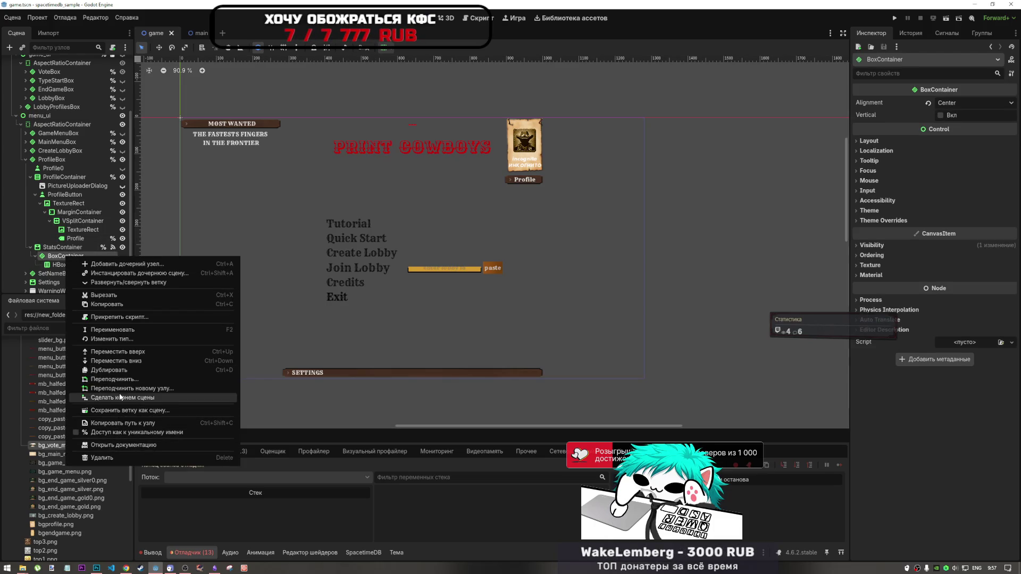
pyautogui.click(123, 411)
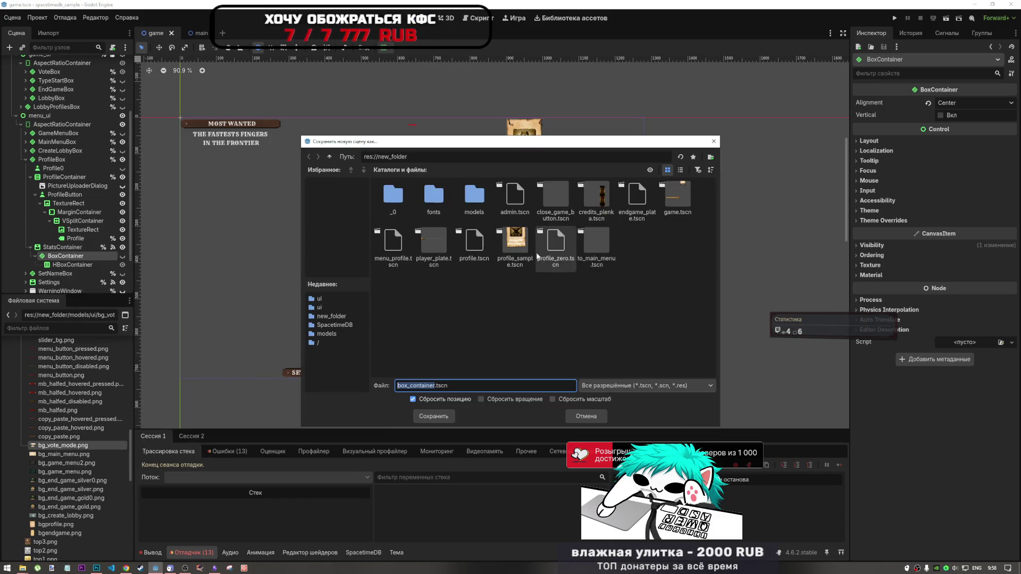
pyautogui.click(386, 388)
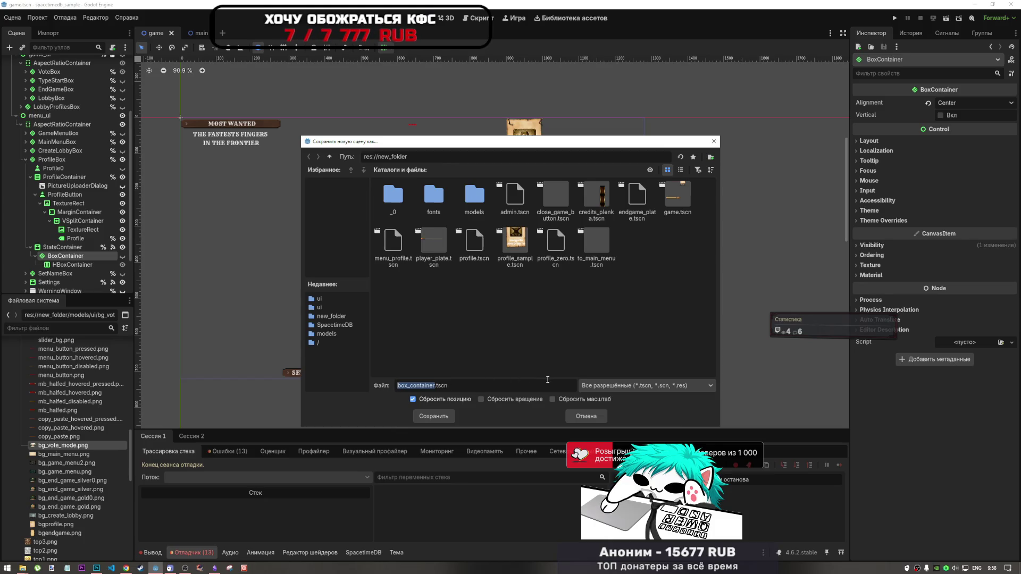
pyautogui.write('profile_s')
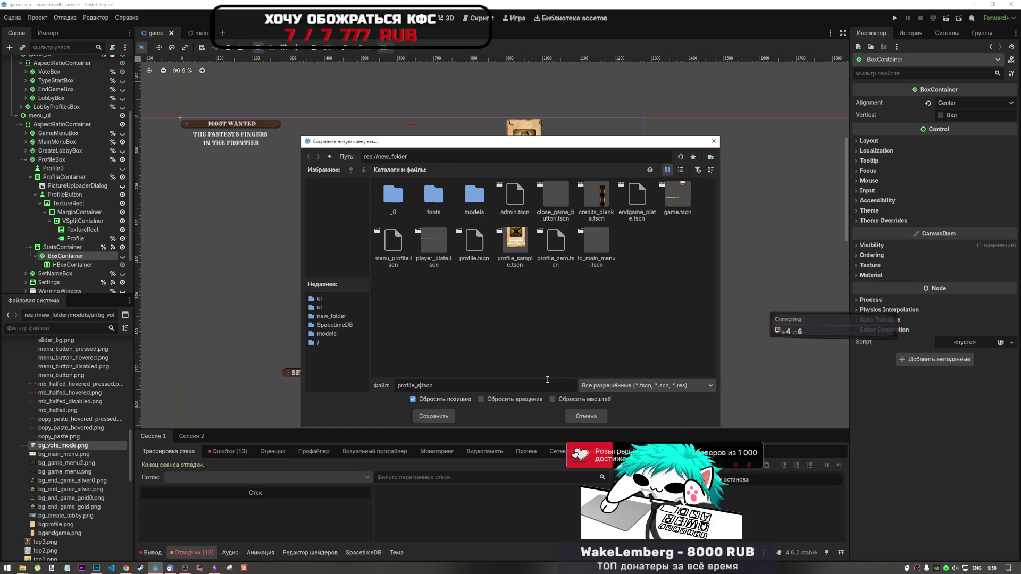
pyautogui.write('tats.')
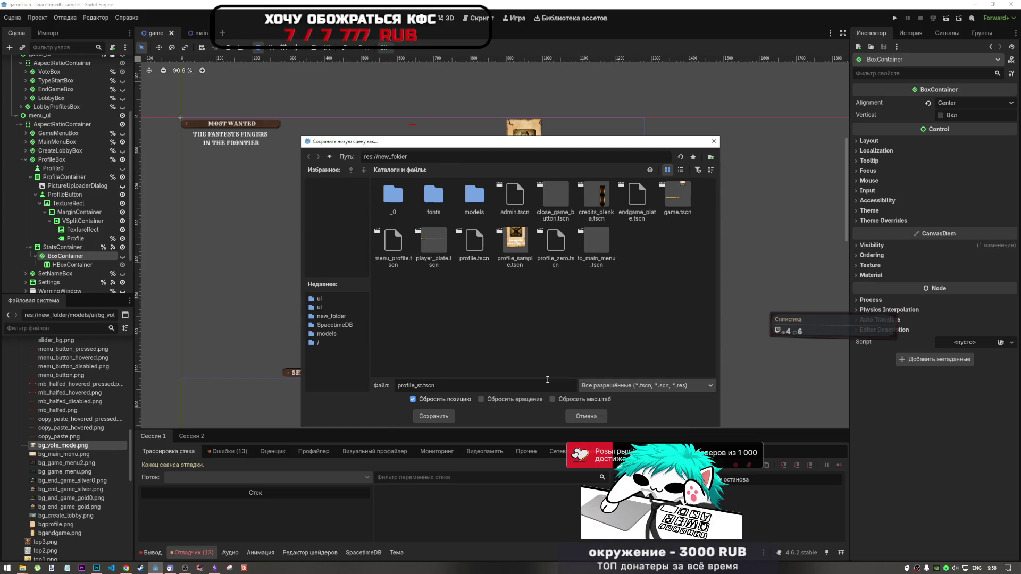
pyautogui.write('ts')
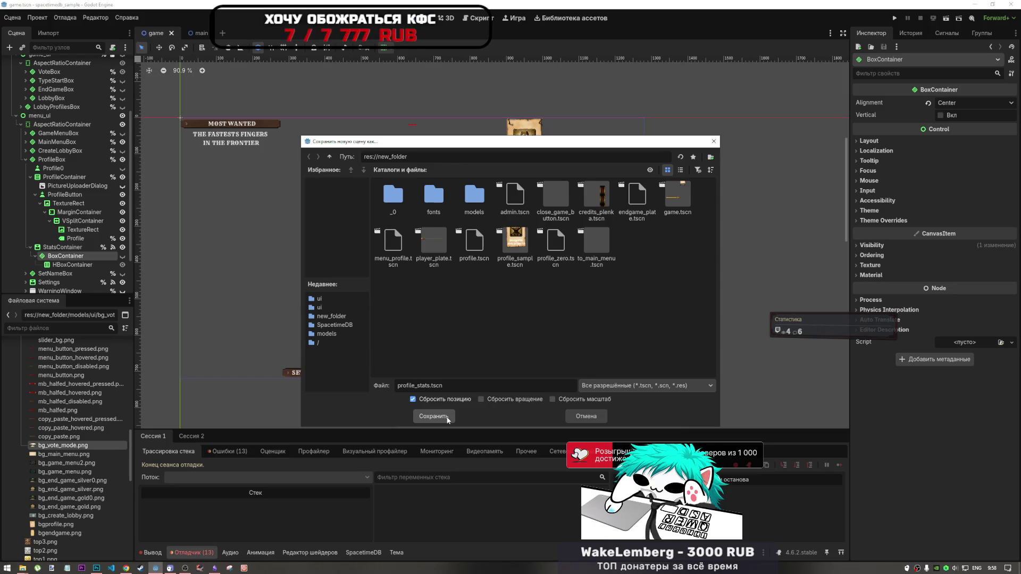
pyautogui.click(447, 419)
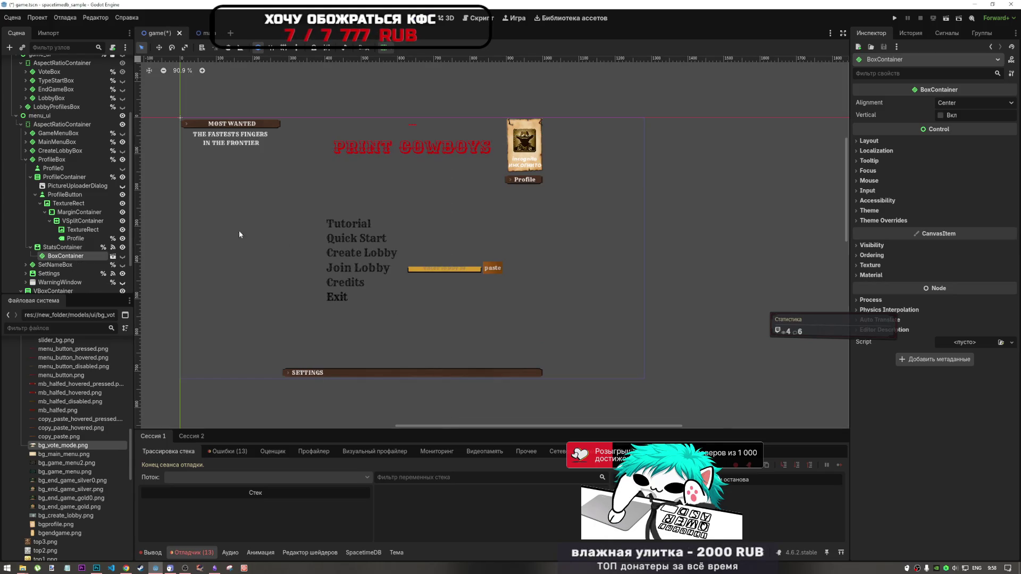
pyautogui.click(114, 255)
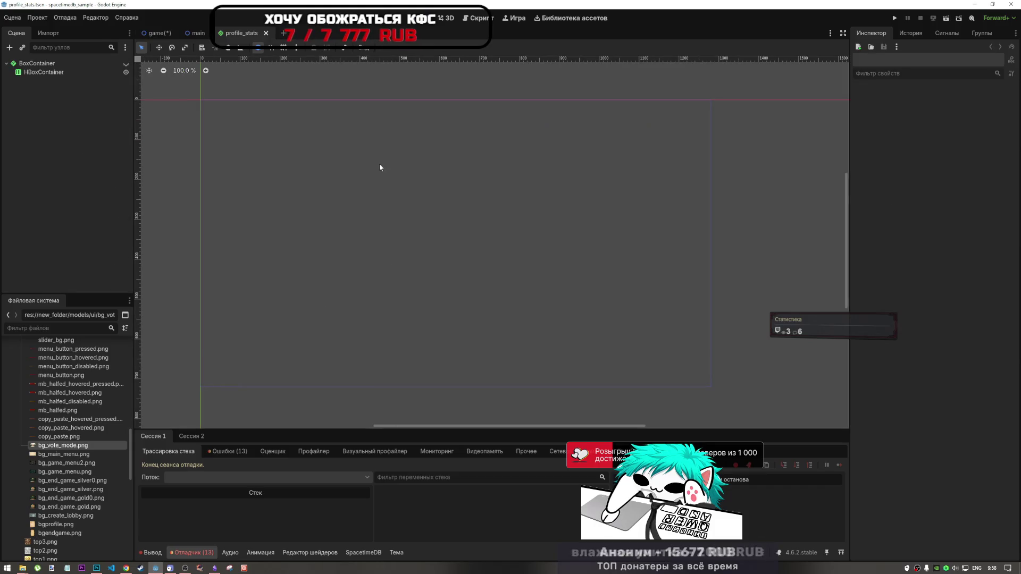
pyautogui.click(44, 73)
pyautogui.click(55, 62)
pyautogui.click(53, 72)
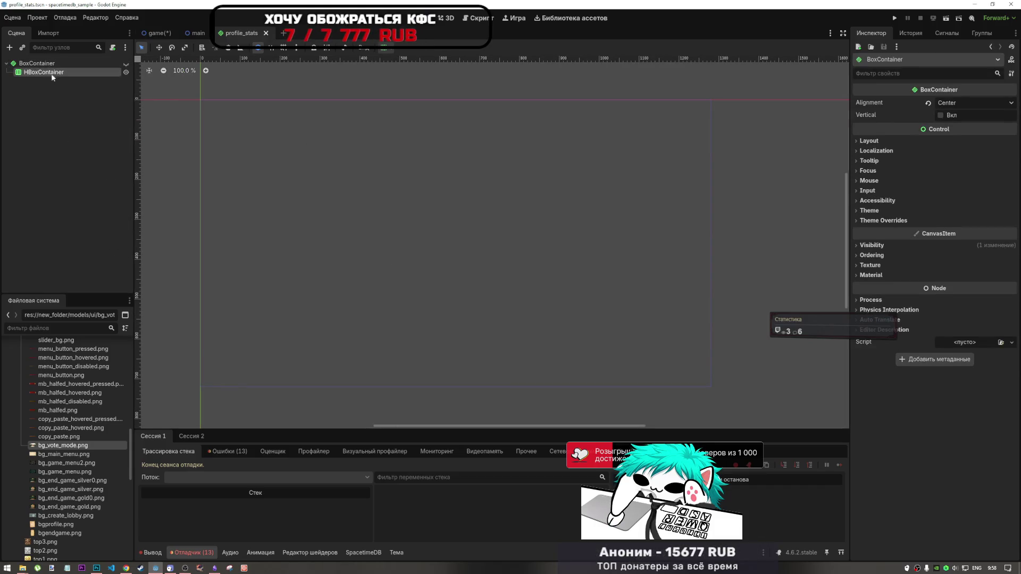
pyautogui.rightClick(54, 75)
pyautogui.click(117, 86)
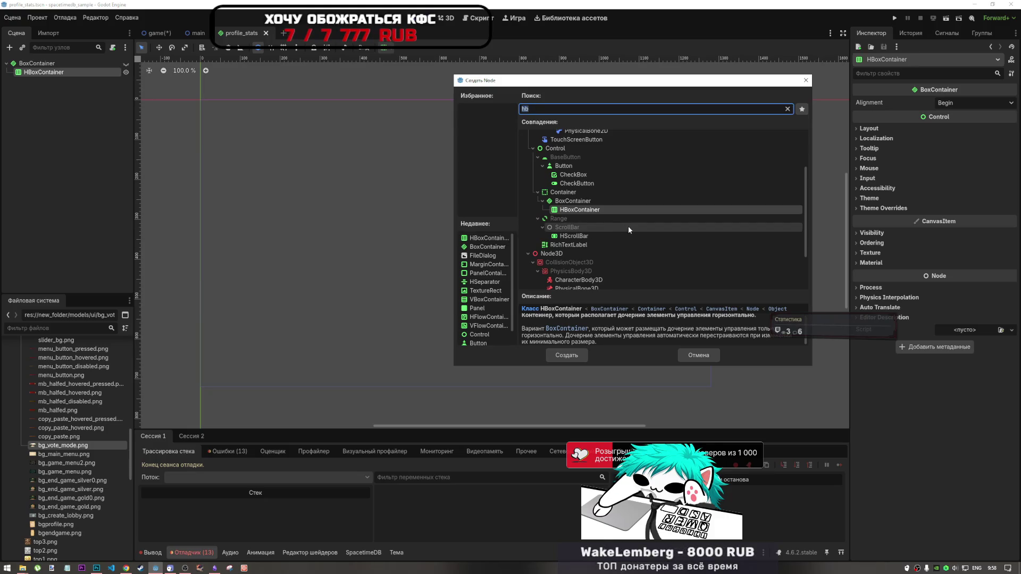
pyautogui.write('text')
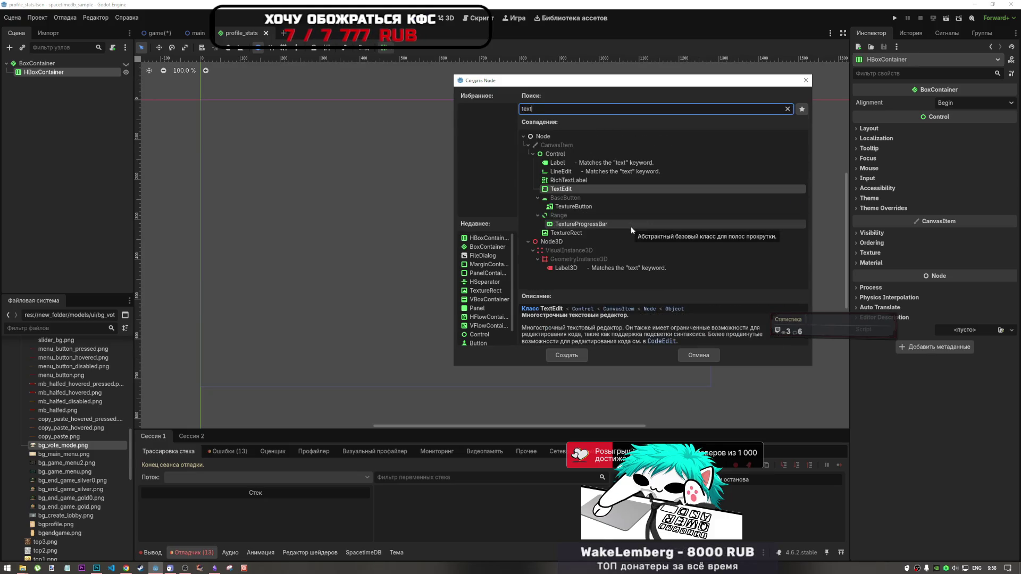
pyautogui.hotkey('ctrl', 'a')
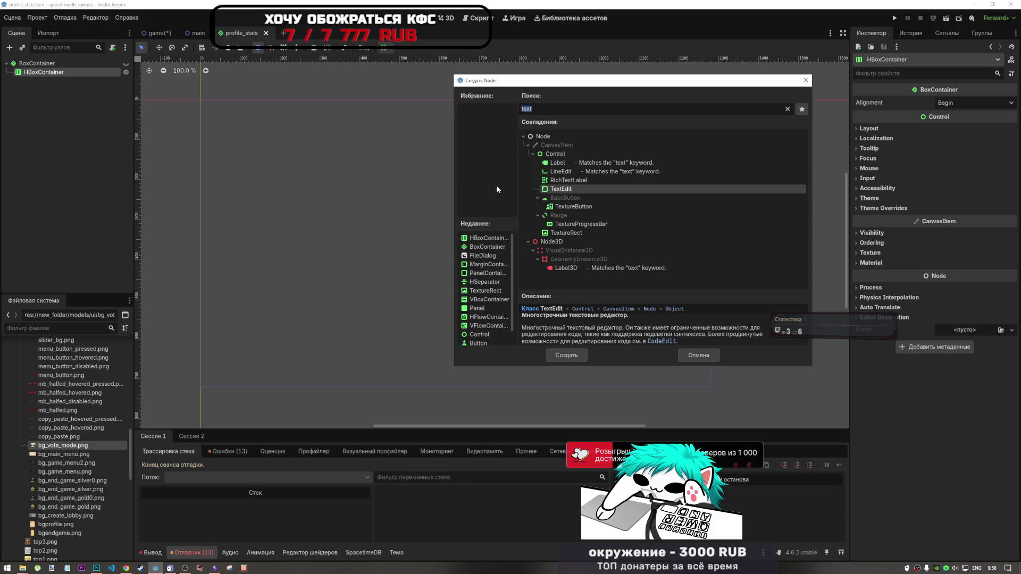
pyautogui.write('grid')
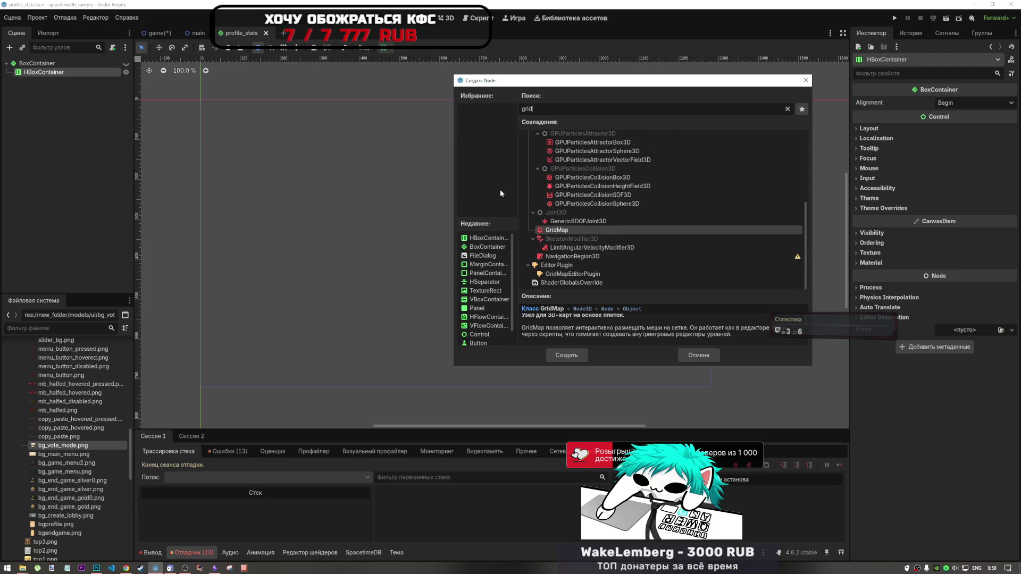
pyautogui.scroll(5, 651, 215)
pyautogui.click(651, 224)
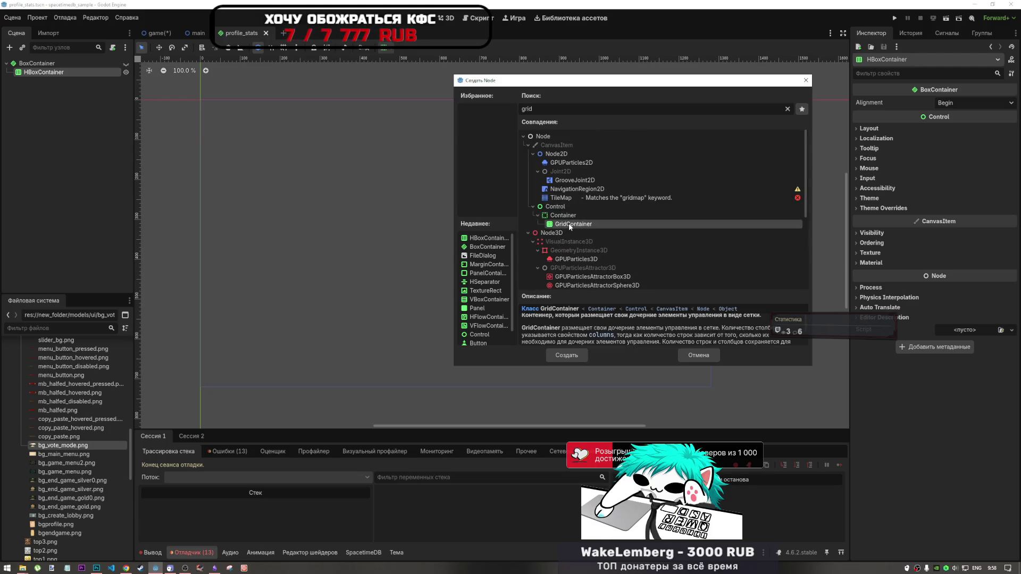
pyautogui.click(556, 356)
pyautogui.rightClick(38, 85)
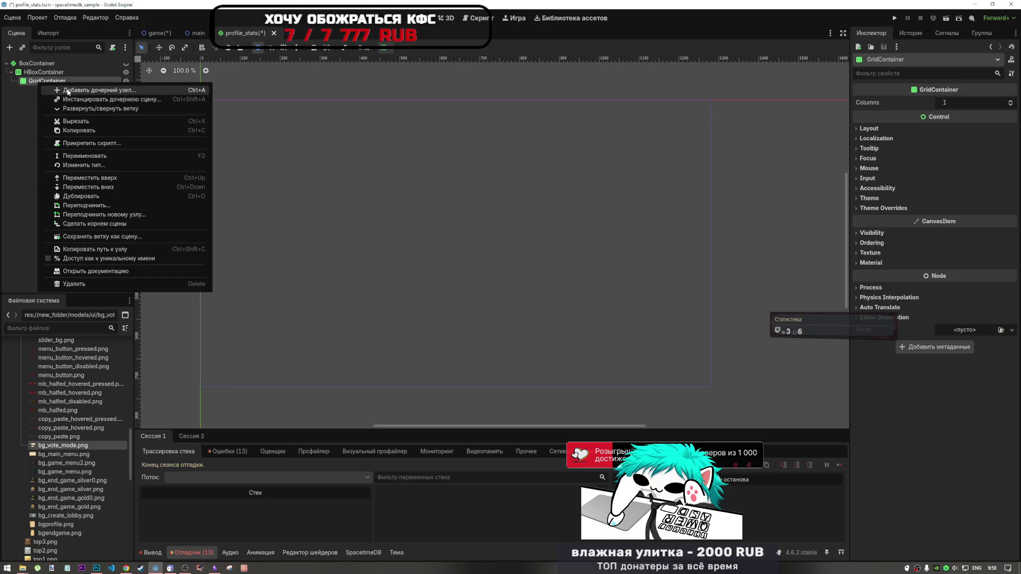
pyautogui.click(85, 91)
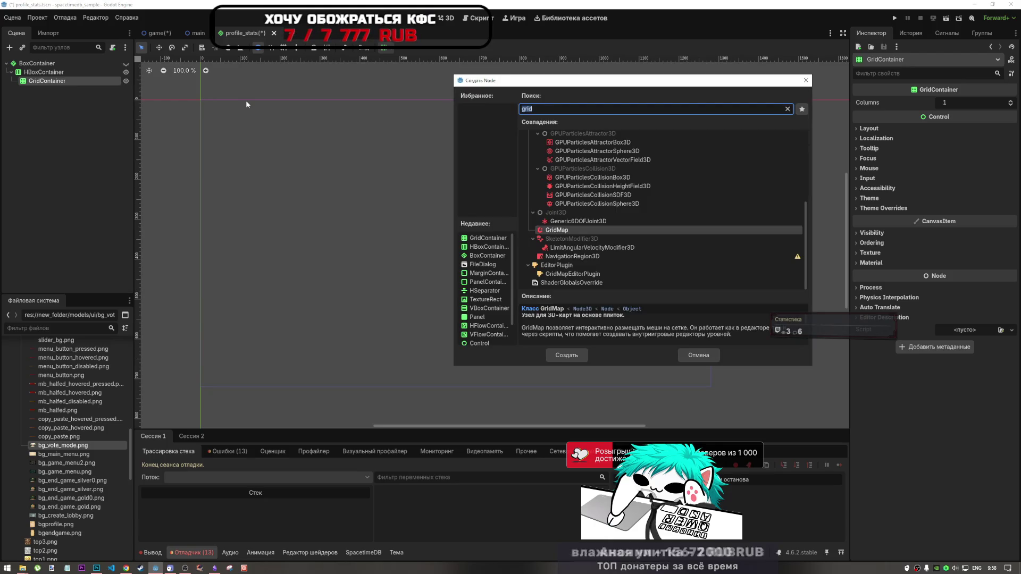
pyautogui.write('texture')
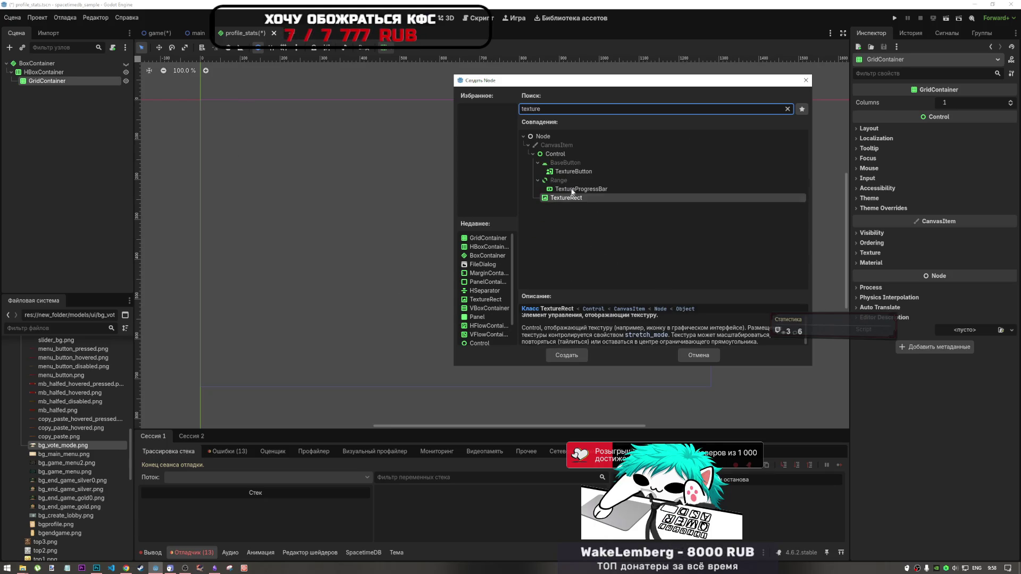
pyautogui.click(573, 171)
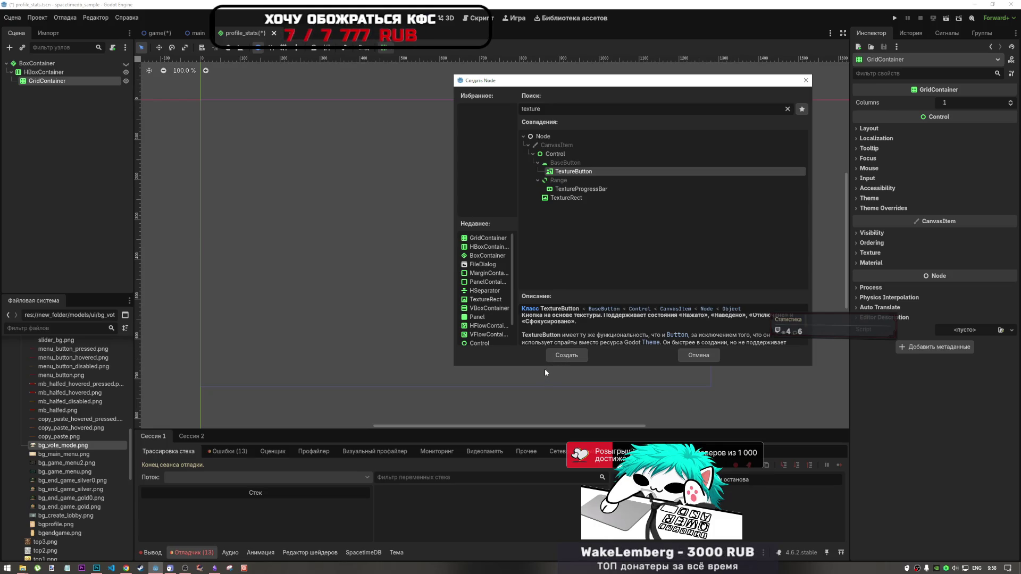
pyautogui.click(697, 356)
pyautogui.rightClick(54, 80)
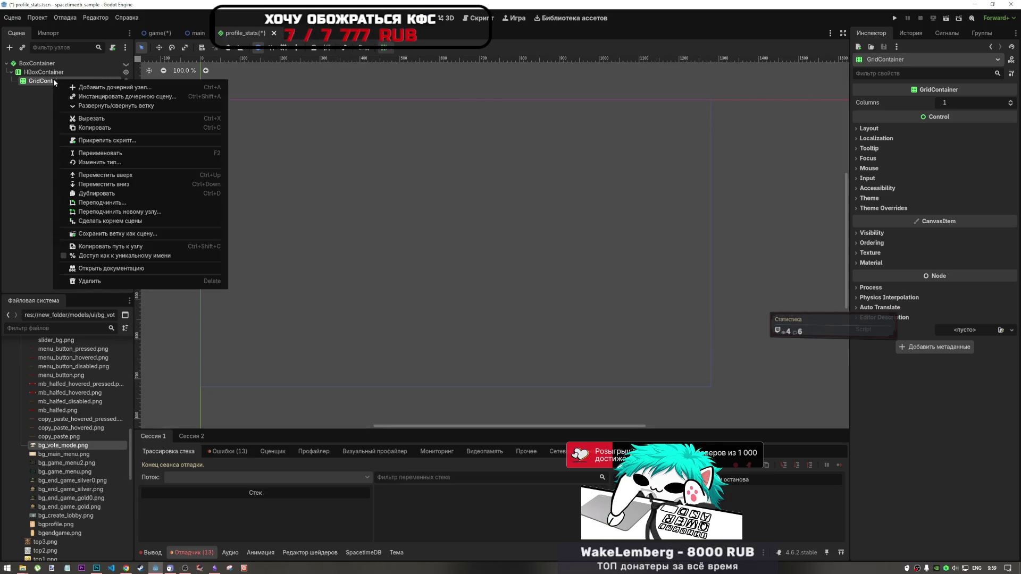
pyautogui.press('Escape')
pyautogui.click(868, 129)
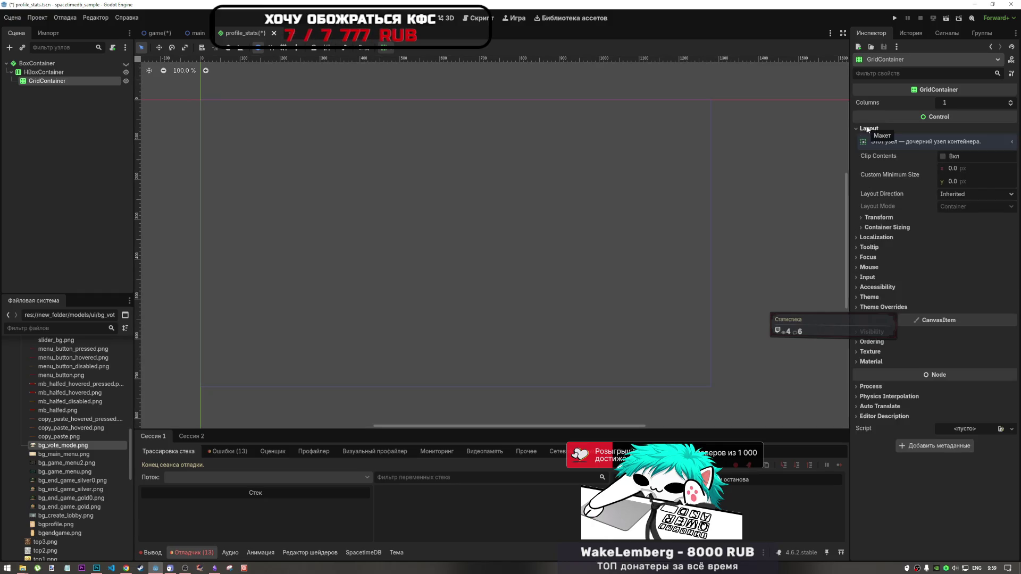
pyautogui.keyDown('ctrl'); pyautogui.click(61, 81); pyautogui.keyUp('ctrl')
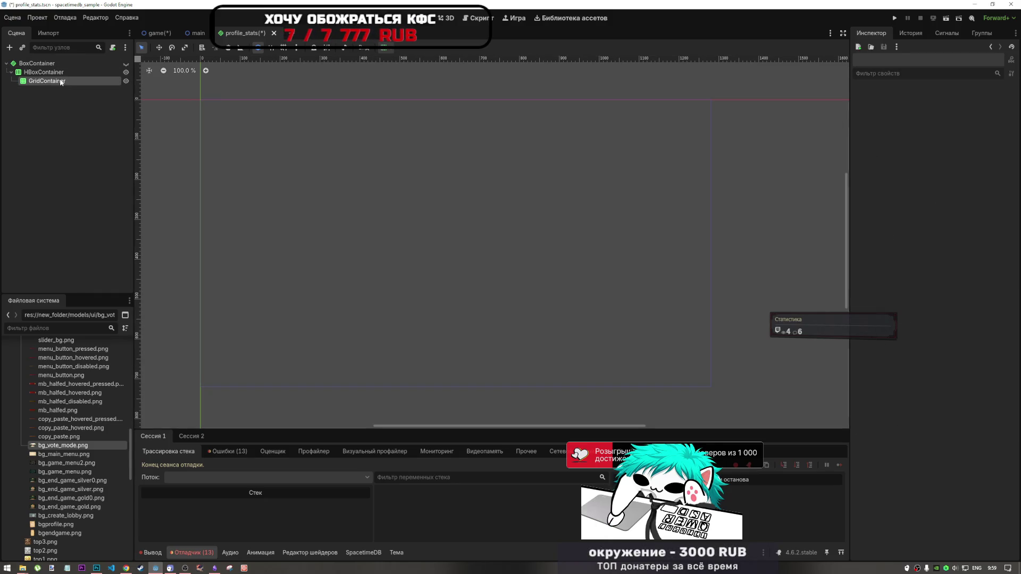
pyautogui.click(61, 82)
pyautogui.press('Delete')
pyautogui.press('Return')
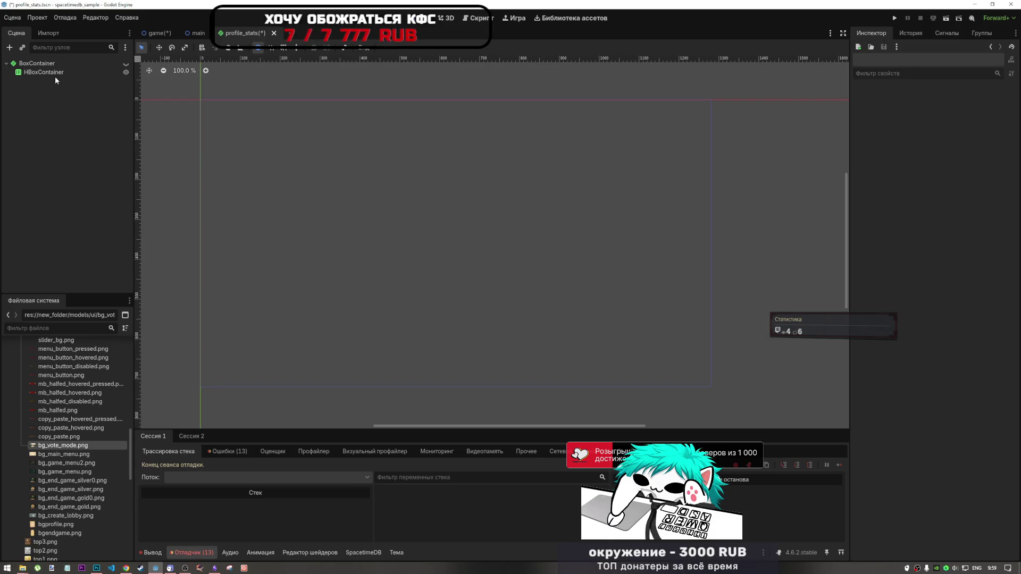
# - Add a VBoxContainer under BoxContainer and nest the HBoxContainer inside it
pyautogui.click(58, 74)
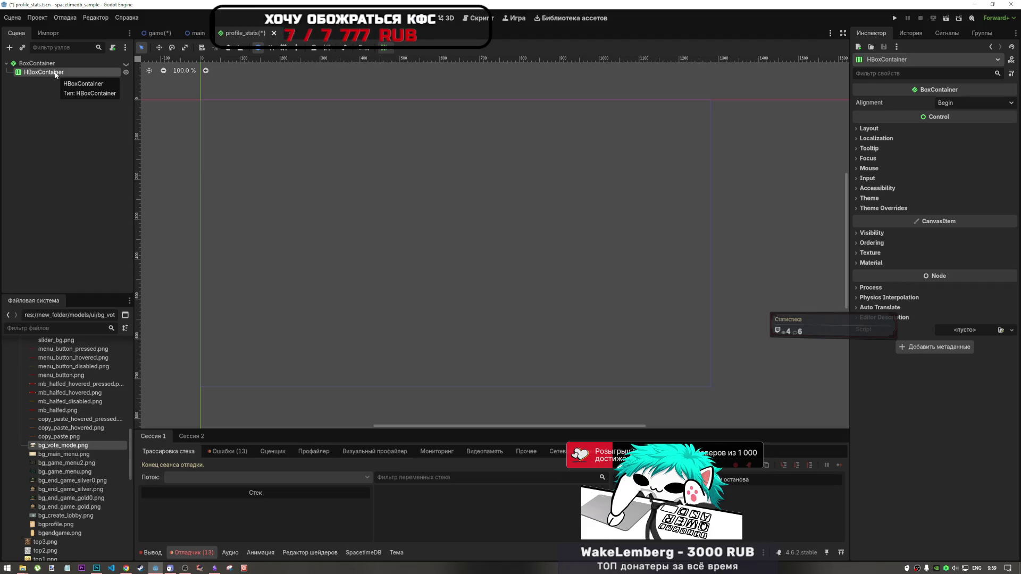
pyautogui.rightClick(55, 74)
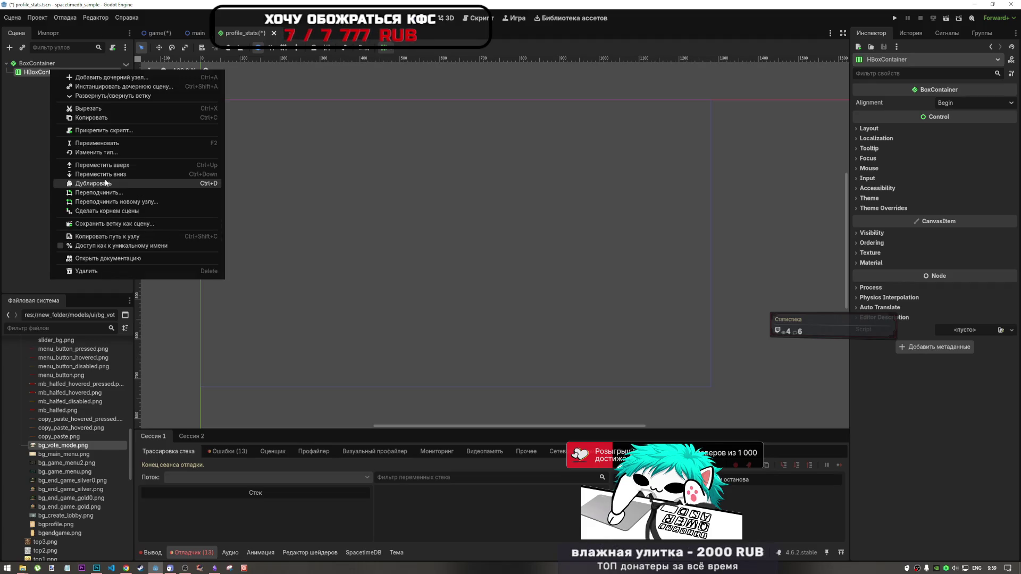
pyautogui.click(110, 152)
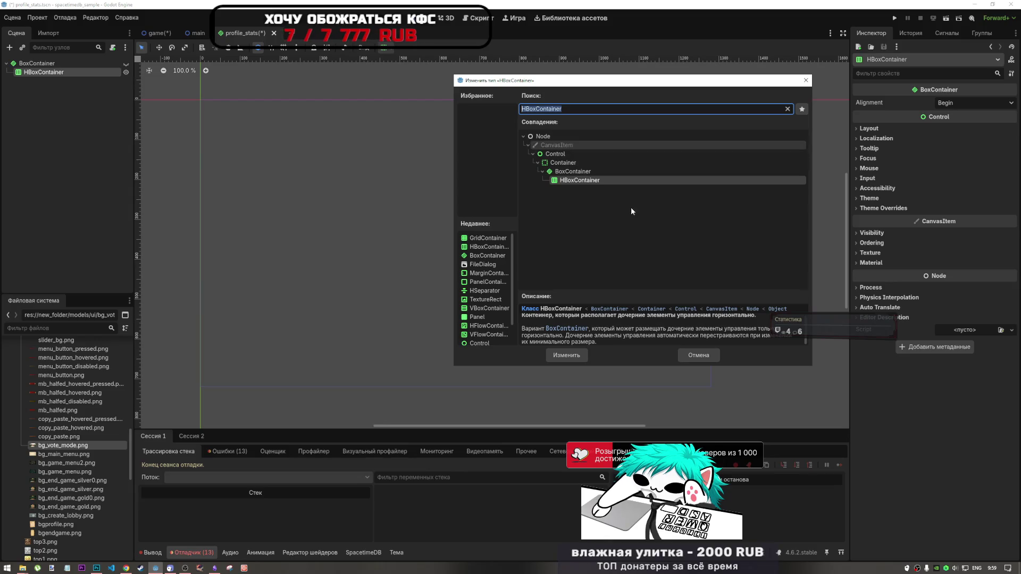
pyautogui.click(691, 357)
pyautogui.rightClick(37, 63)
pyautogui.click(69, 70)
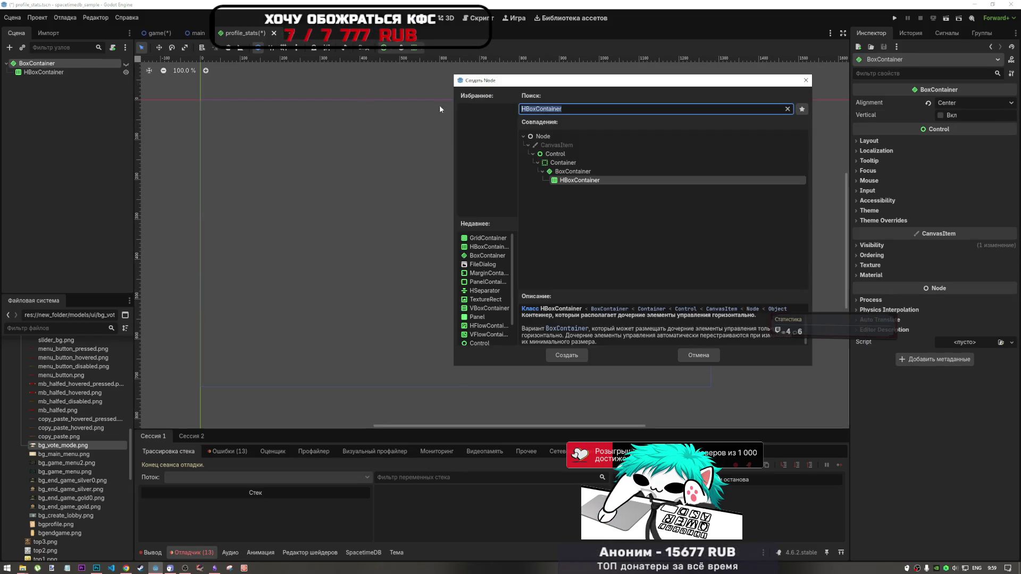
pyautogui.press('BackSpace')
pyautogui.press('Escape')
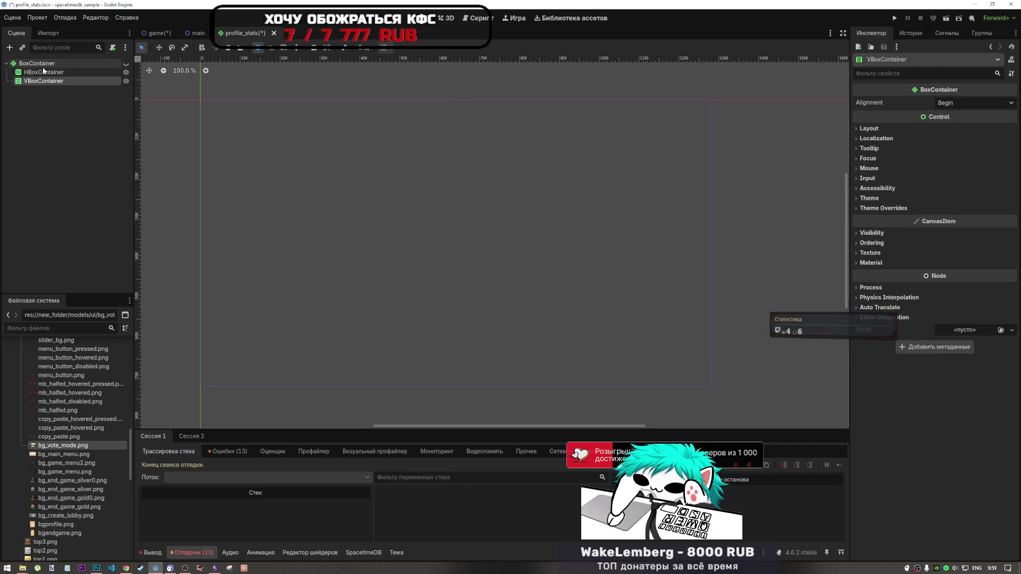
pyautogui.moveTo(43, 71); pyautogui.dragTo(48, 81)
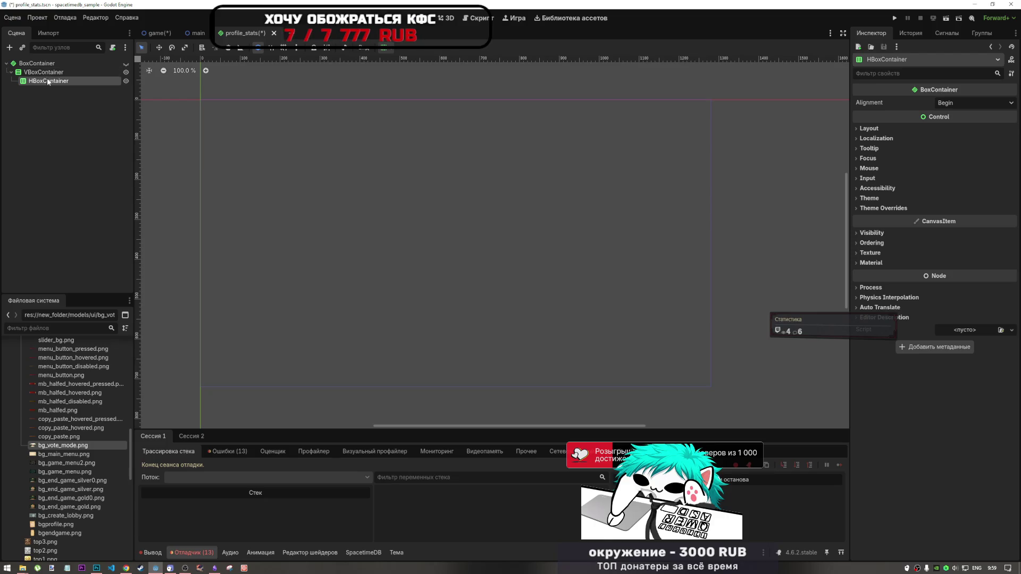
# - Add a second VBoxContainer inside the first, alongside the HBoxContainer
pyautogui.rightClick(48, 71)
pyautogui.click(85, 80)
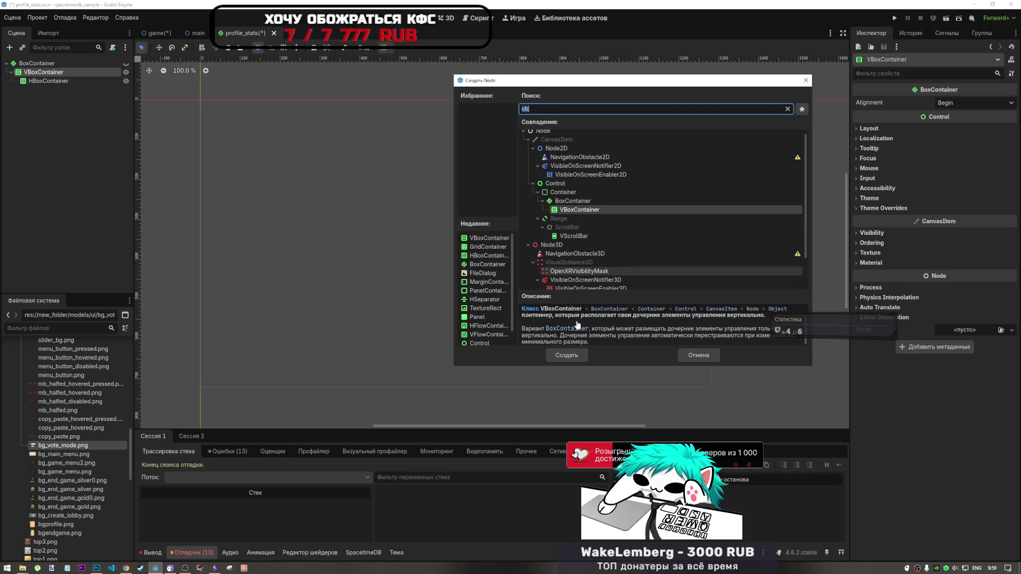
pyautogui.click(581, 355)
pyautogui.click(81, 74)
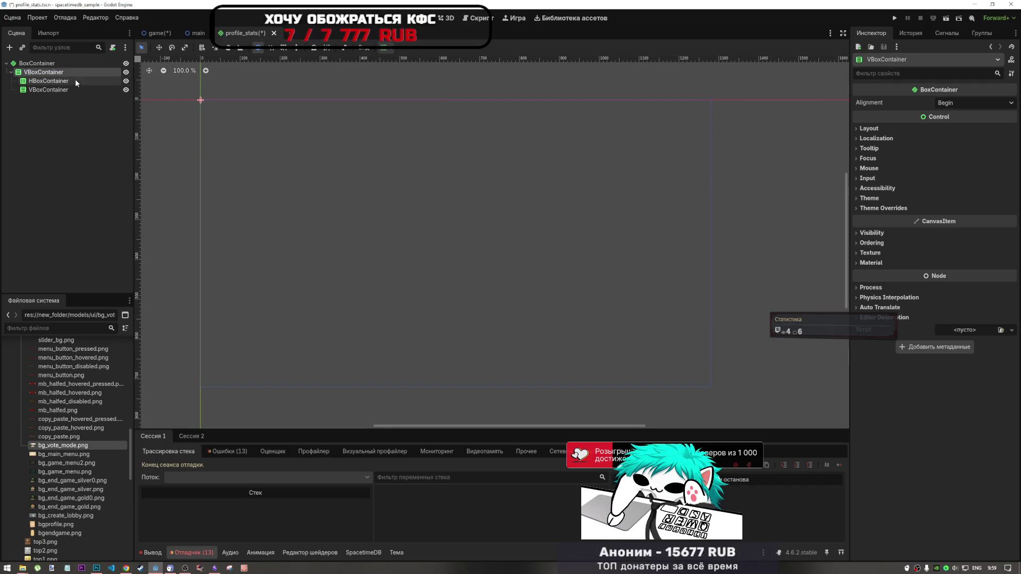
pyautogui.moveTo(75, 79); pyautogui.dragTo(61, 77)
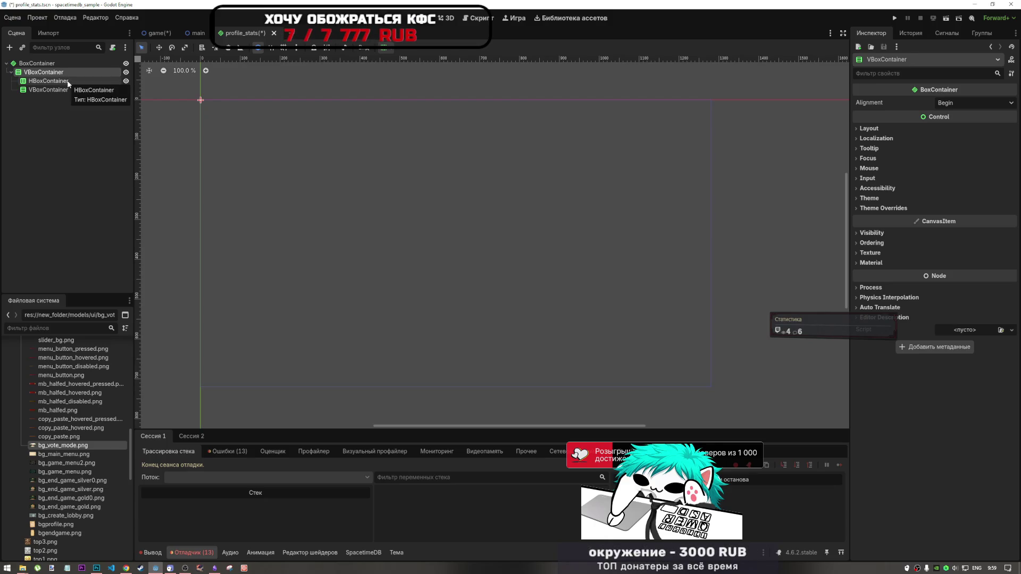
# - Change the HBoxContainer node's type to HFlowContainer, keeping its name
pyautogui.click(68, 83)
pyautogui.rightClick(69, 82)
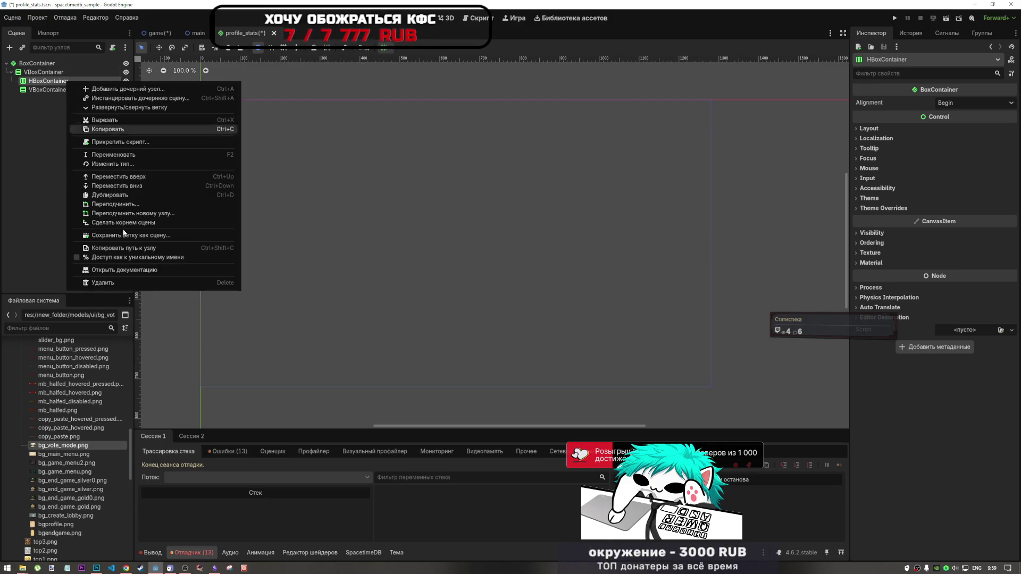
pyautogui.click(122, 164)
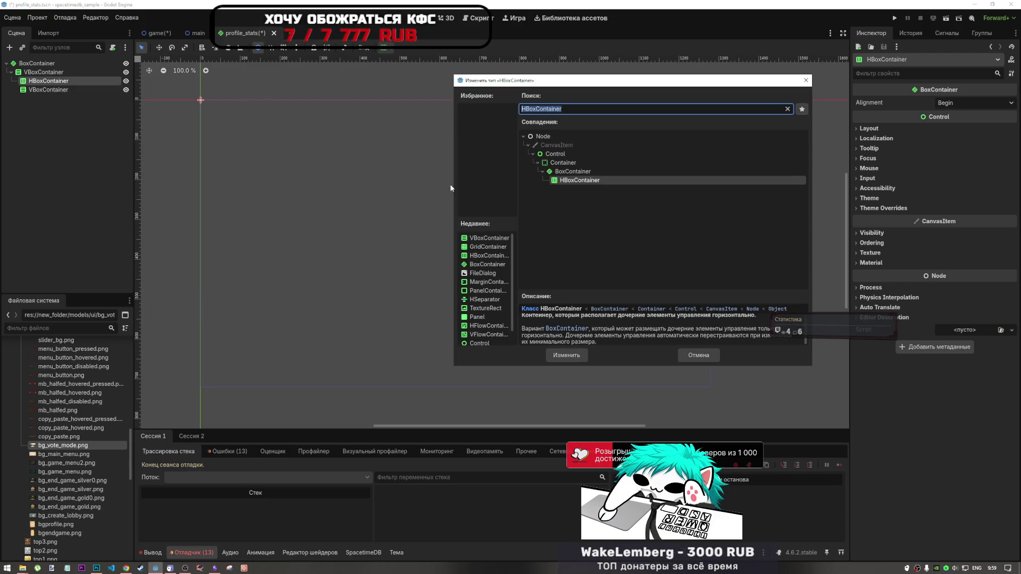
pyautogui.write('flow')
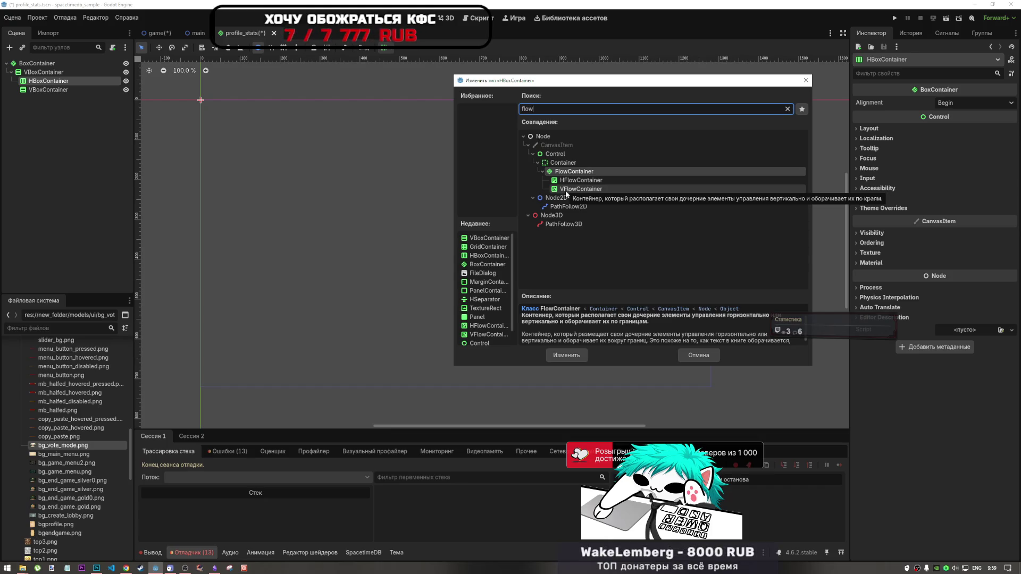
pyautogui.click(567, 189)
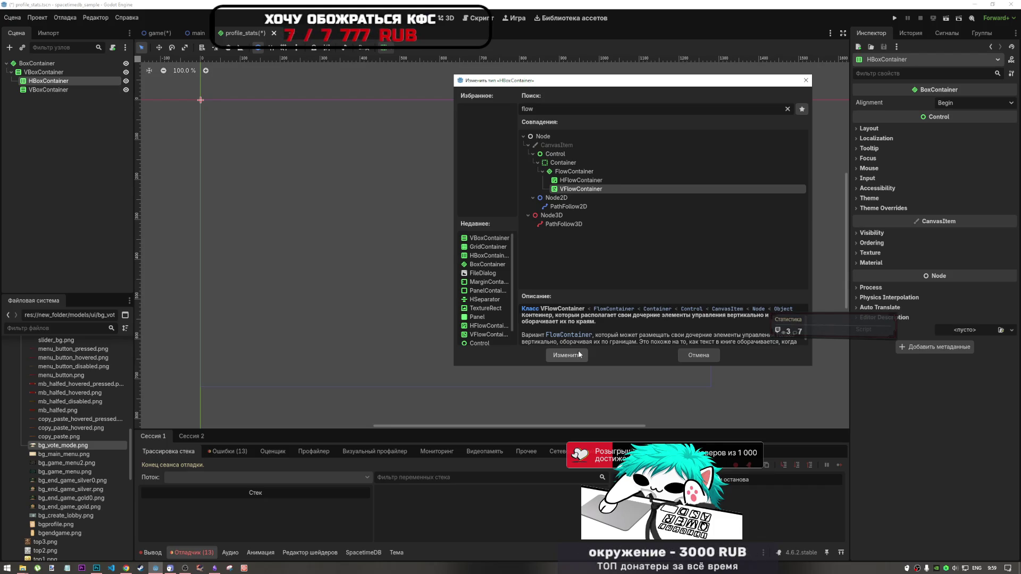
pyautogui.click(585, 180)
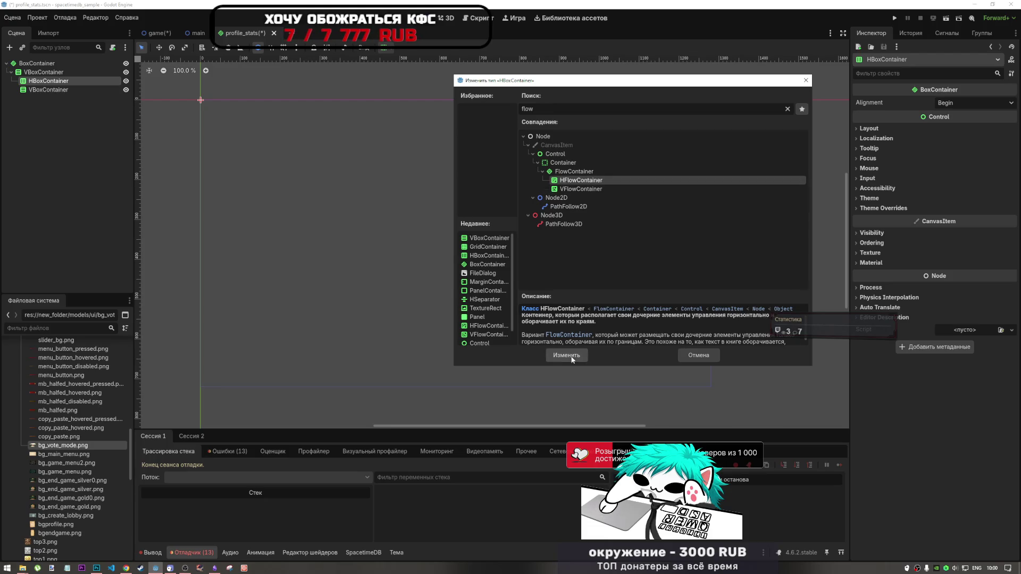
pyautogui.click(567, 355)
# - Change the second VBoxContainer's type to VFlowContainer, keeping its name
pyautogui.click(60, 92)
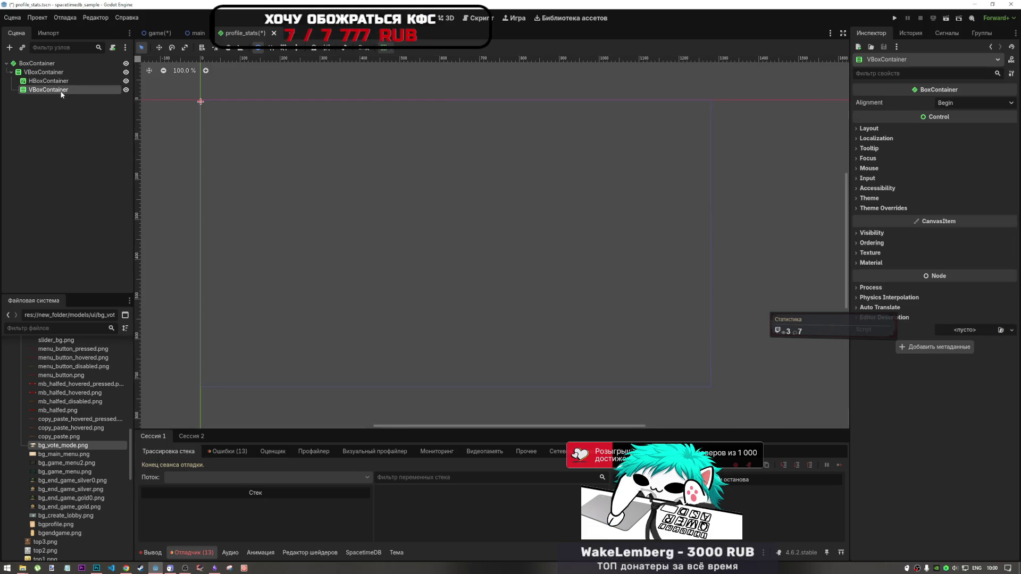
pyautogui.rightClick(61, 92)
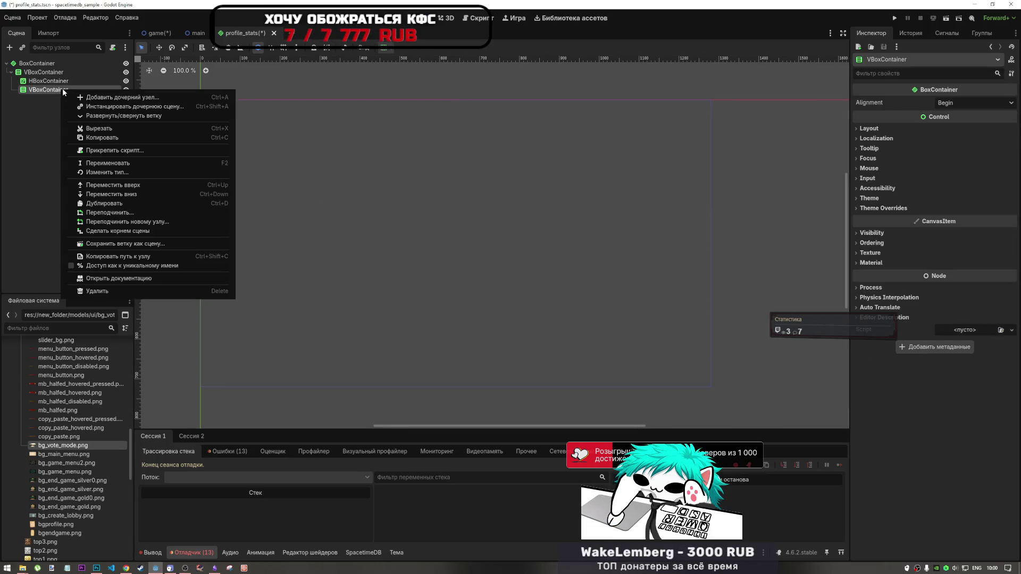
pyautogui.click(136, 171)
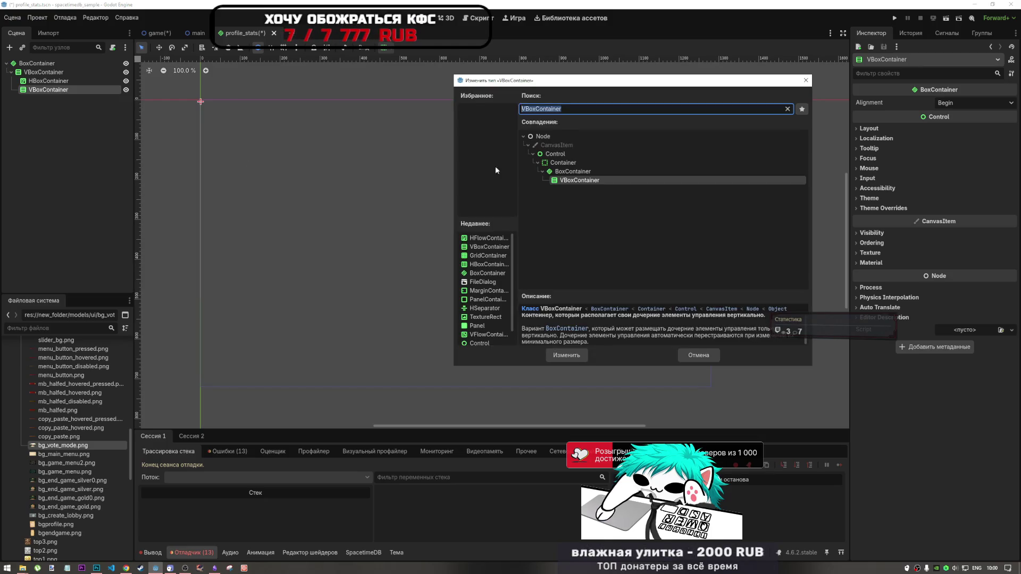
pyautogui.write('vf')
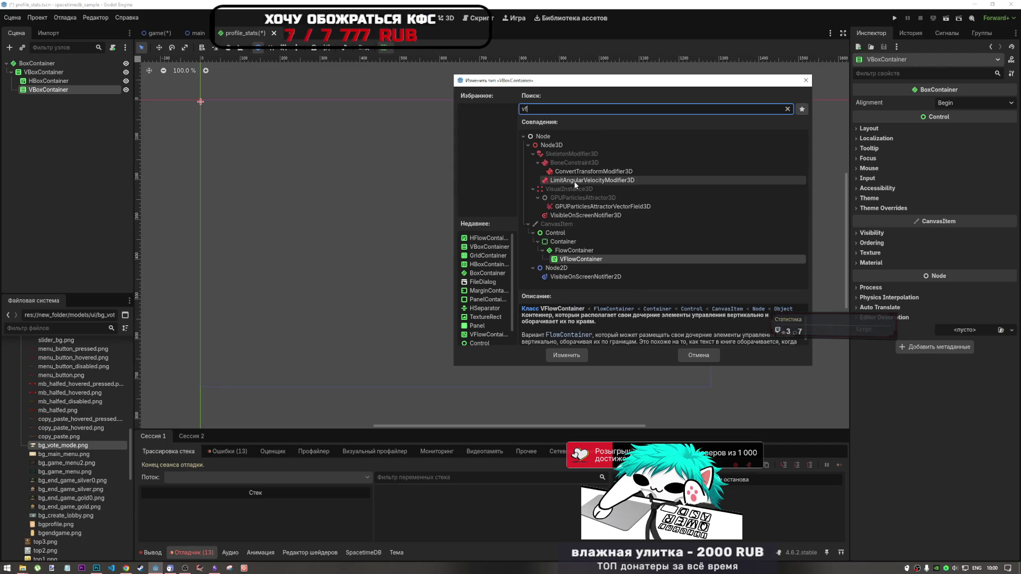
pyautogui.press('BackSpace')
pyautogui.press('BackSpace')
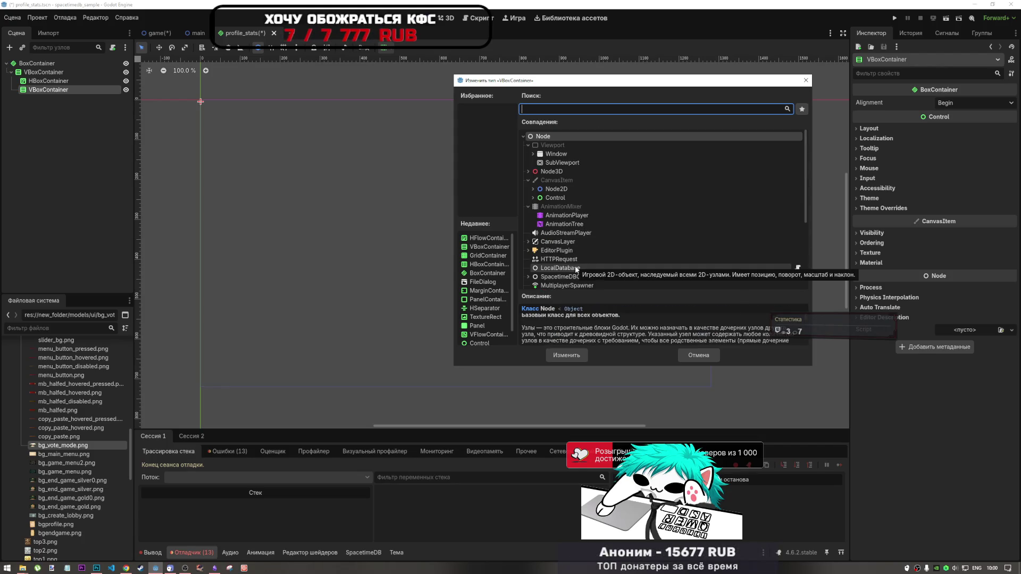
pyautogui.write('vflo')
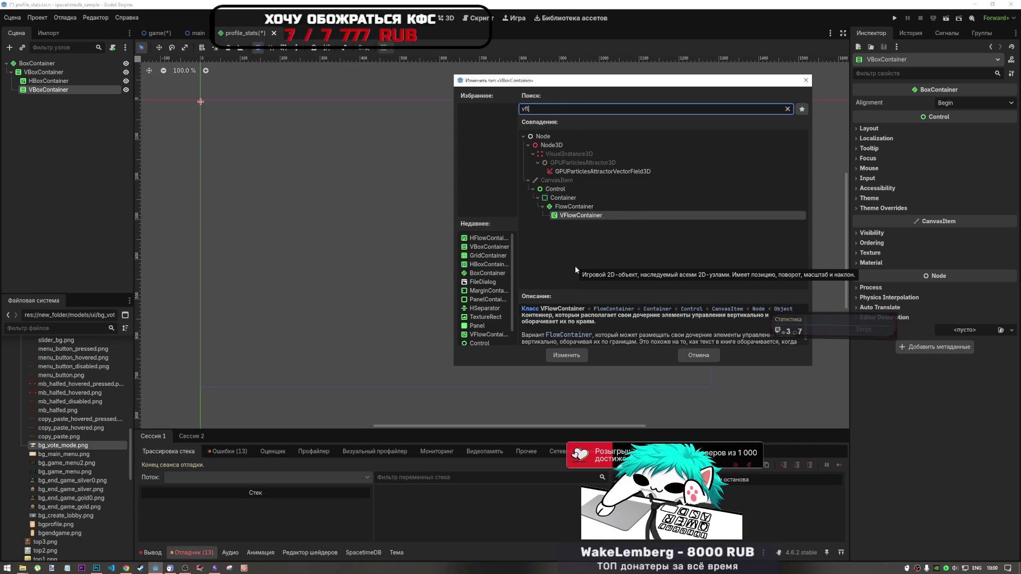
pyautogui.click(567, 355)
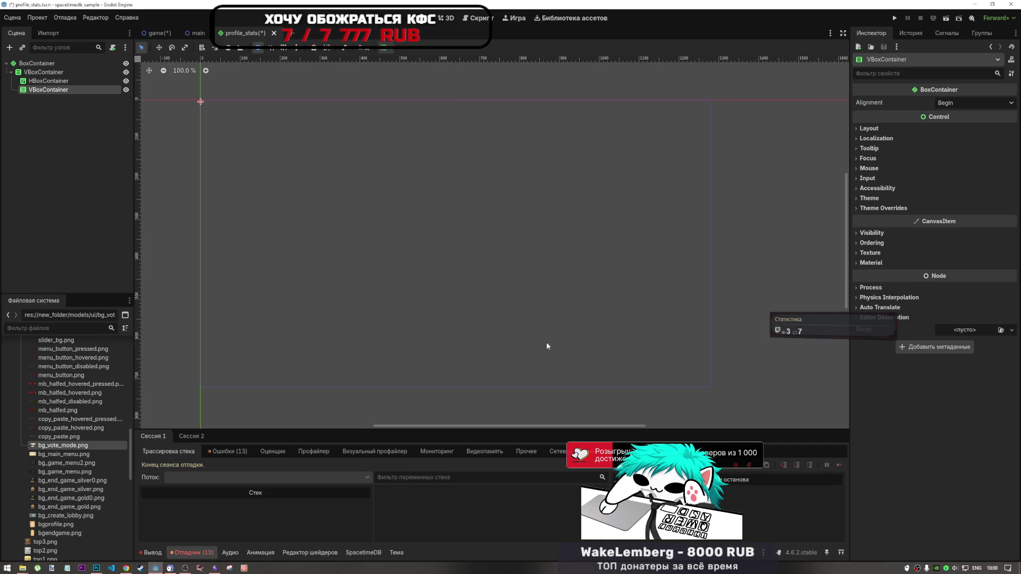
pyautogui.click(49, 80)
pyautogui.rightClick(48, 83)
# - Add a Label child to the HBoxContainer
pyautogui.click(93, 91)
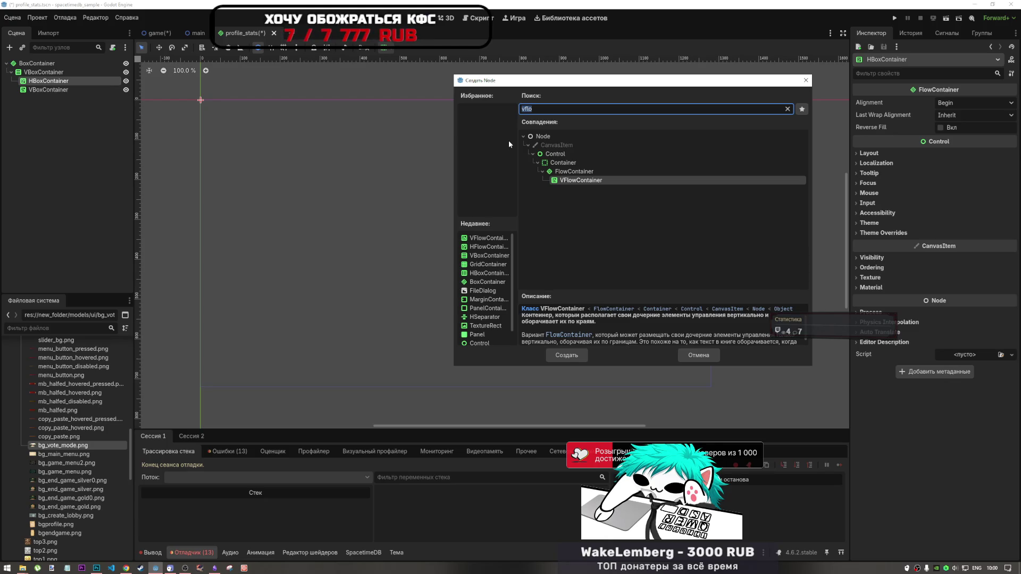
pyautogui.write('label')
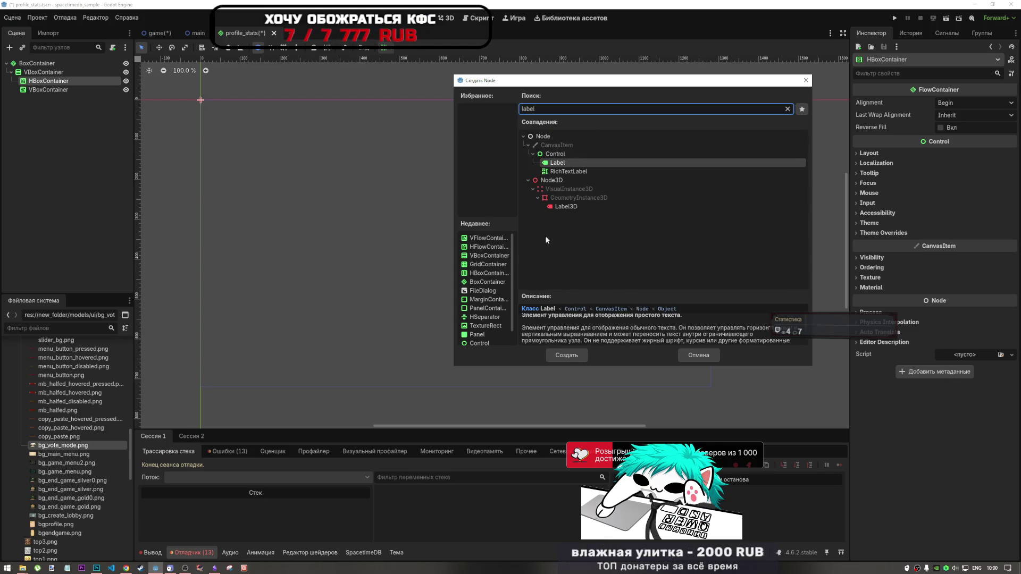
pyautogui.press('Return')
# - Add a CheckButton child to the HBoxContainer beside the Label
pyautogui.rightClick(46, 81)
pyautogui.click(69, 87)
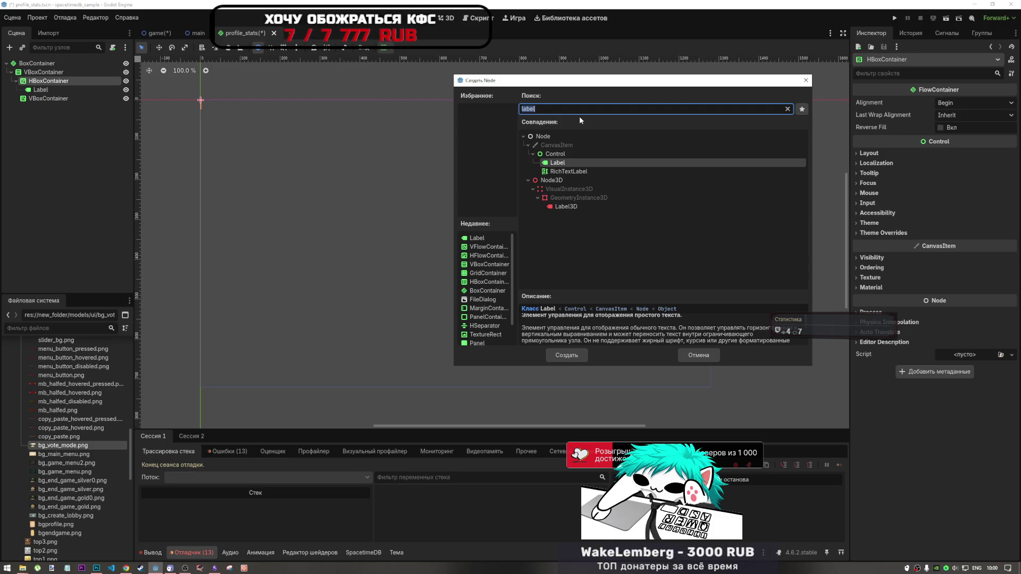
pyautogui.write('button')
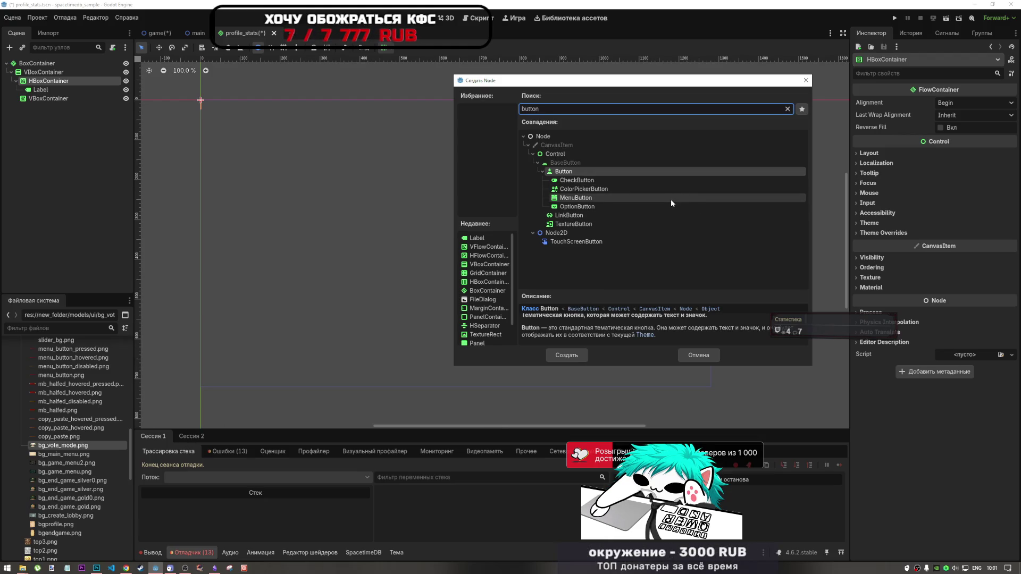
pyautogui.click(627, 181)
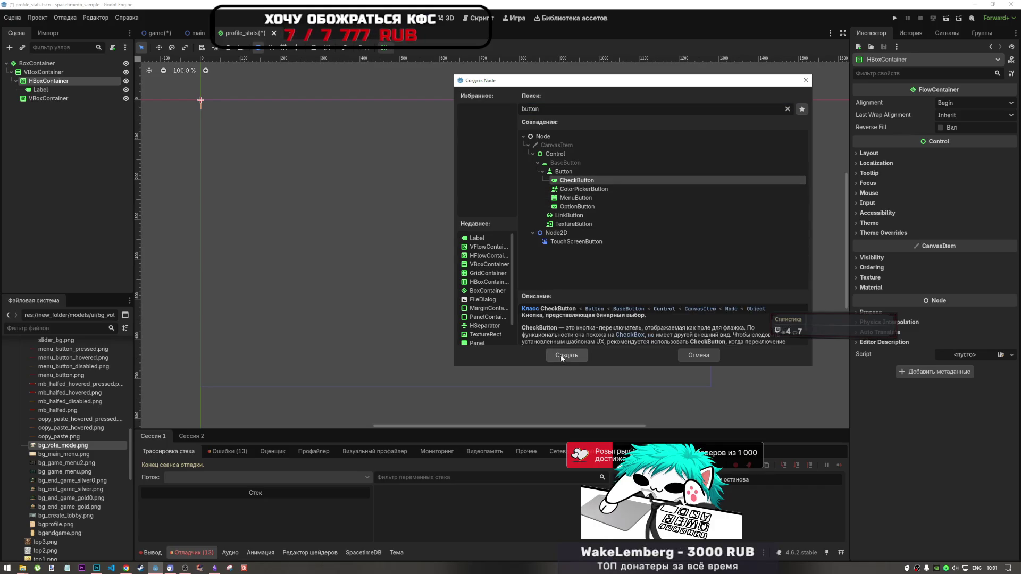
pyautogui.click(562, 358)
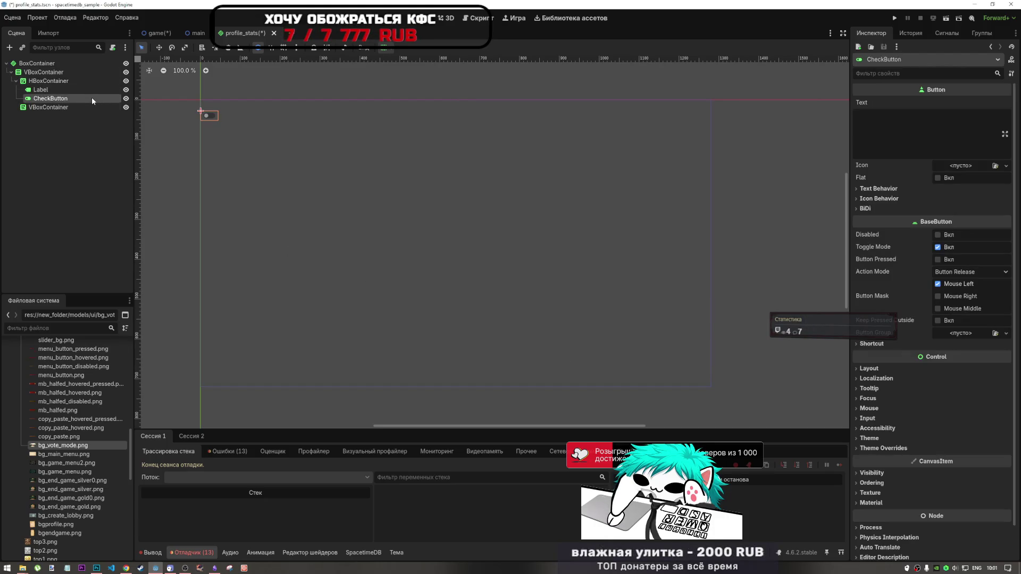
pyautogui.scroll(10, 93, 417)
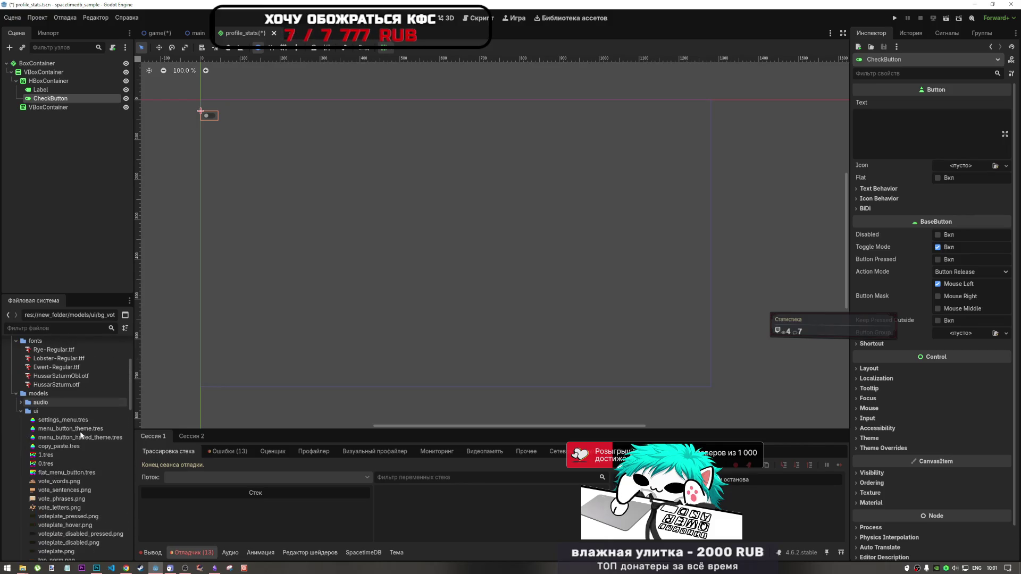
# - Assign copy_paste.tres as the CheckButton's Theme, replacing the briefly applied settings_menu.tres
pyautogui.click(71, 429)
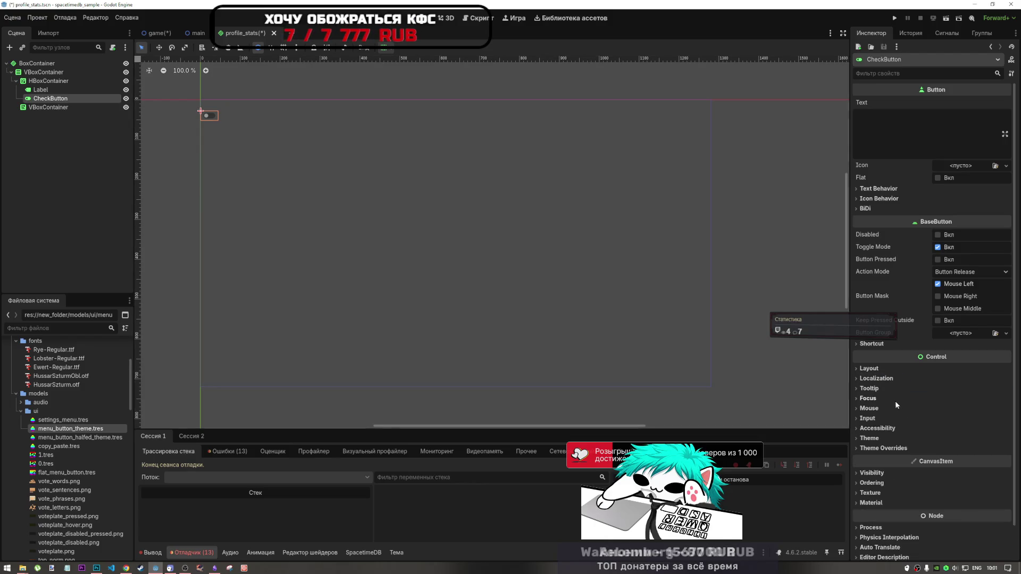
pyautogui.click(888, 438)
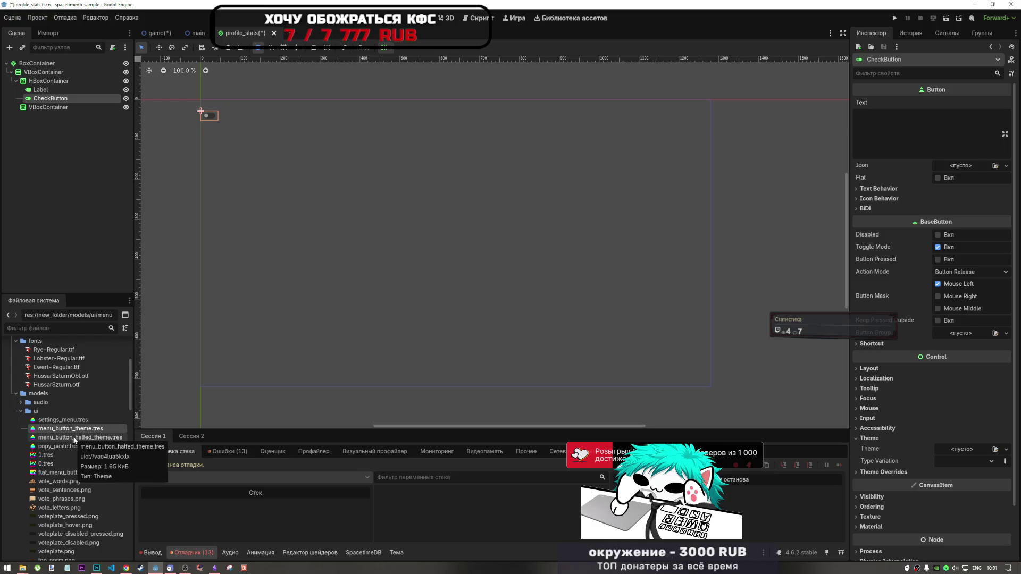
pyautogui.moveTo(74, 420); pyautogui.dragTo(957, 453)
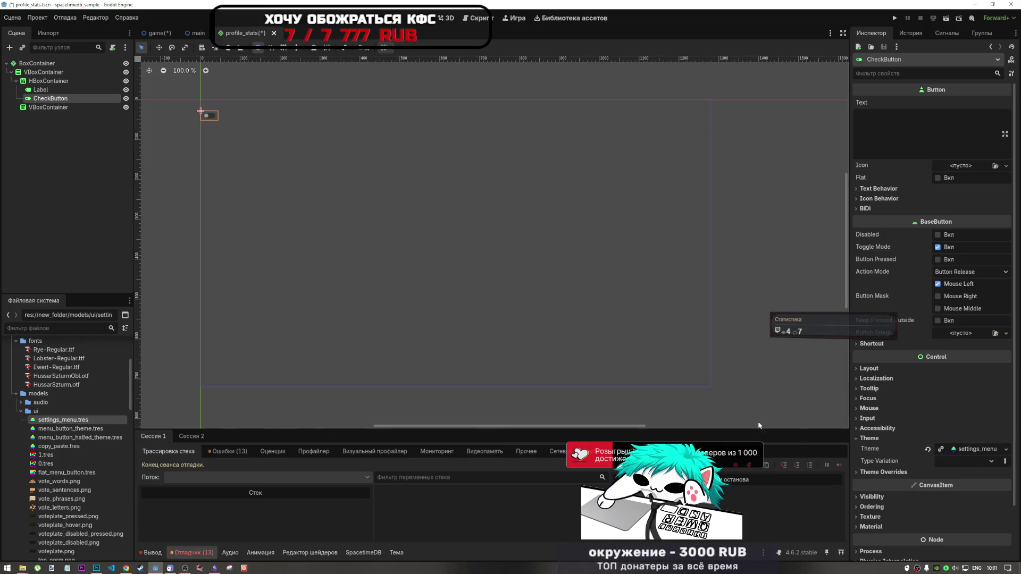
pyautogui.moveTo(63, 447)
pyautogui.mouseDown()
pyautogui.moveTo(914, 441)
pyautogui.moveTo(978, 449)
pyautogui.mouseUp()
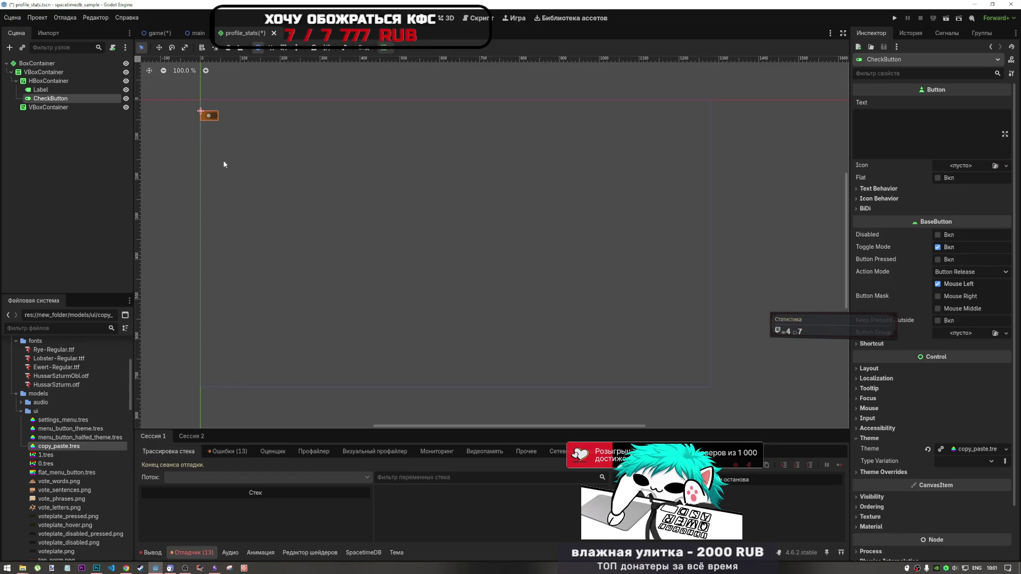
# - Enter test text in the CheckButton's Text field, then clear it so the label stays empty
pyautogui.click(890, 139)
pyautogui.write('dff')
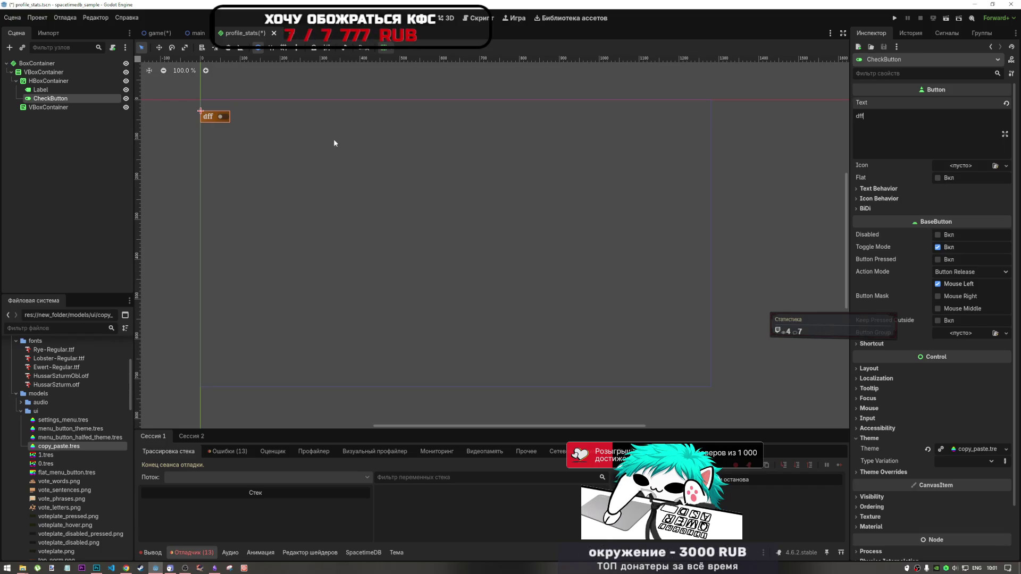
pyautogui.press('BackSpace')
pyautogui.press('BackSpace')
pyautogui.press('BackSpace')
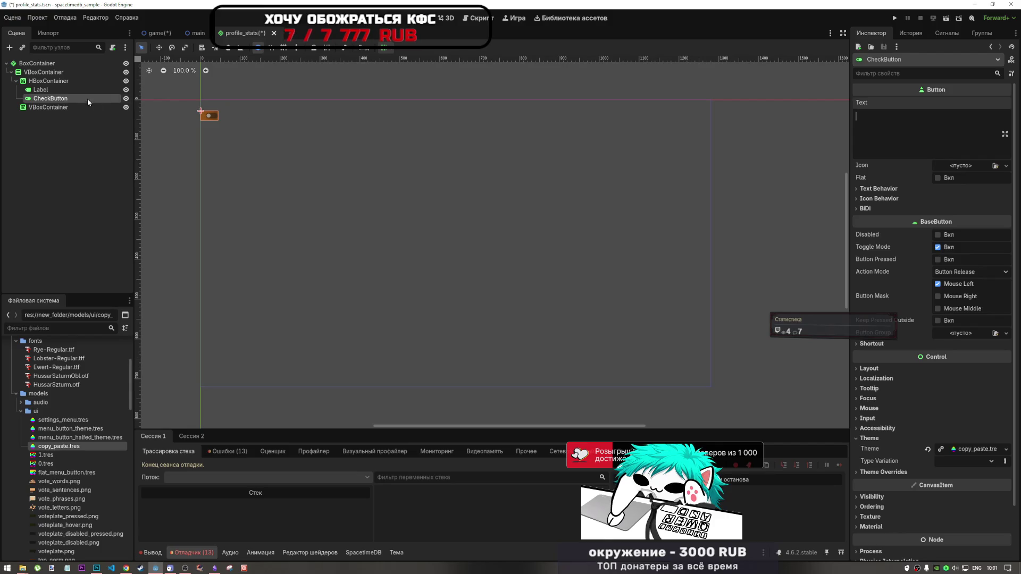
pyautogui.rightClick(46, 79)
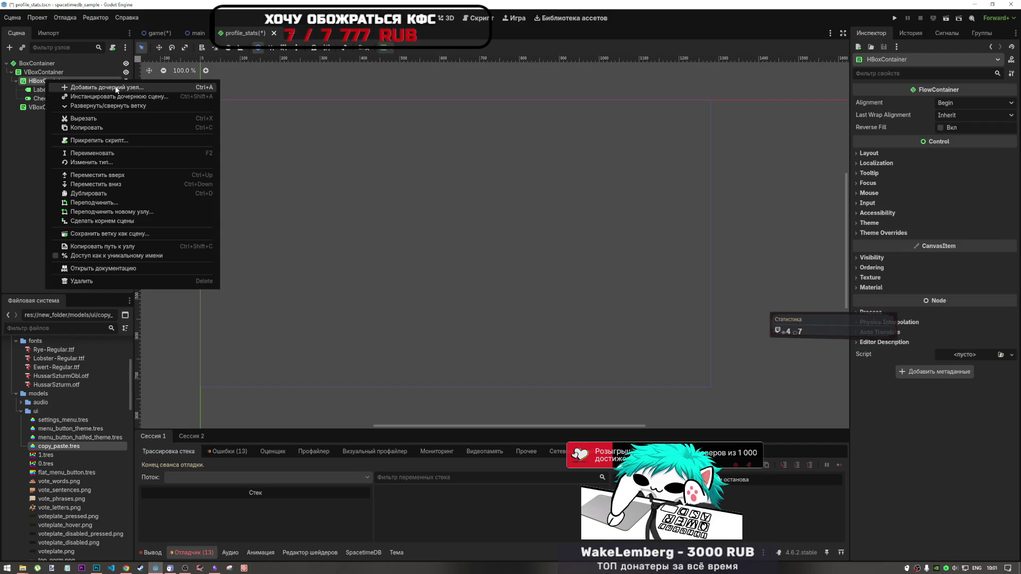
# - Add a CheckBox child to the HBoxContainer and give it the copy_paste.tres theme
pyautogui.click(80, 88)
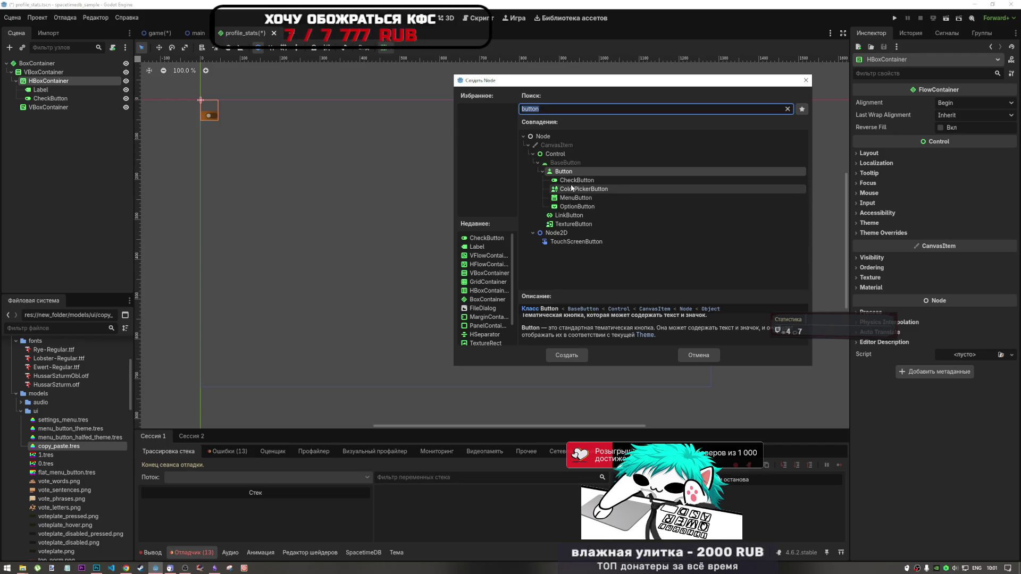
pyautogui.write('chec')
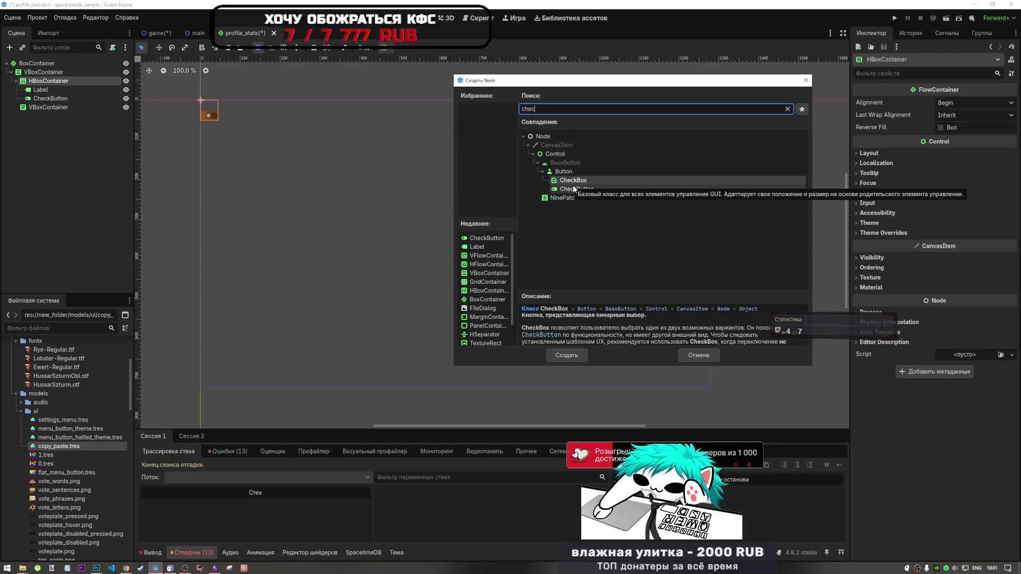
pyautogui.click(583, 353)
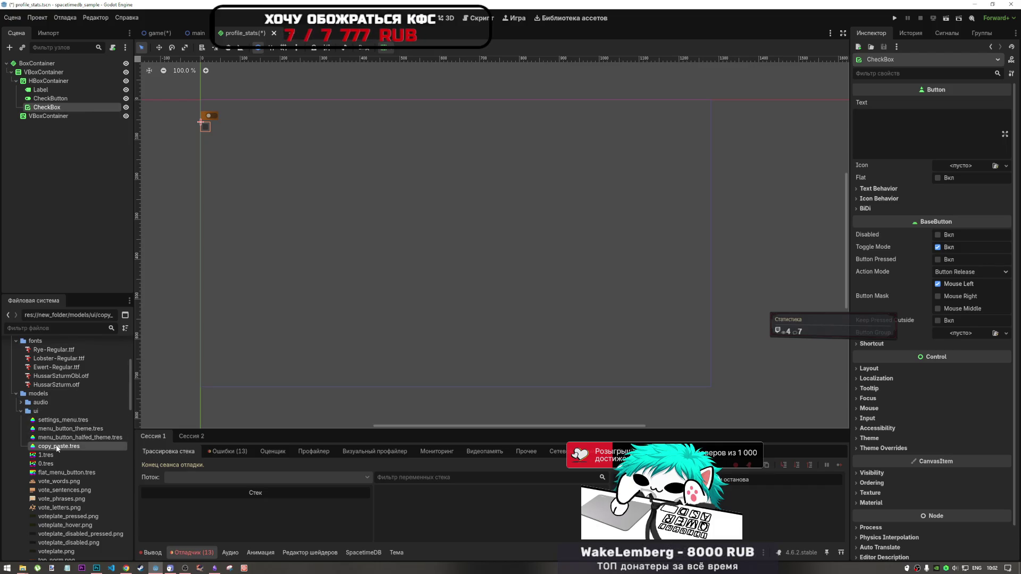
pyautogui.moveTo(58, 446)
pyautogui.mouseDown()
pyautogui.moveTo(875, 437)
pyautogui.moveTo(967, 449)
pyautogui.mouseUp()
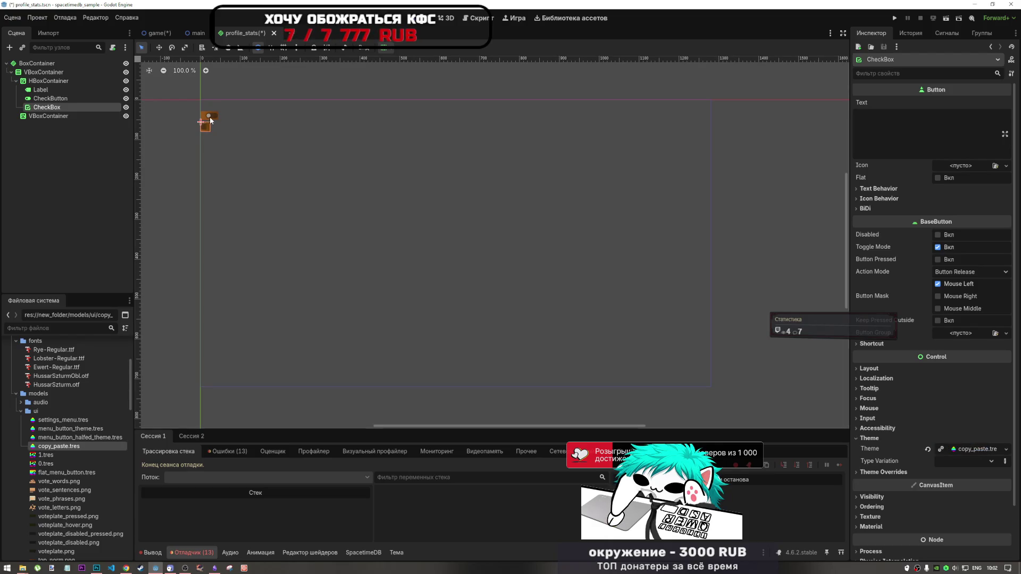
# - Delete the old CheckButton node from the row
pyautogui.click(210, 116)
pyautogui.press('Delete')
pyautogui.press('Return')
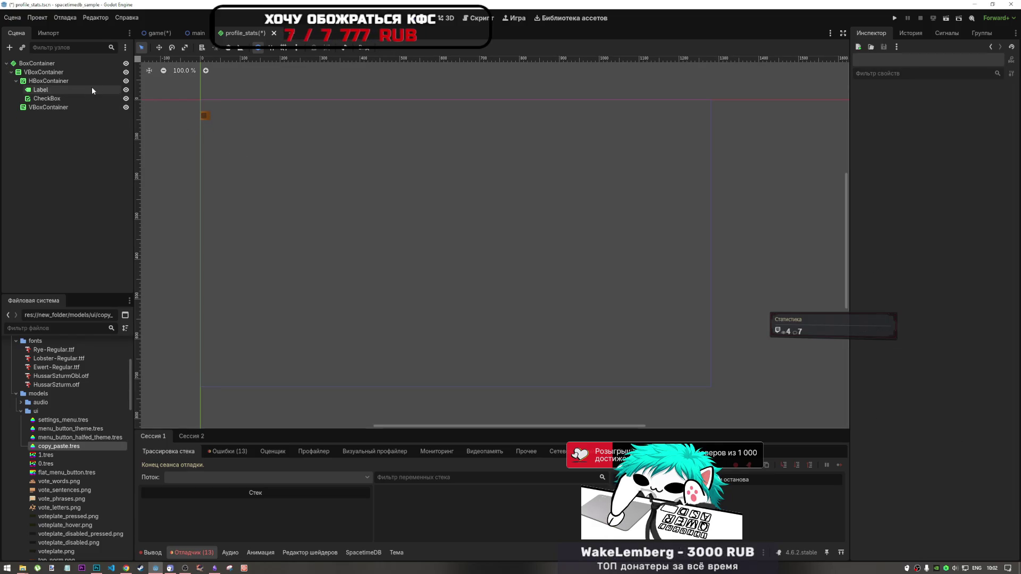
pyautogui.click(69, 89)
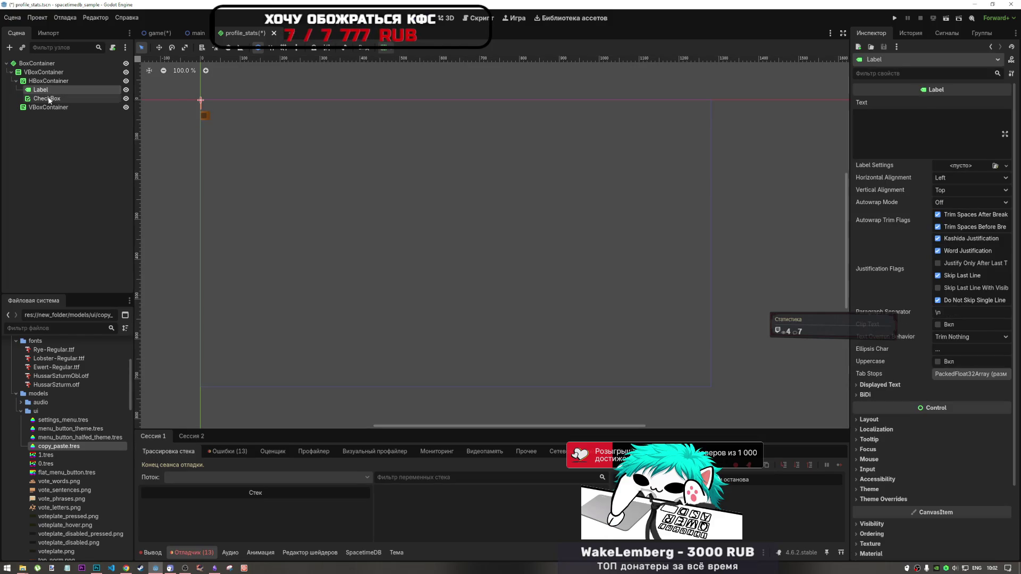
# - Set the Label's Text property to %Nickname%
pyautogui.click(917, 120)
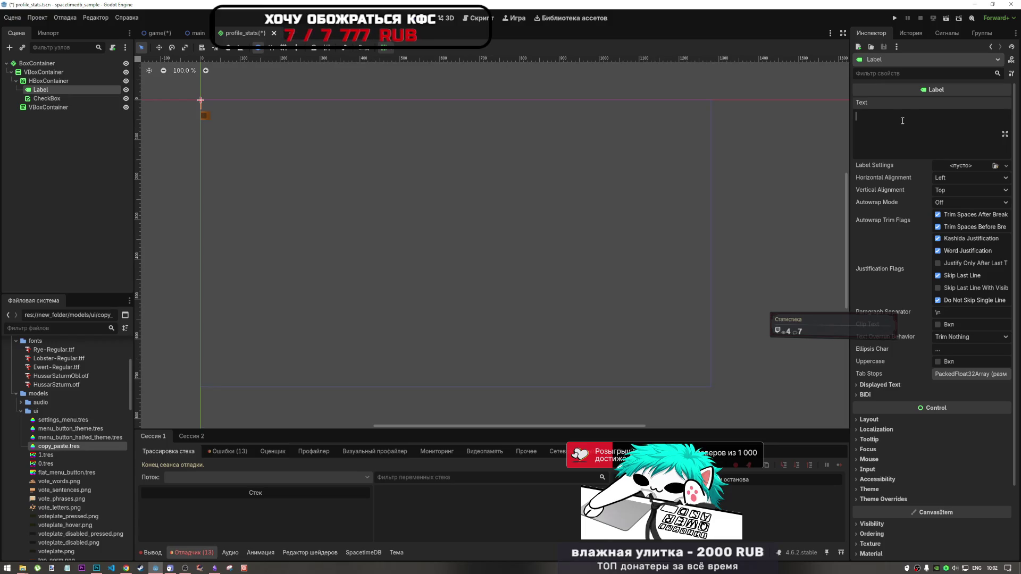
pyautogui.hotkey('alt', 'shift')
pyautogui.write('%')
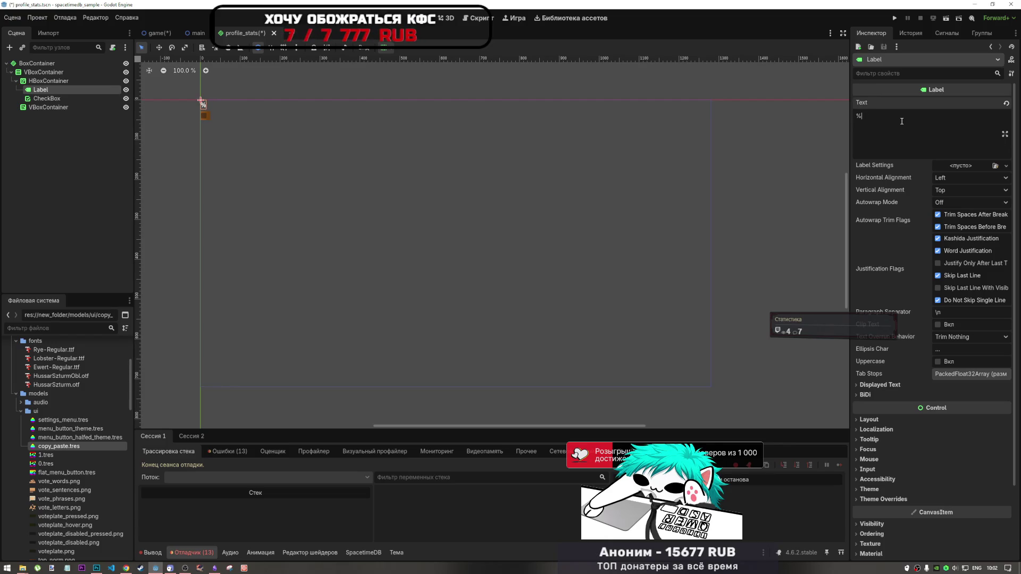
pyautogui.write('Nickname')
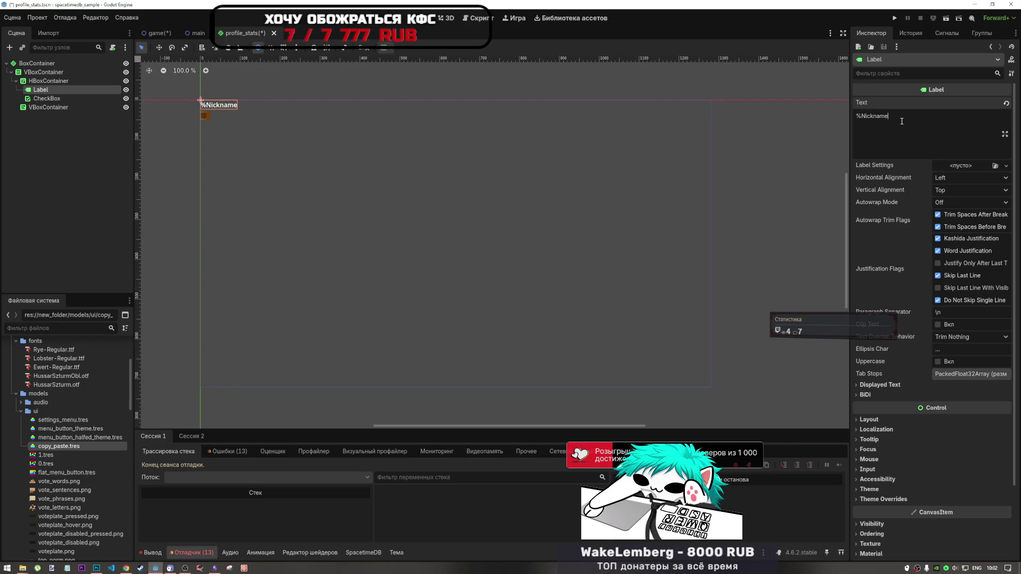
pyautogui.write('%')
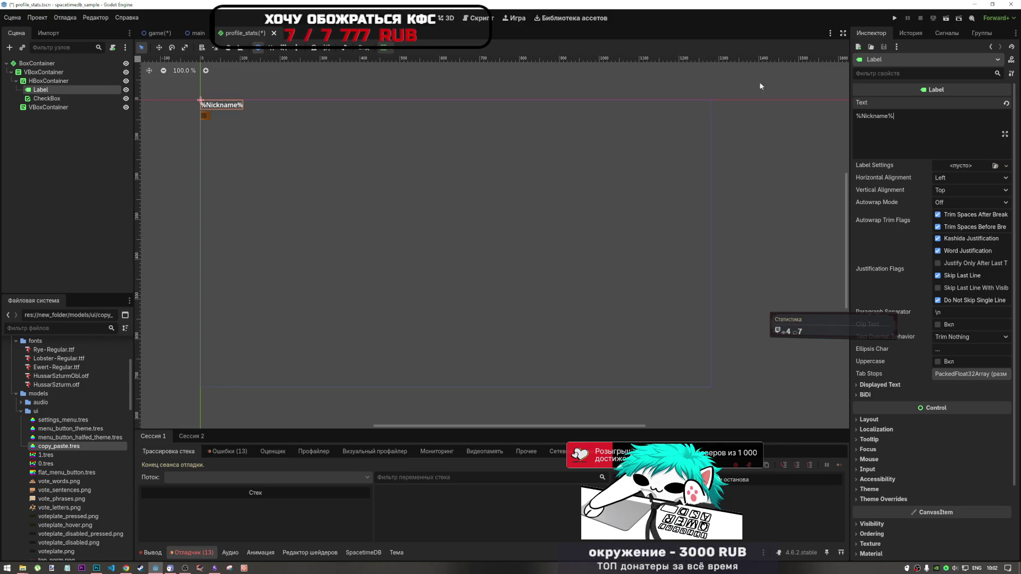
pyautogui.click(56, 99)
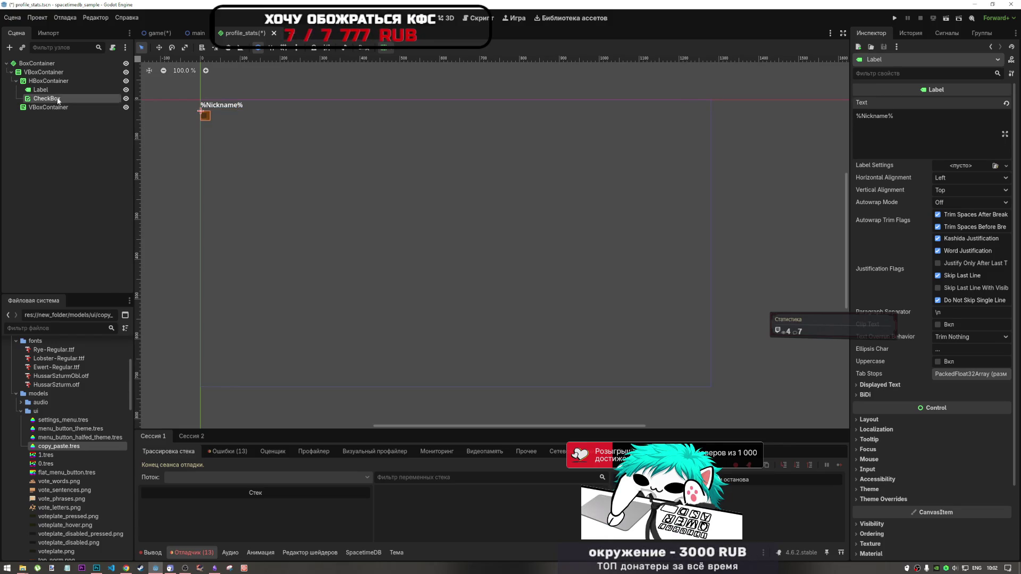
pyautogui.click(63, 90)
pyautogui.click(60, 82)
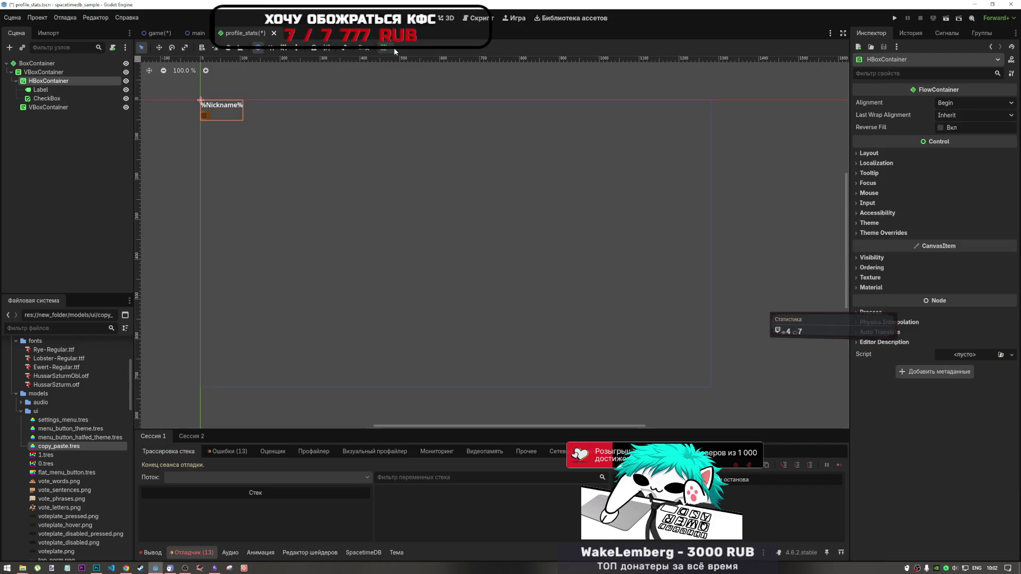
# - Apply the Full Rect anchor preset to the root BoxContainer
pyautogui.click(47, 74)
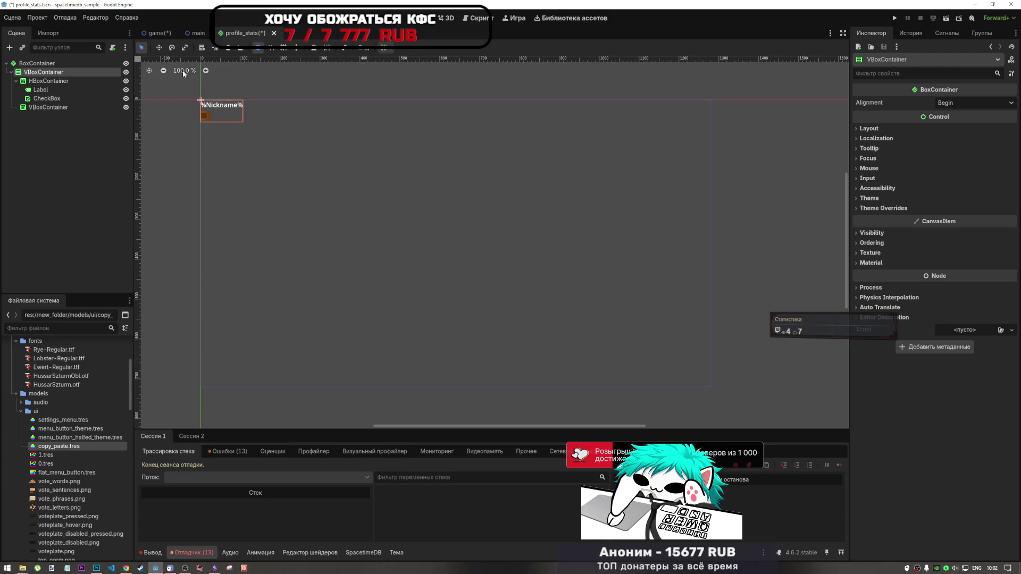
pyautogui.click(57, 64)
pyautogui.click(56, 90)
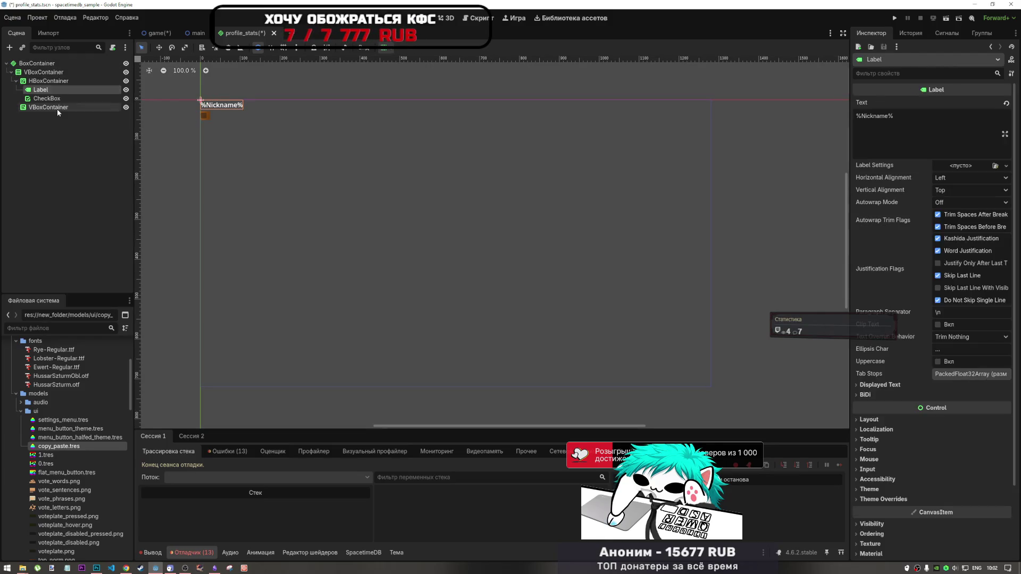
pyautogui.click(56, 108)
pyautogui.click(45, 72)
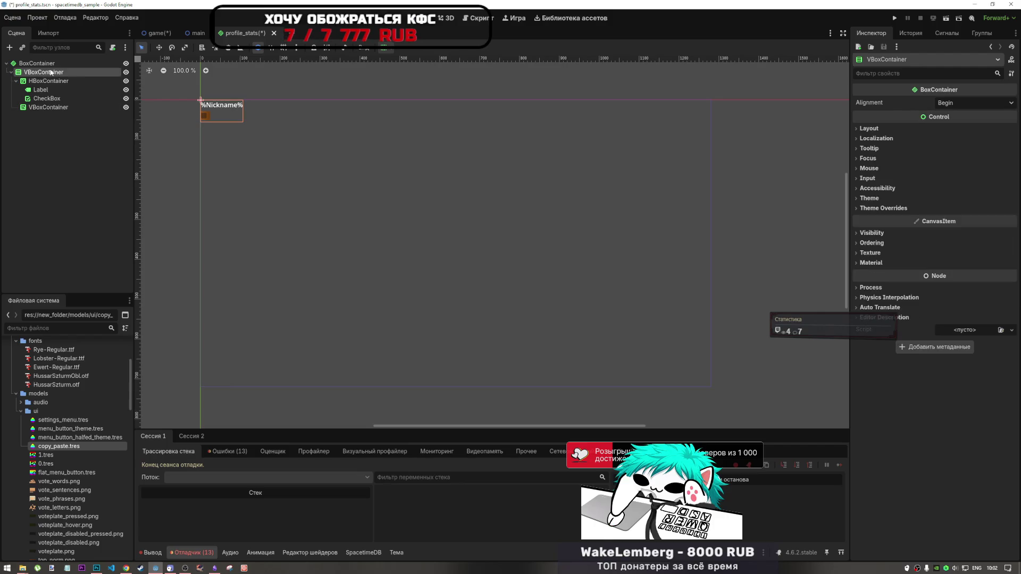
pyautogui.click(384, 47)
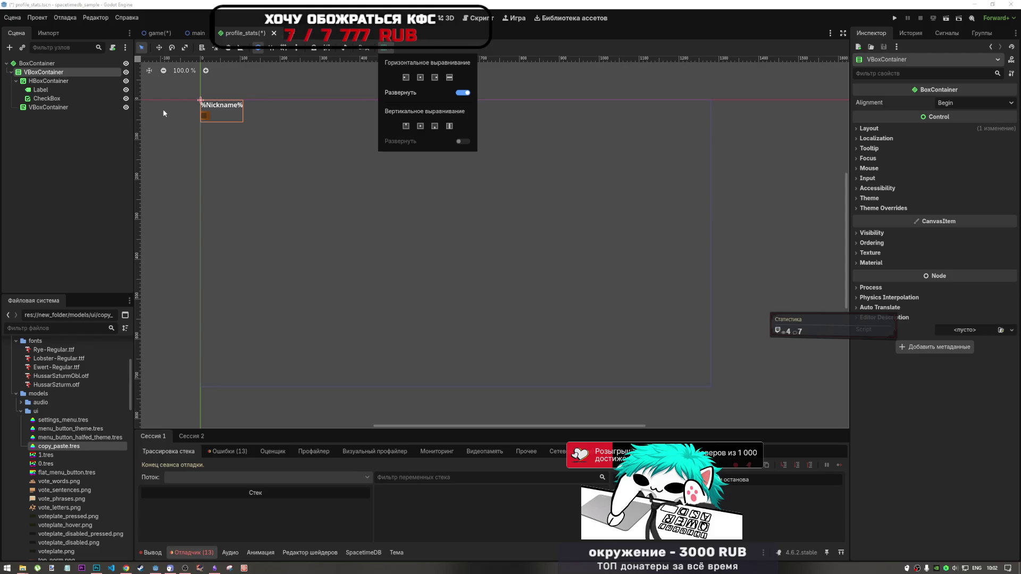
pyautogui.click(66, 64)
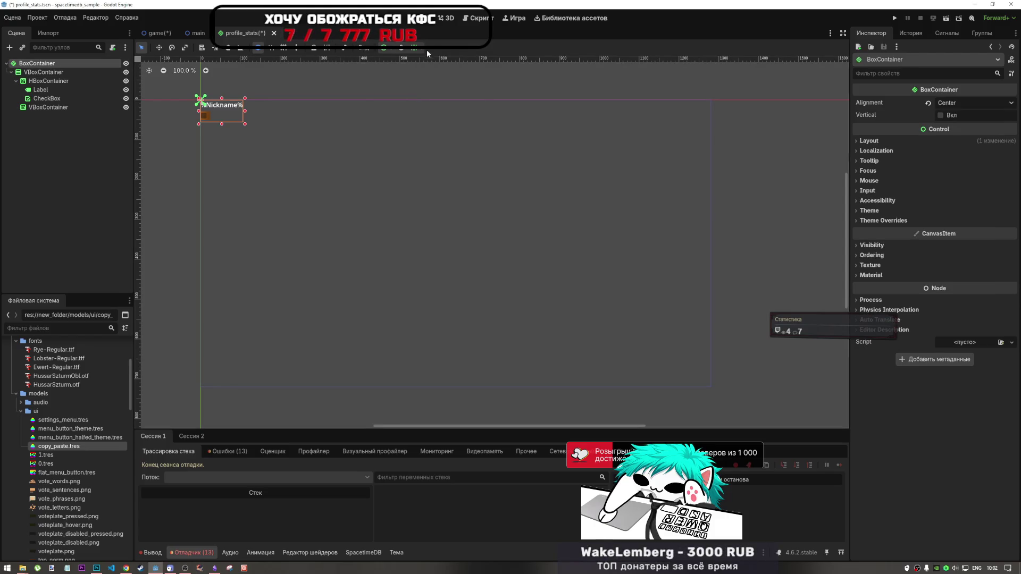
pyautogui.click(402, 48)
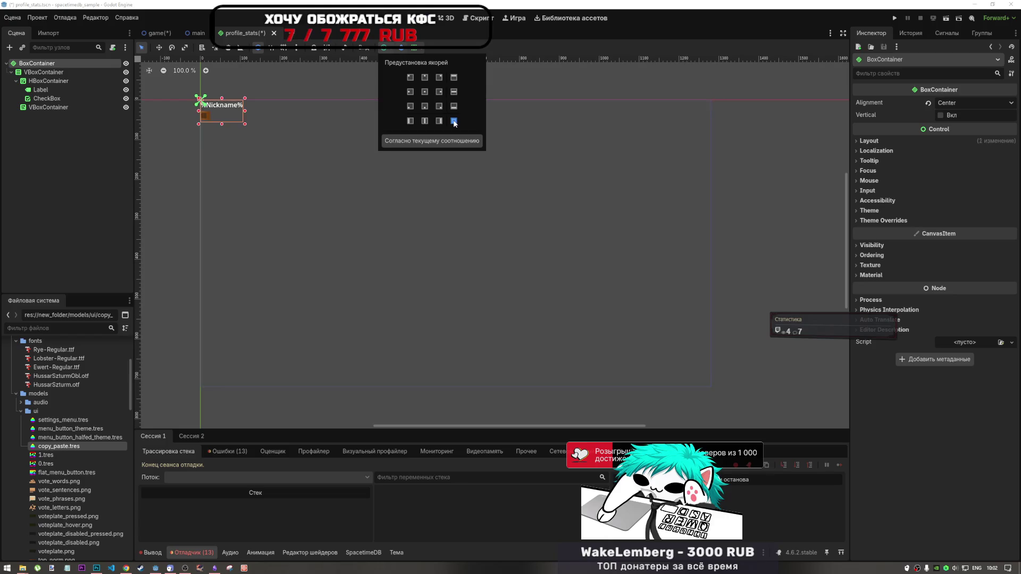
pyautogui.click(453, 121)
# - Give the HBoxContainer vertical Center with Expand and horizontal Fill sizing
pyautogui.click(47, 72)
pyautogui.click(54, 81)
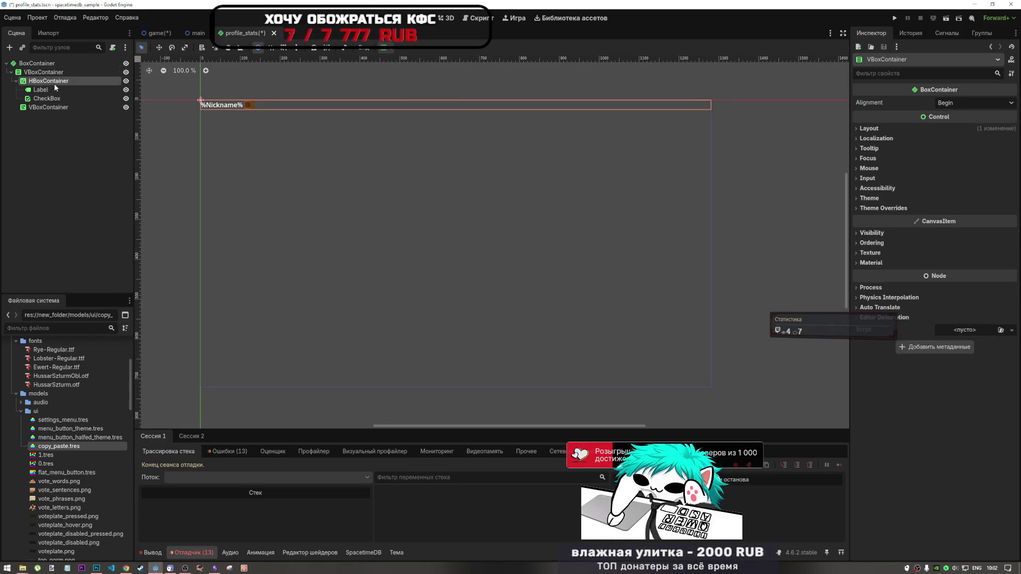
pyautogui.click(40, 89)
pyautogui.click(48, 81)
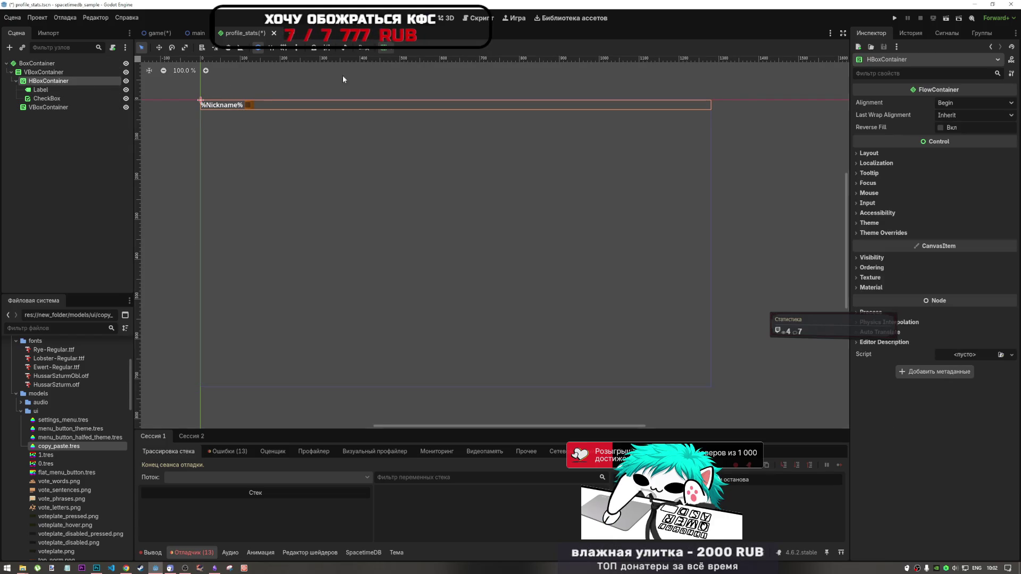
pyautogui.click(386, 49)
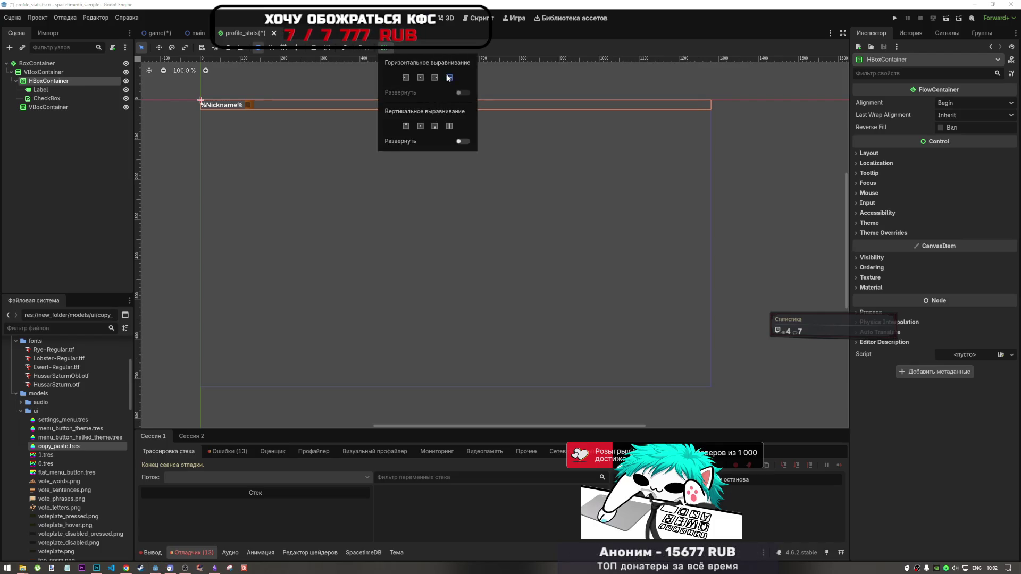
pyautogui.click(420, 126)
pyautogui.click(462, 142)
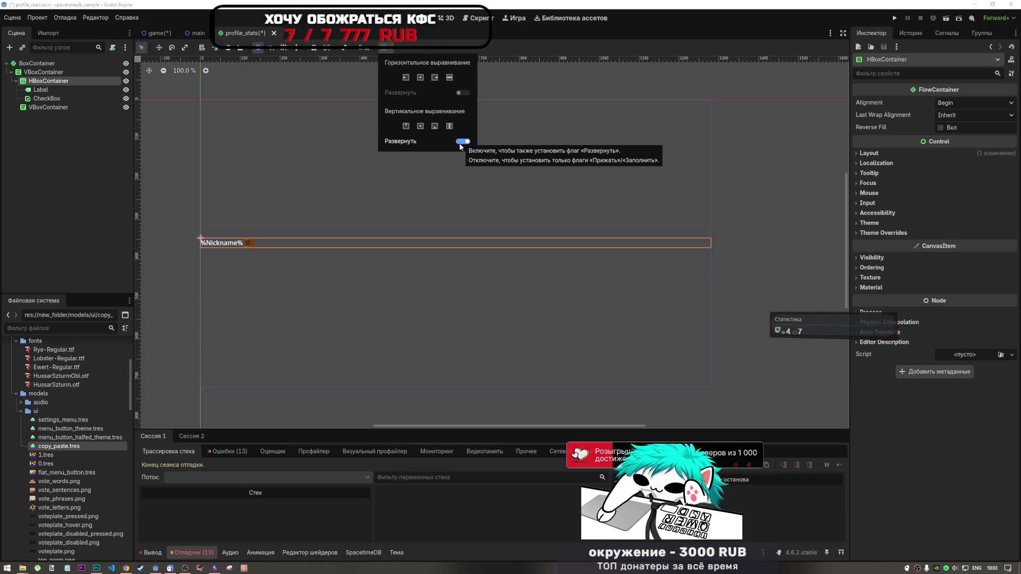
pyautogui.click(420, 78)
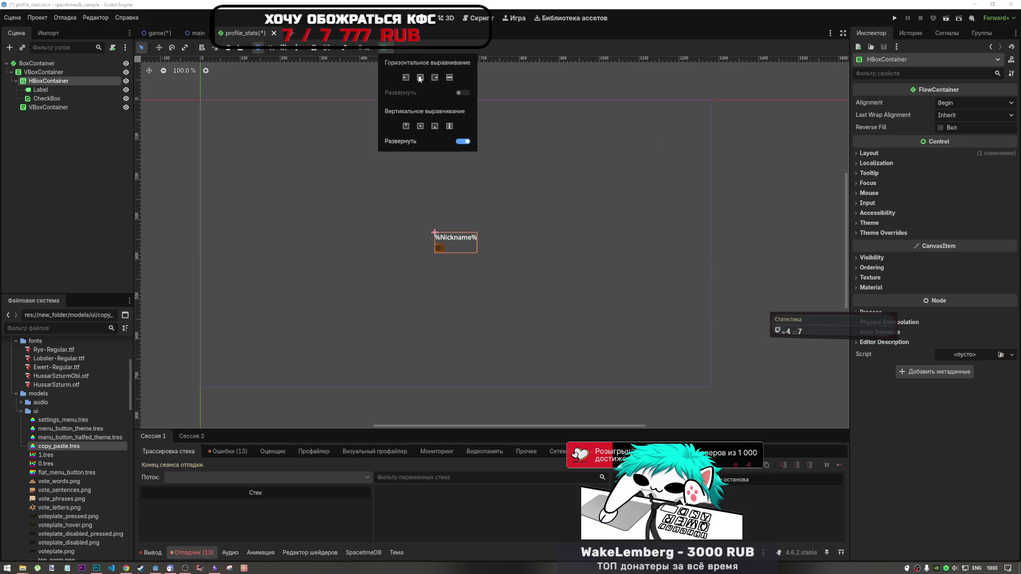
pyautogui.click(449, 78)
pyautogui.click(421, 80)
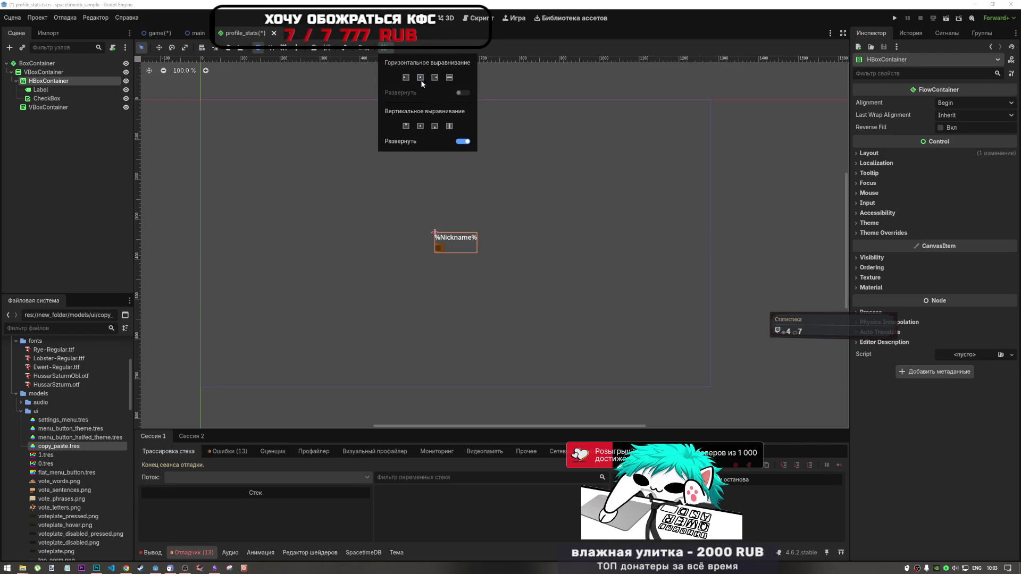
pyautogui.click(449, 77)
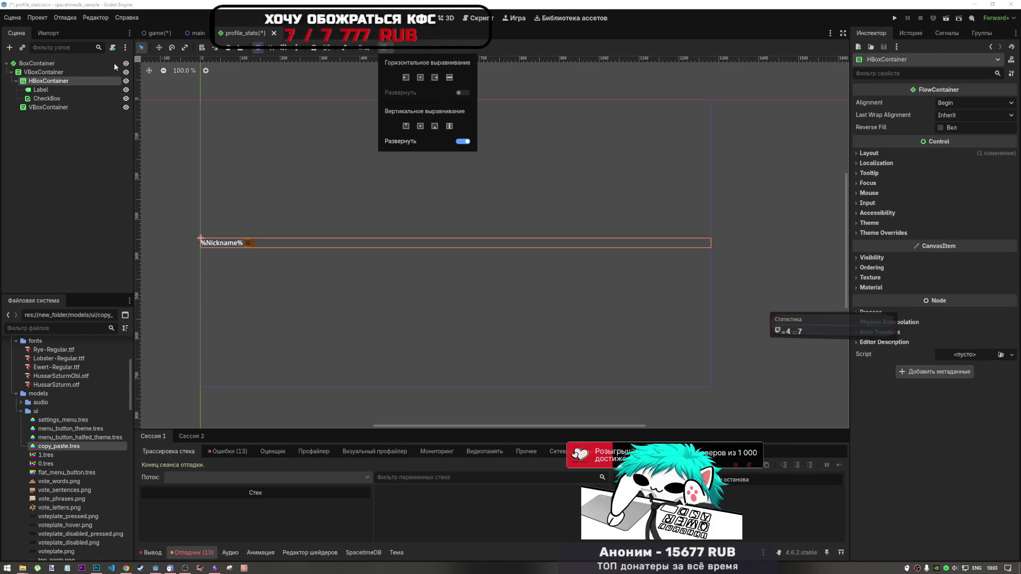
pyautogui.rightClick(68, 79)
# - Add a TextureRect to the HBoxContainer, placed before the %Nickname% Label
pyautogui.click(75, 85)
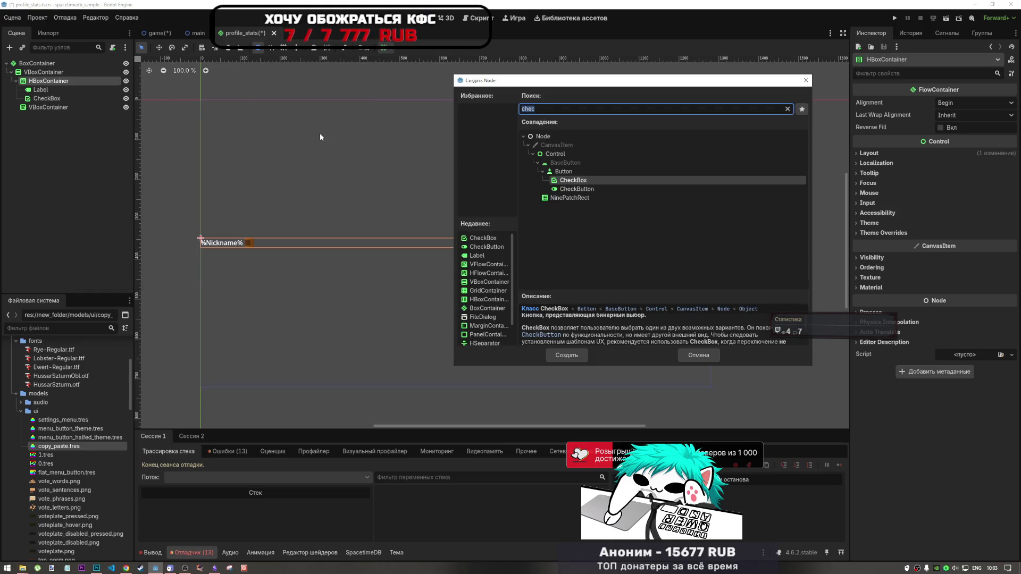
pyautogui.write('text')
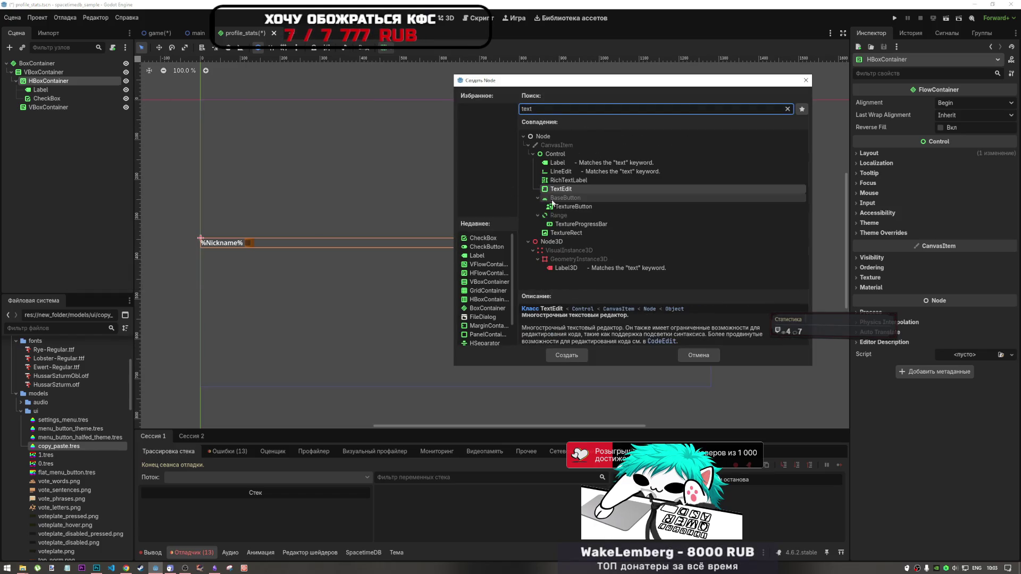
pyautogui.click(566, 232)
pyautogui.click(566, 355)
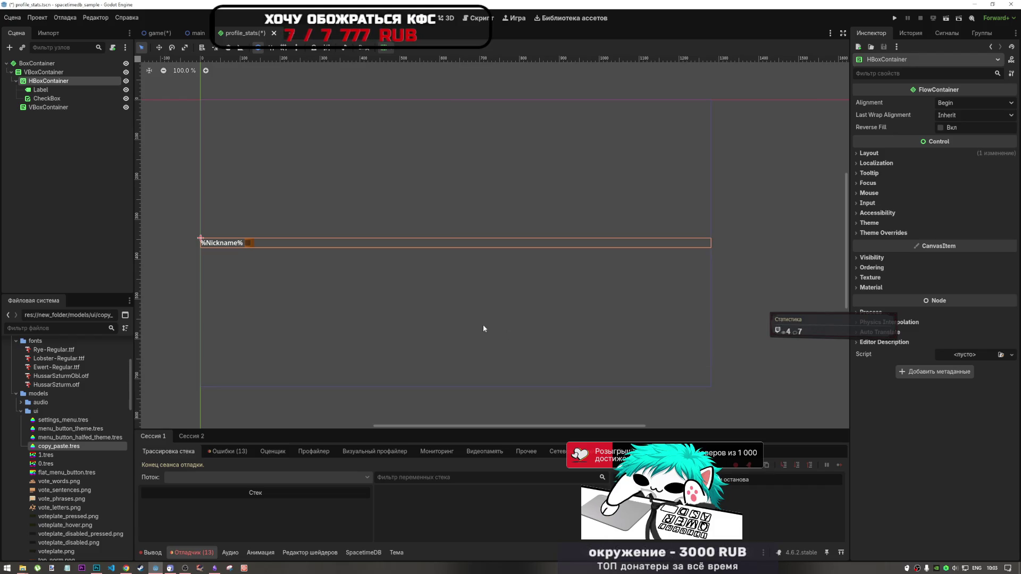
pyautogui.moveTo(50, 107); pyautogui.dragTo(66, 95)
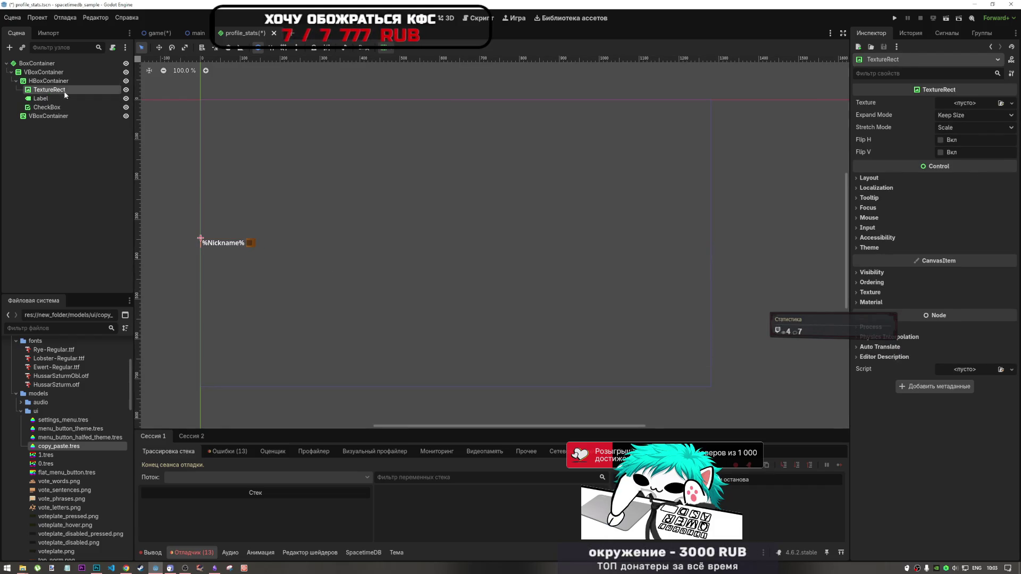
# - Set the HBoxContainer's vertical sizing to Fill
pyautogui.click(38, 80)
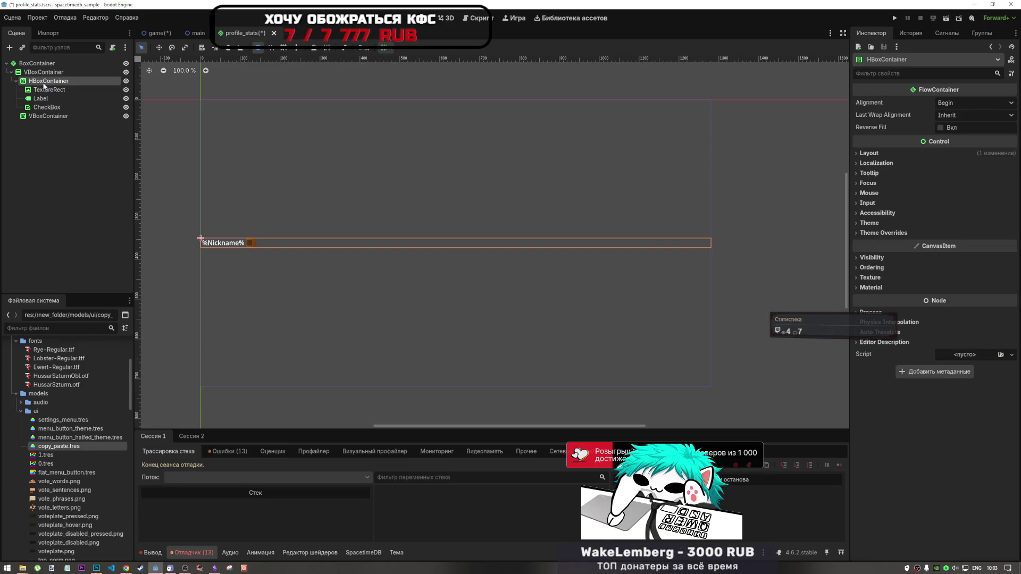
pyautogui.click(383, 47)
pyautogui.click(449, 126)
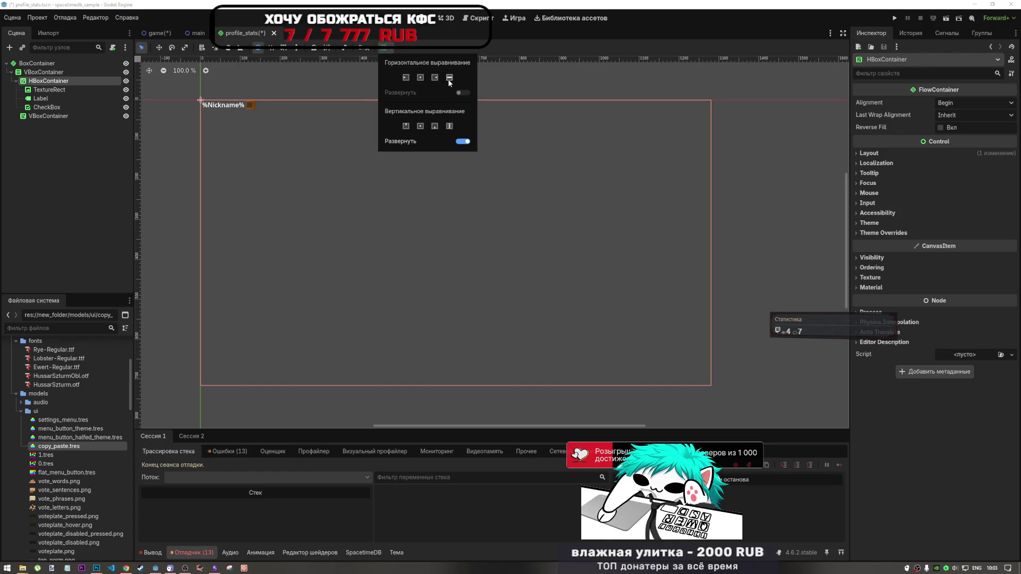
pyautogui.click(68, 114)
# - Set the lower VBoxContainer to expand vertically and fill both width and height
pyautogui.click(64, 117)
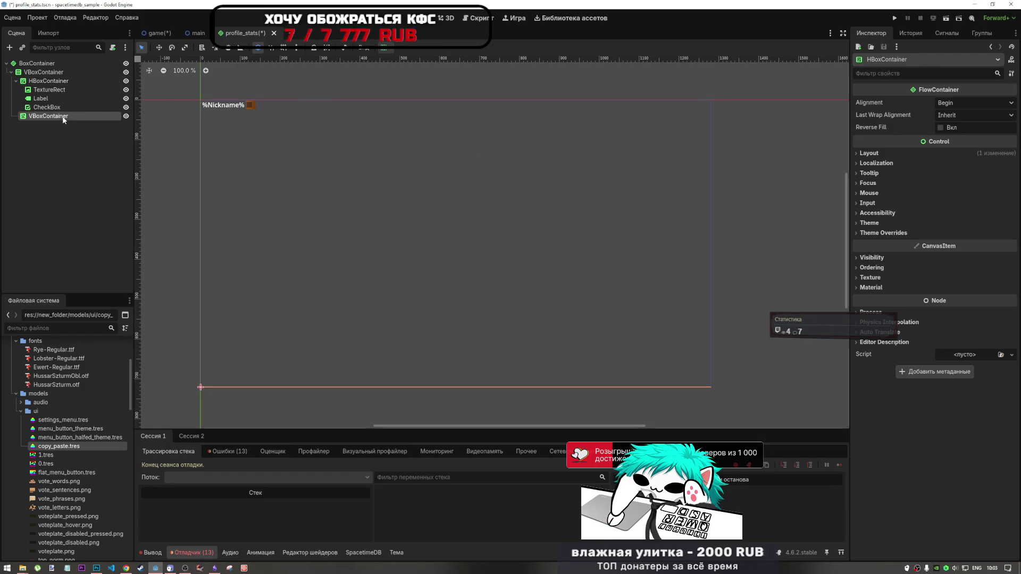
pyautogui.click(383, 47)
pyautogui.click(459, 141)
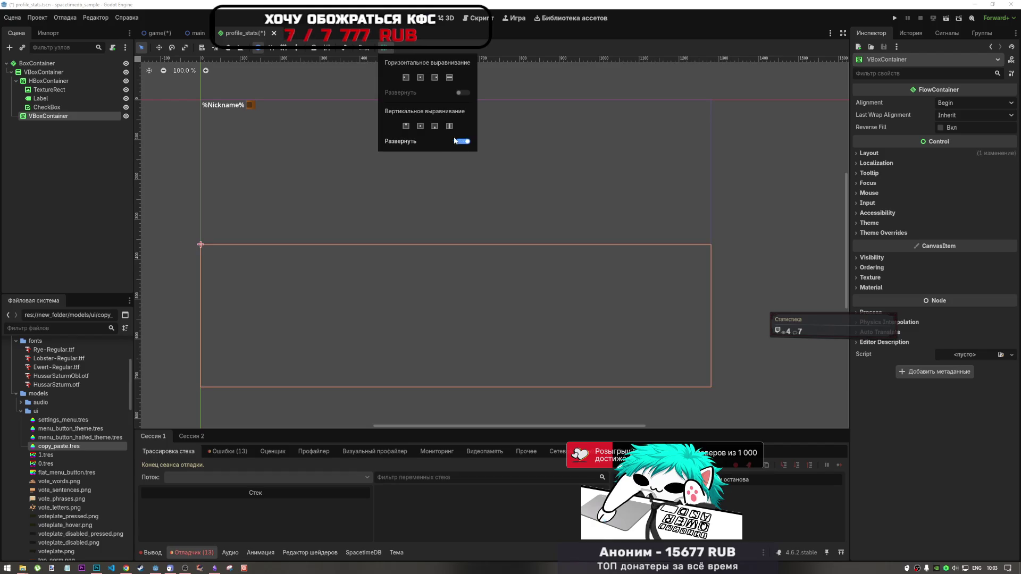
pyautogui.click(460, 141)
pyautogui.click(460, 141)
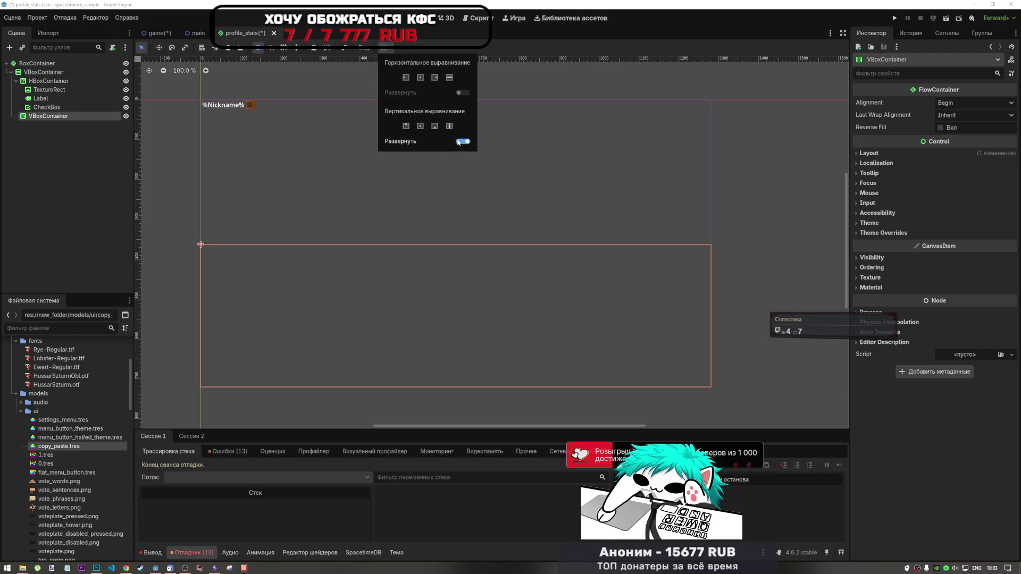
pyautogui.click(420, 77)
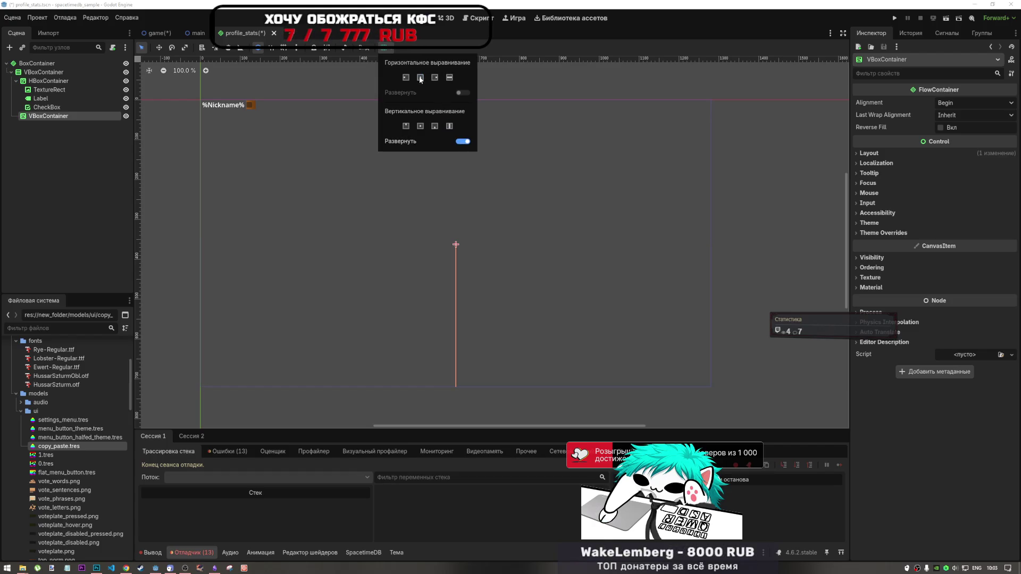
pyautogui.click(420, 127)
pyautogui.click(449, 126)
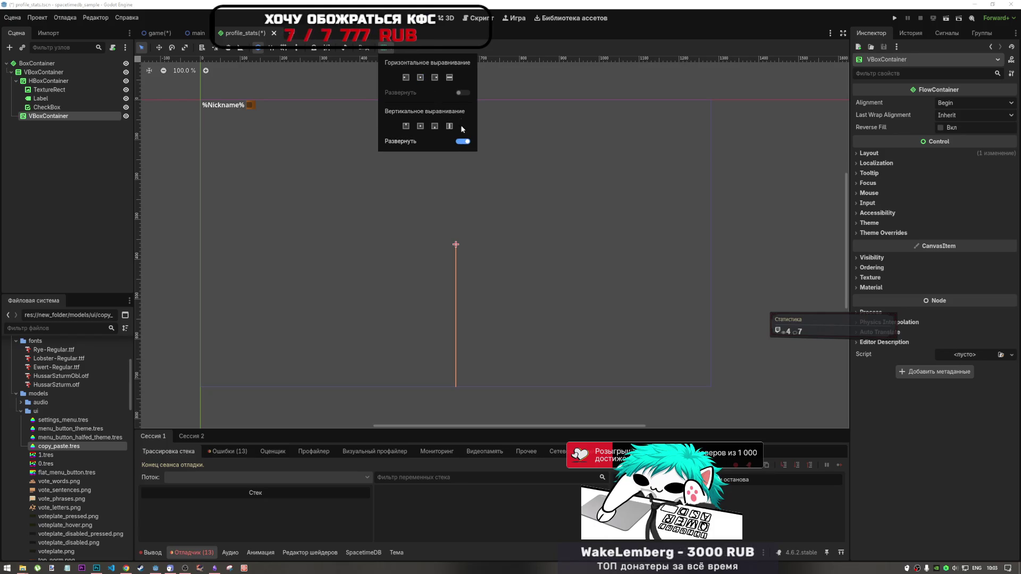
pyautogui.click(450, 78)
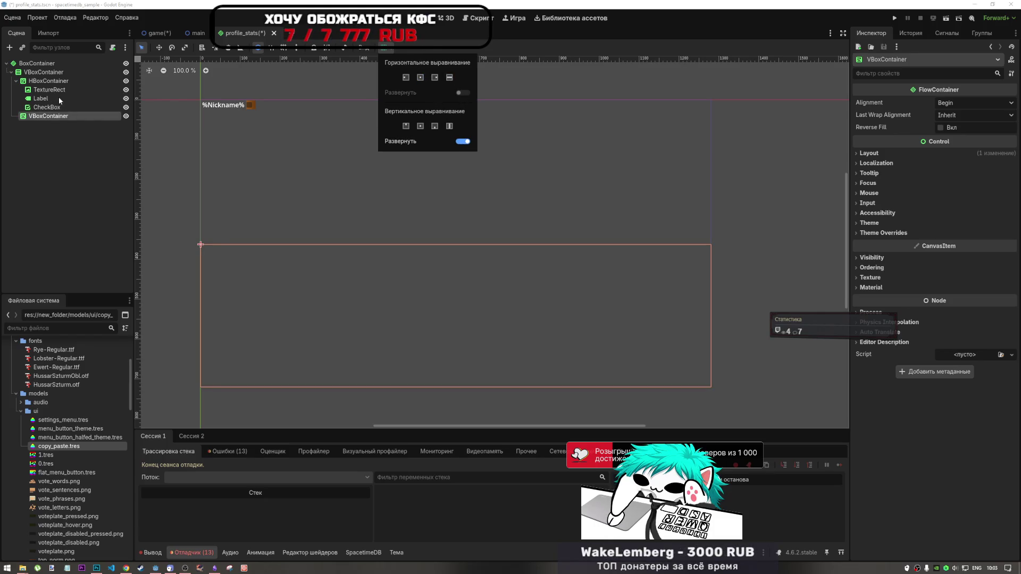
# - Make the HBoxContainer fill horizontally and vertically across the full width
pyautogui.click(69, 81)
pyautogui.click(384, 47)
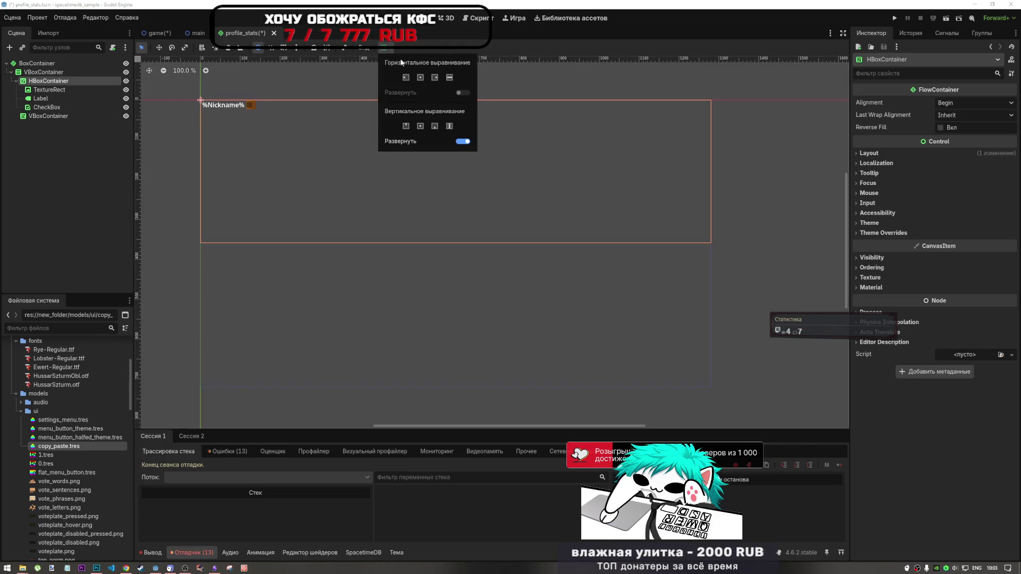
pyautogui.click(421, 78)
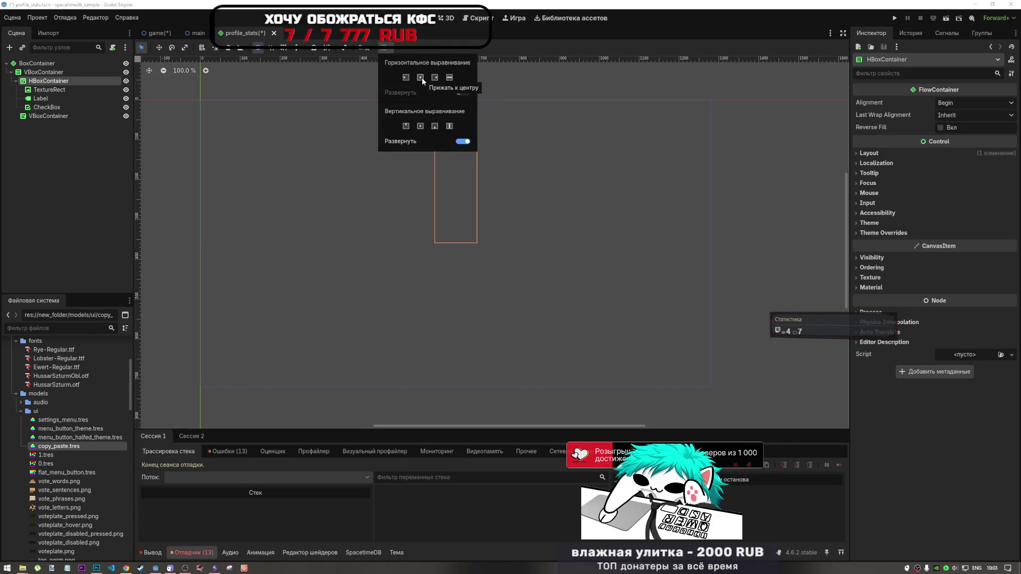
pyautogui.click(420, 126)
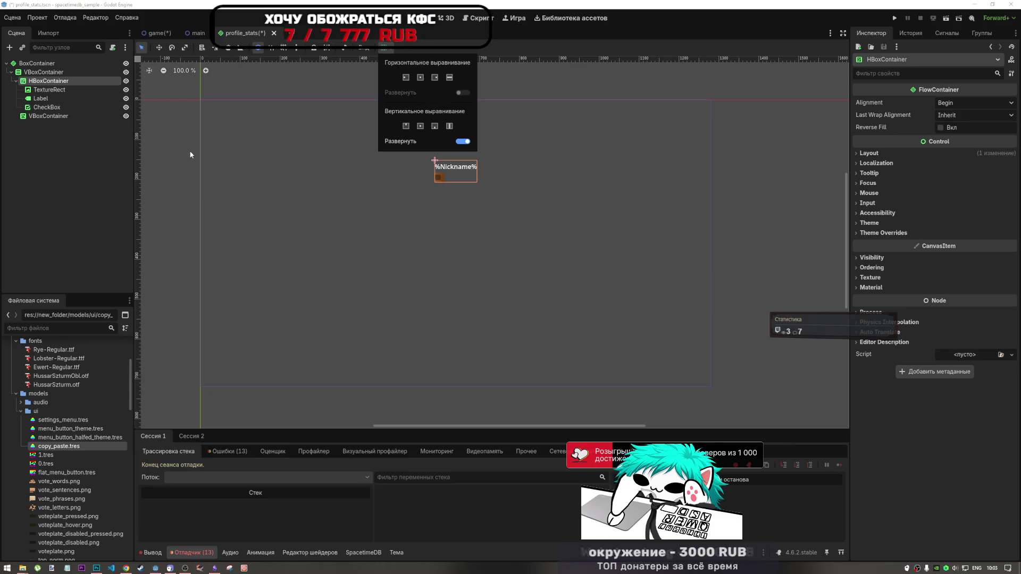
pyautogui.click(58, 83)
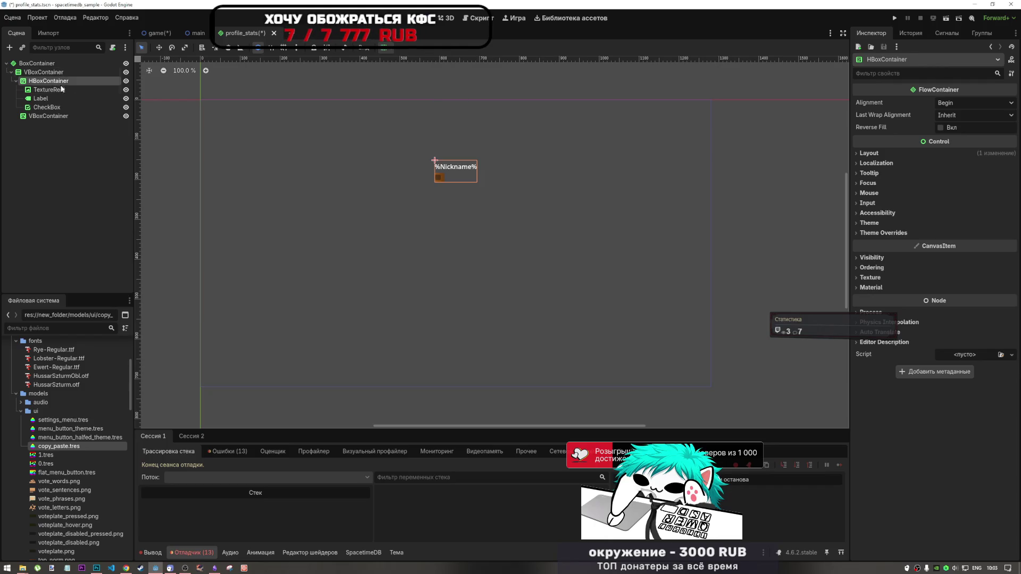
pyautogui.click(61, 116)
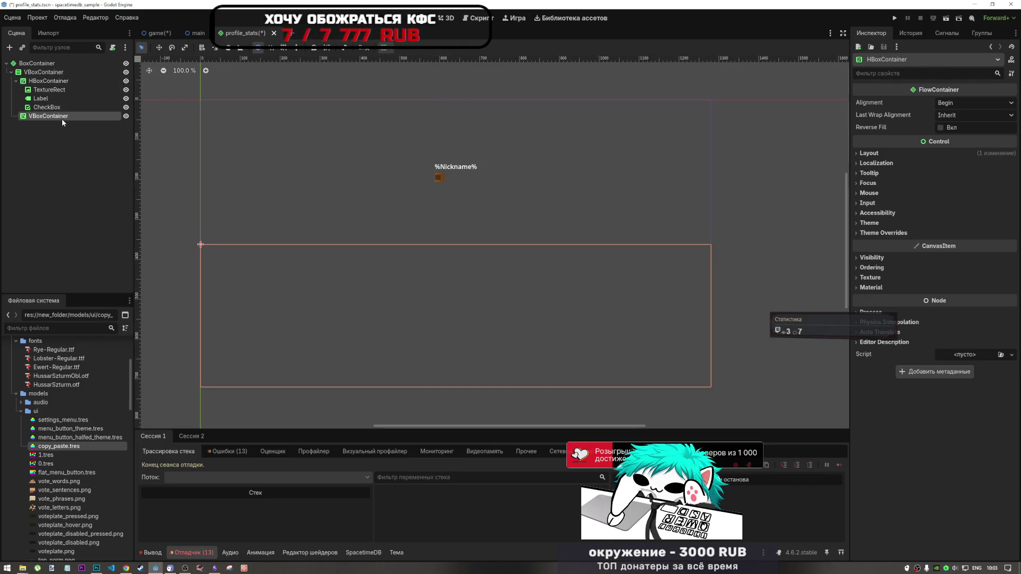
pyautogui.click(48, 81)
pyautogui.click(383, 47)
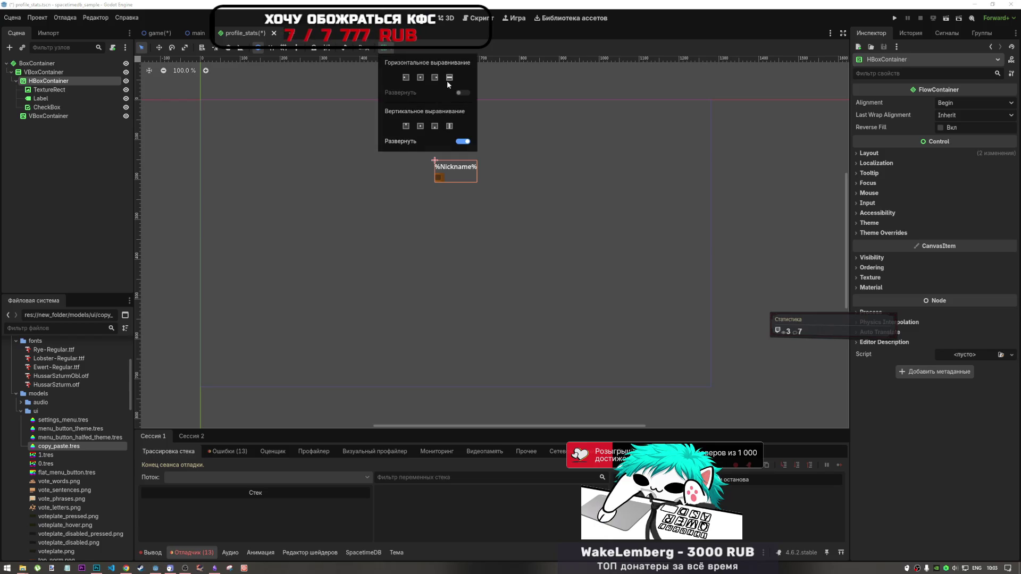
pyautogui.click(448, 79)
pyautogui.click(450, 126)
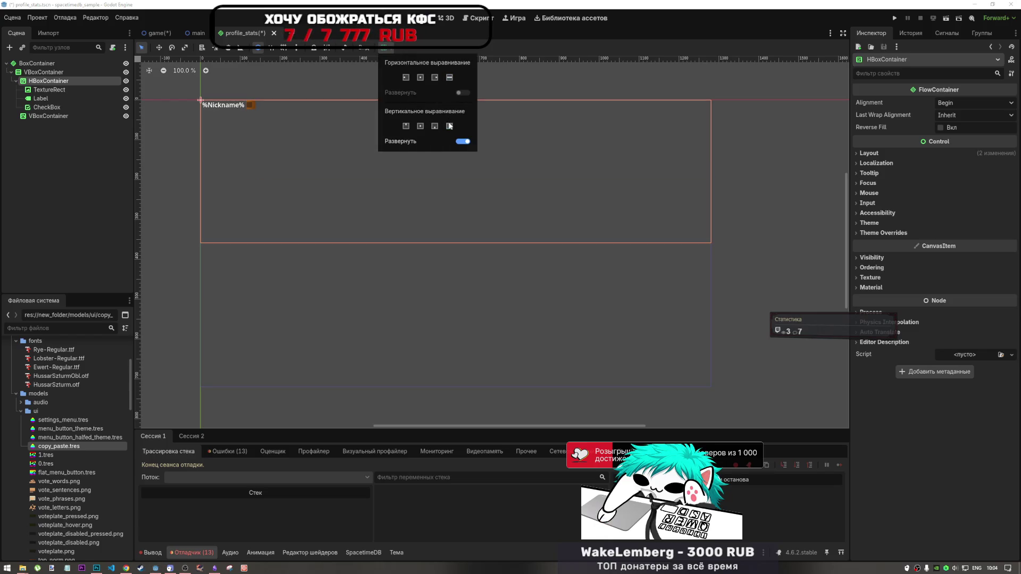
pyautogui.click(52, 90)
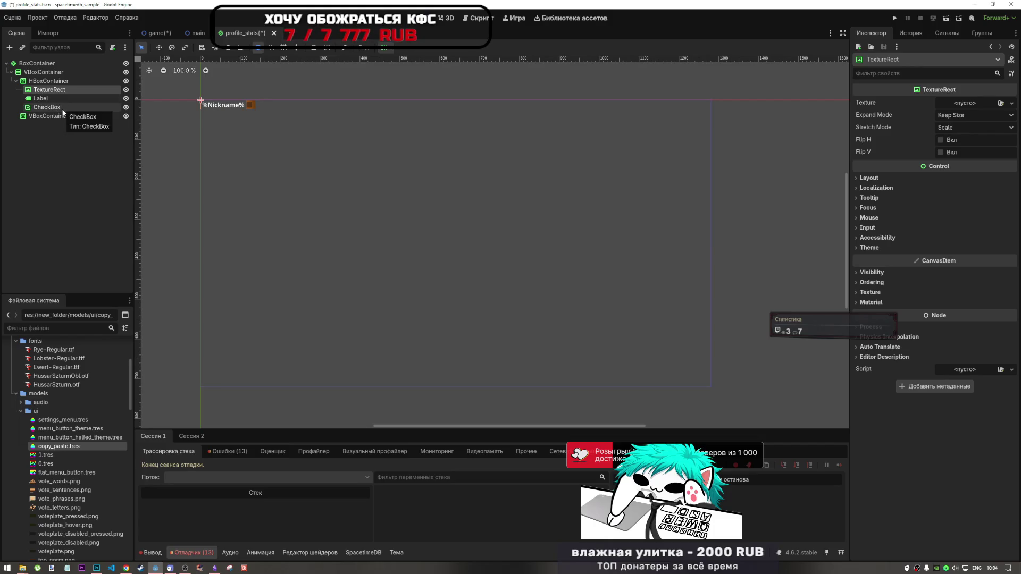
pyautogui.keyDown('shift'); pyautogui.click(62, 108); pyautogui.keyUp('shift')
# - Make TextureRect, Label and CheckBox centred with horizontal Expand enabled
pyautogui.click(383, 47)
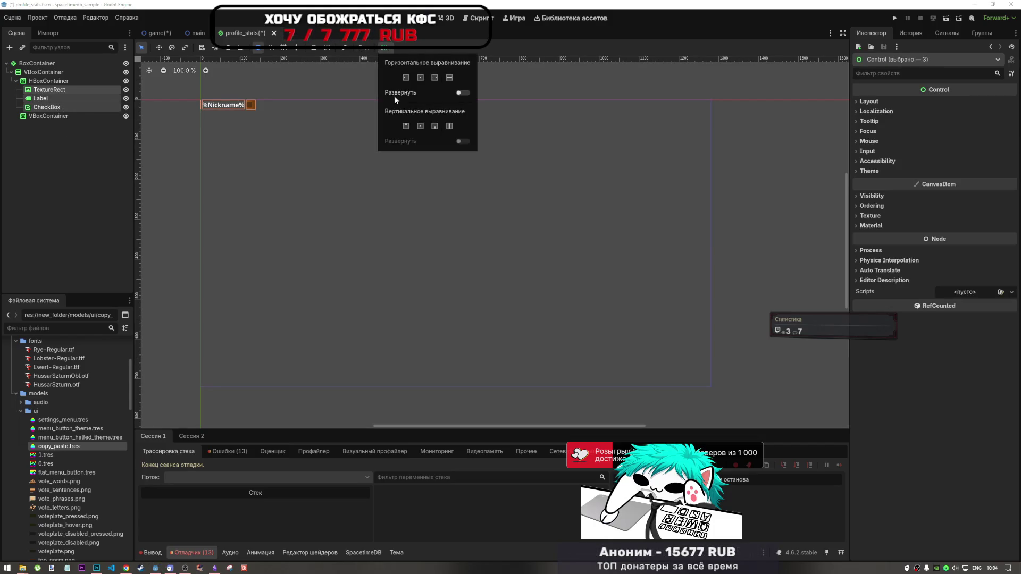
pyautogui.click(422, 79)
pyautogui.click(461, 93)
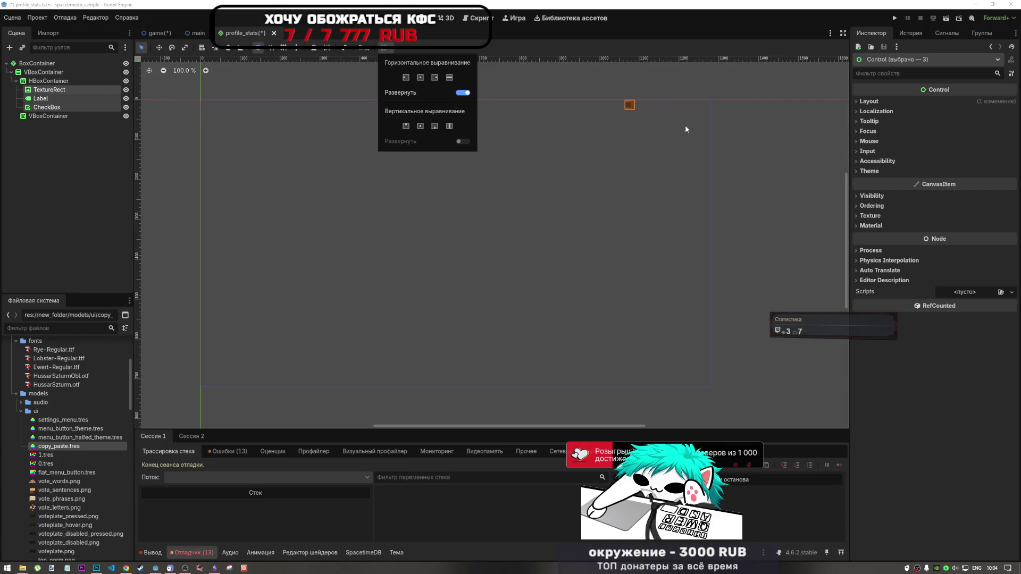
pyautogui.click(615, 131)
pyautogui.click(383, 47)
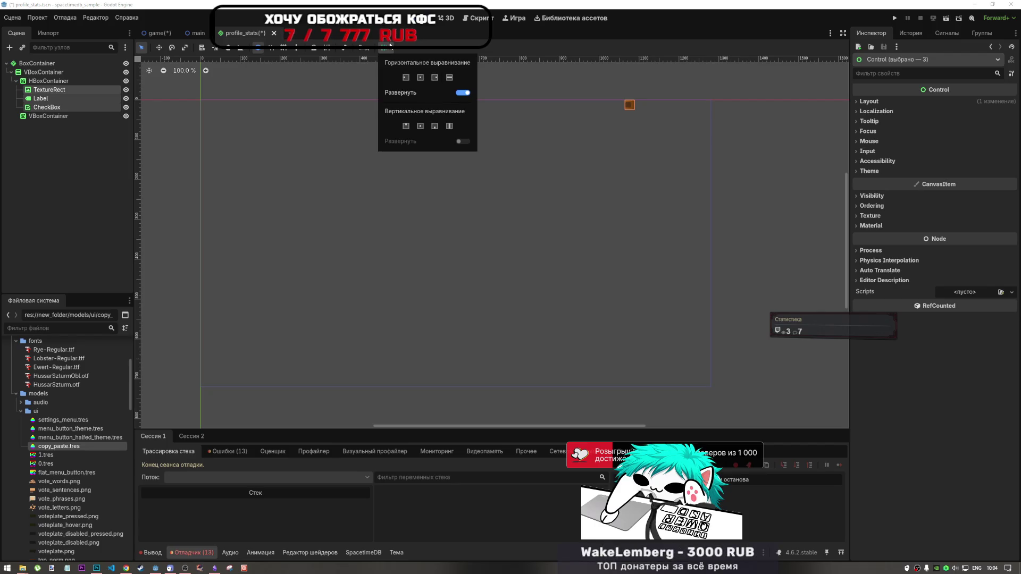
pyautogui.click(134, 81)
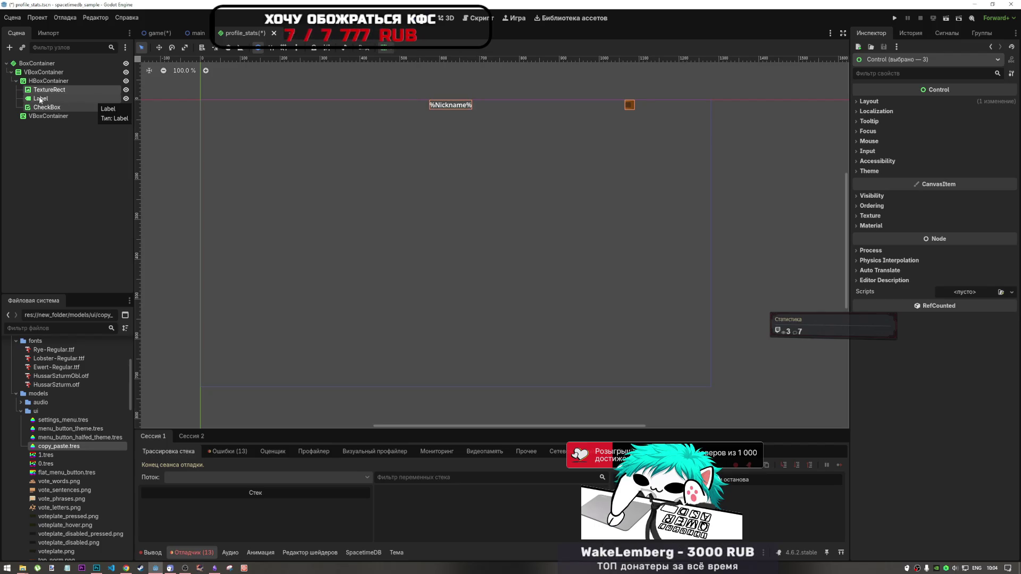
# - Set the HBoxContainer to horizontal Fill and vertical Center
pyautogui.click(48, 81)
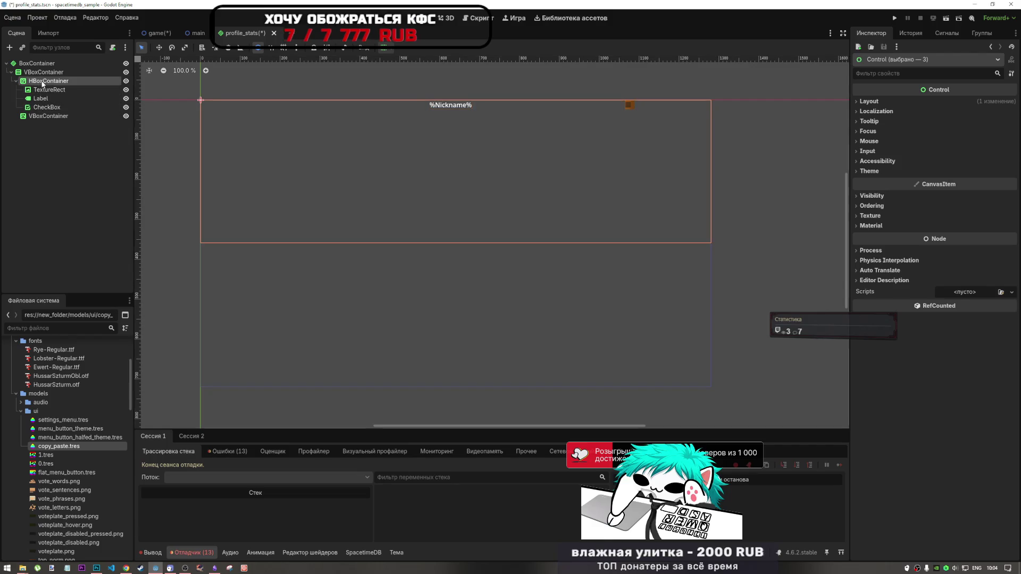
pyautogui.click(384, 47)
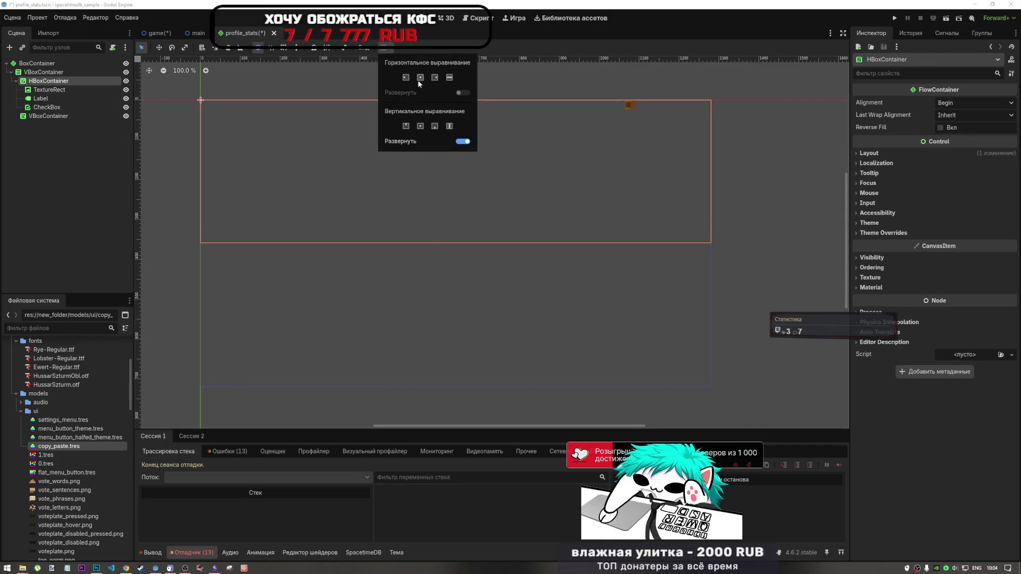
pyautogui.click(420, 77)
pyautogui.click(449, 77)
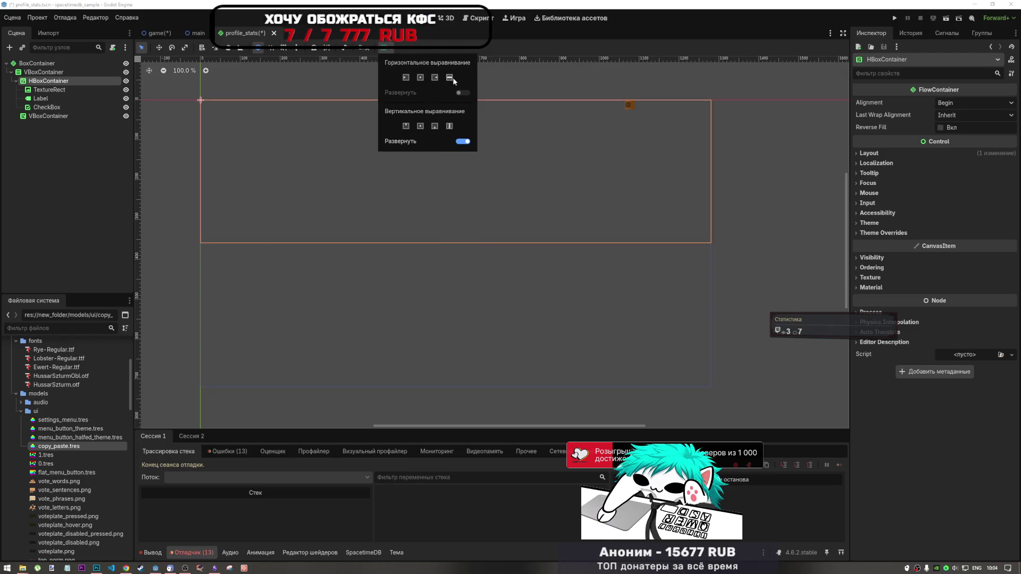
pyautogui.click(420, 126)
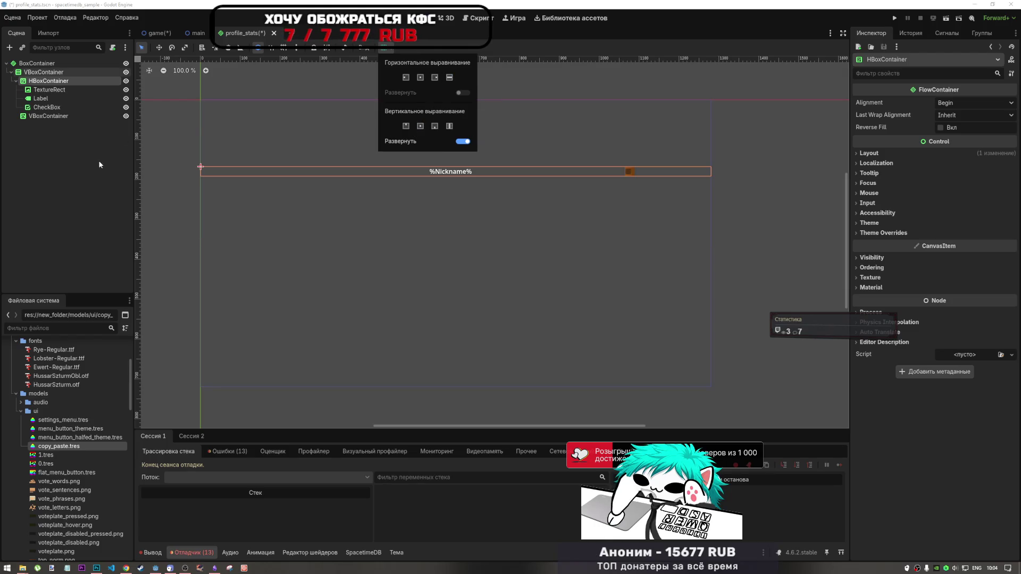
# - Set the lower VBoxContainer's vertical sizing to Center
pyautogui.click(49, 116)
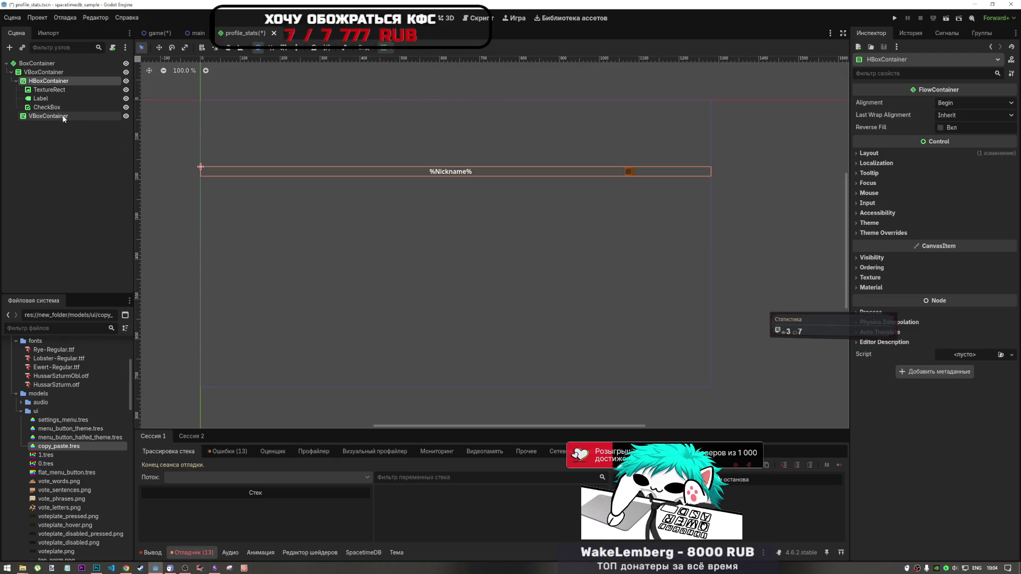
pyautogui.click(383, 47)
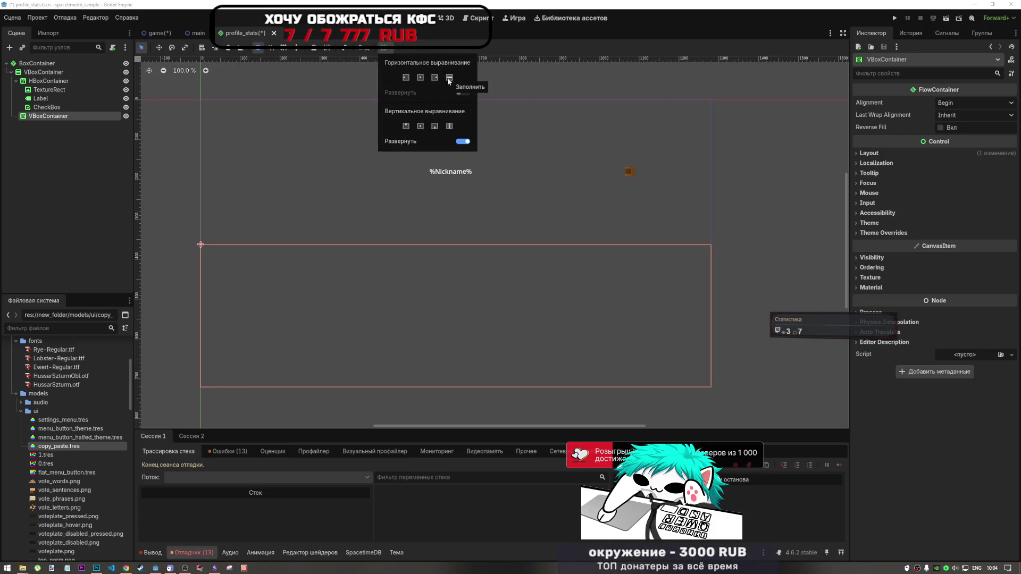
pyautogui.click(434, 126)
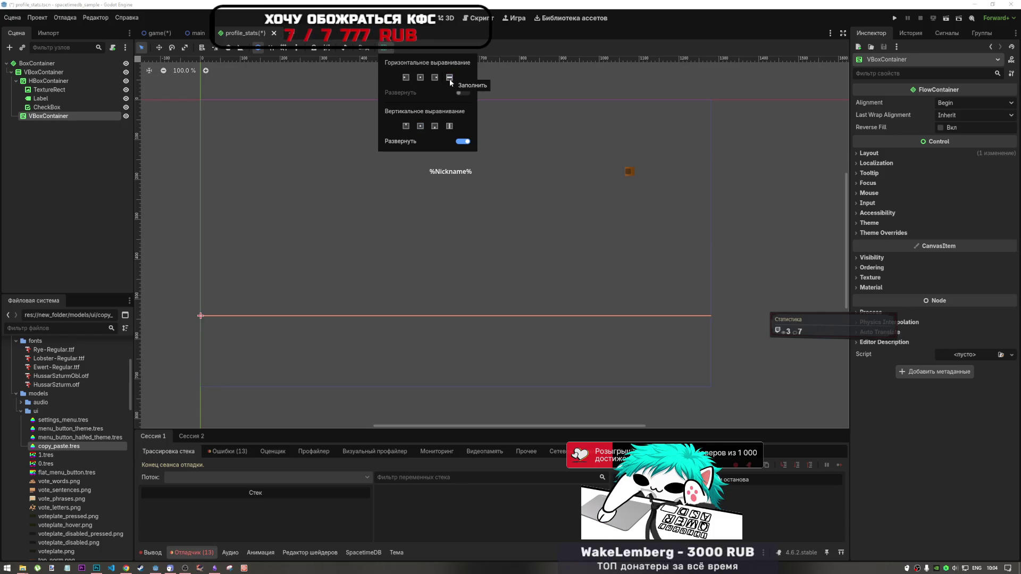
pyautogui.click(48, 81)
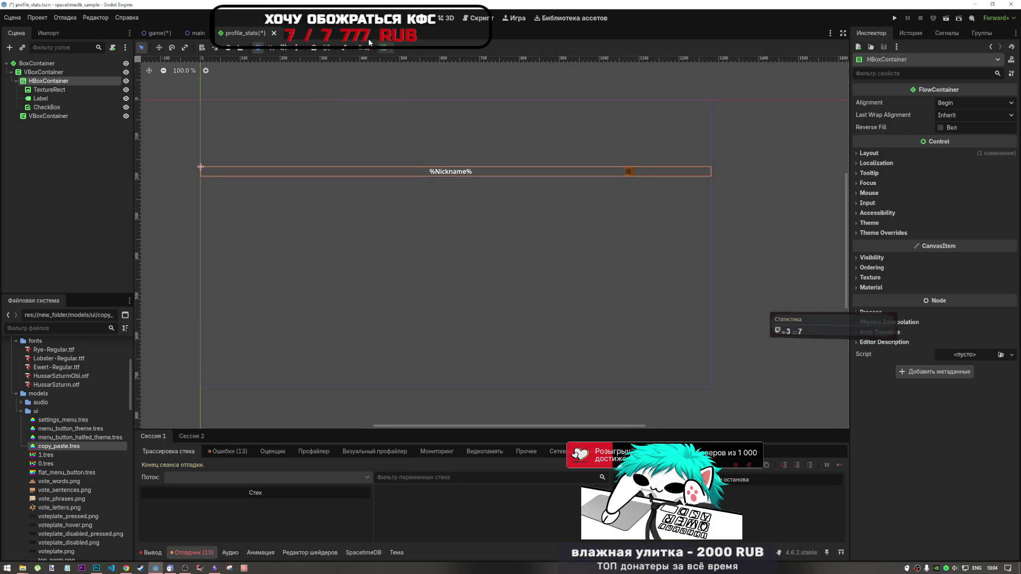
pyautogui.click(388, 48)
pyautogui.click(185, 176)
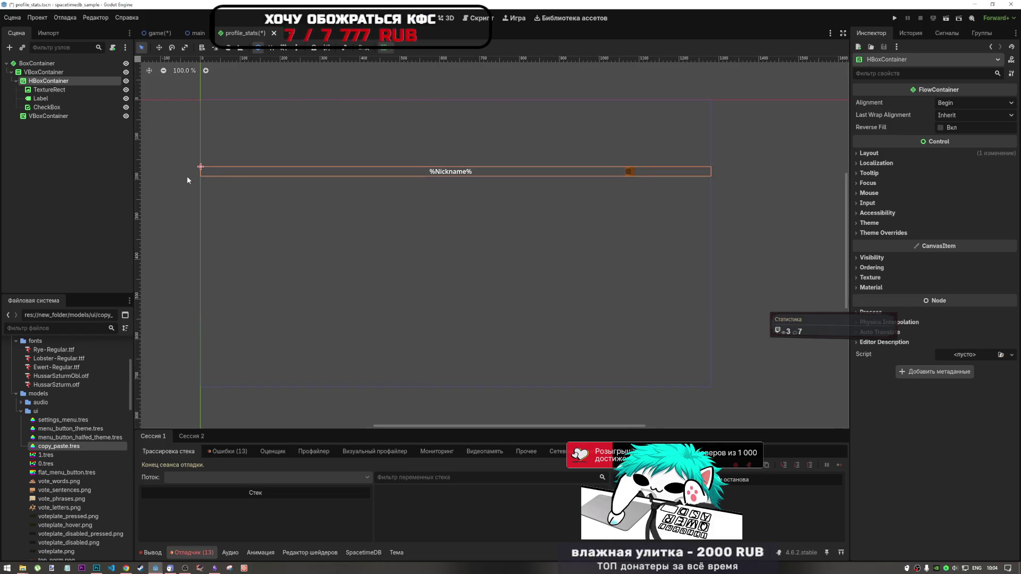
pyautogui.click(51, 89)
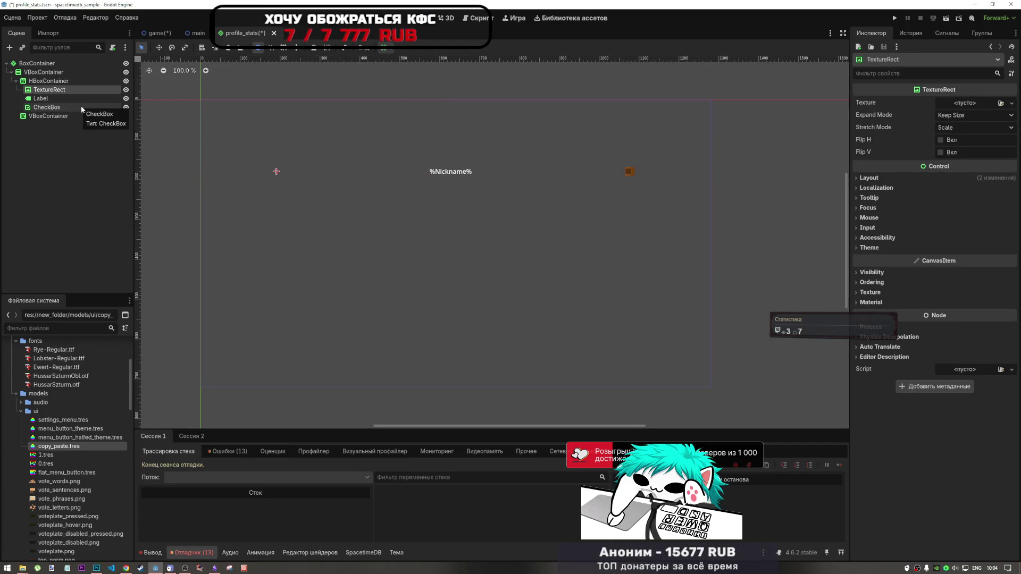
# - Rename the TextureRect node to ProfilePicture
pyautogui.click(101, 90)
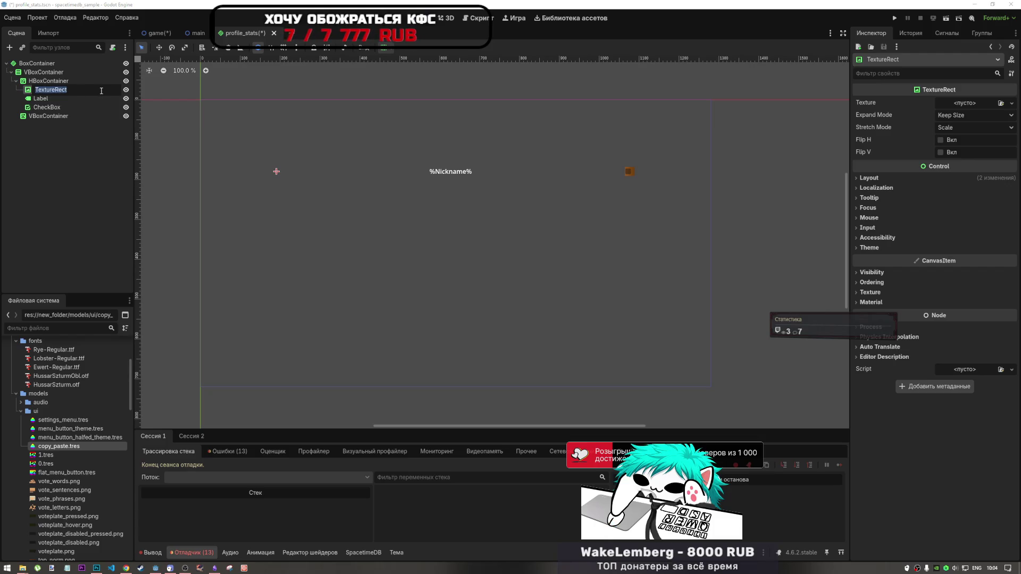
pyautogui.write('Pro')
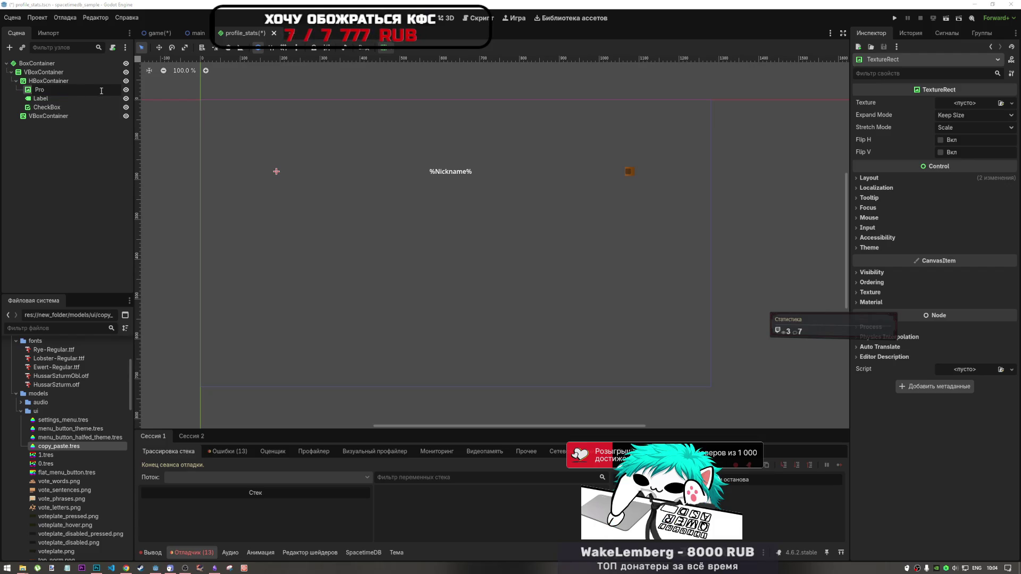
pyautogui.write('filePicture')
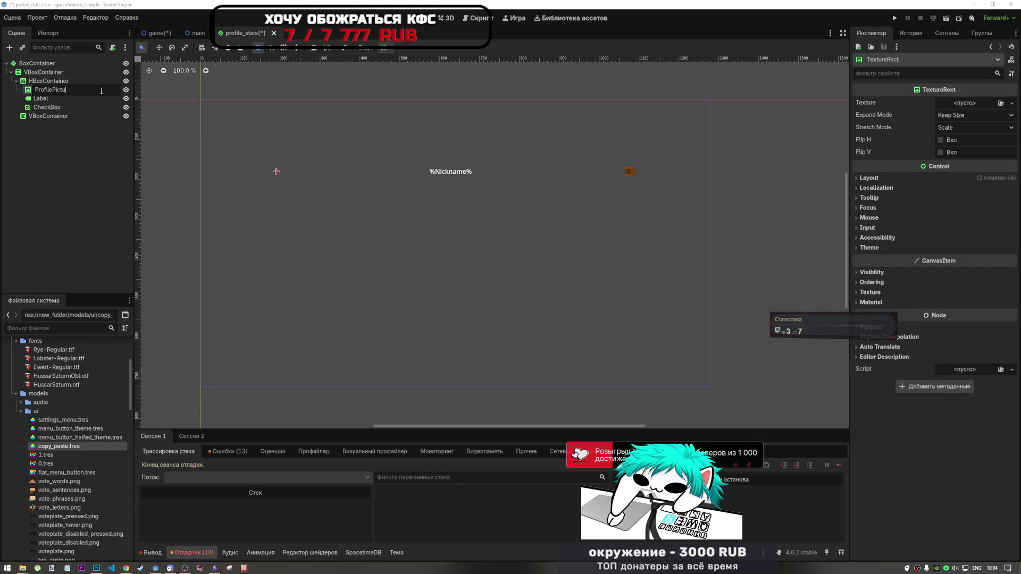
pyautogui.press('Return')
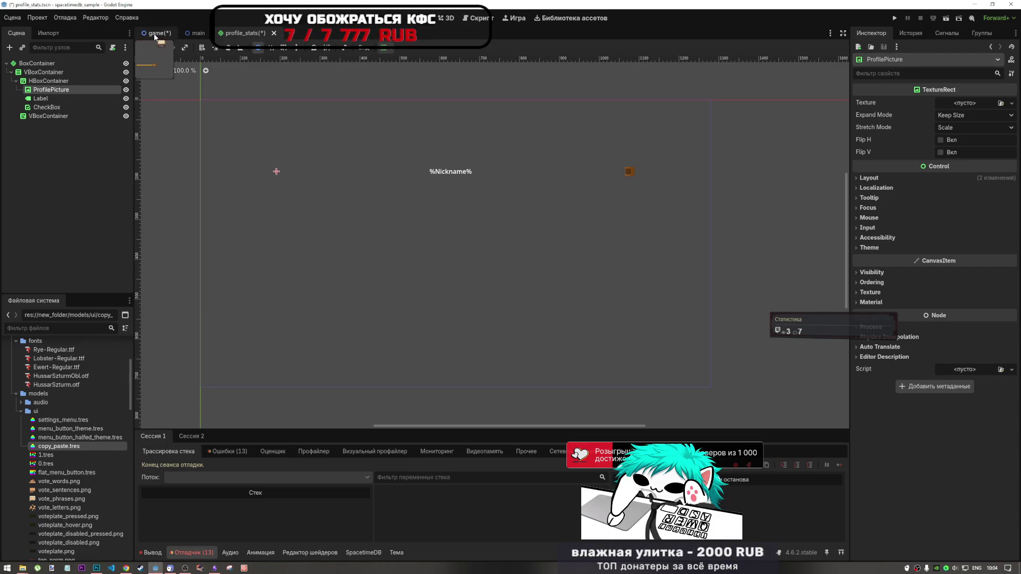
# - Check the picture node inside the game scene's ProfileButton, cancelling the rename
pyautogui.click(156, 34)
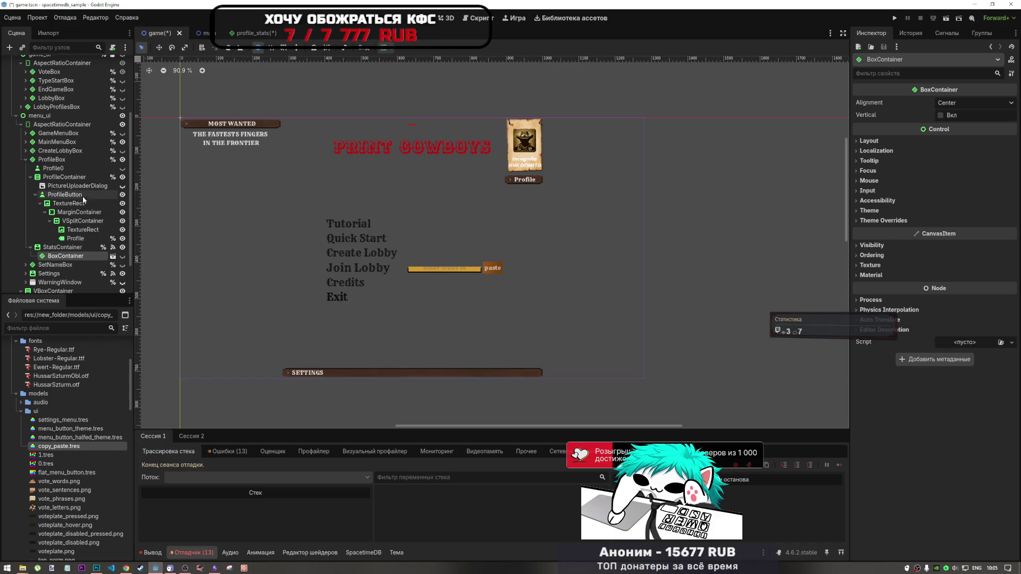
pyautogui.click(84, 230)
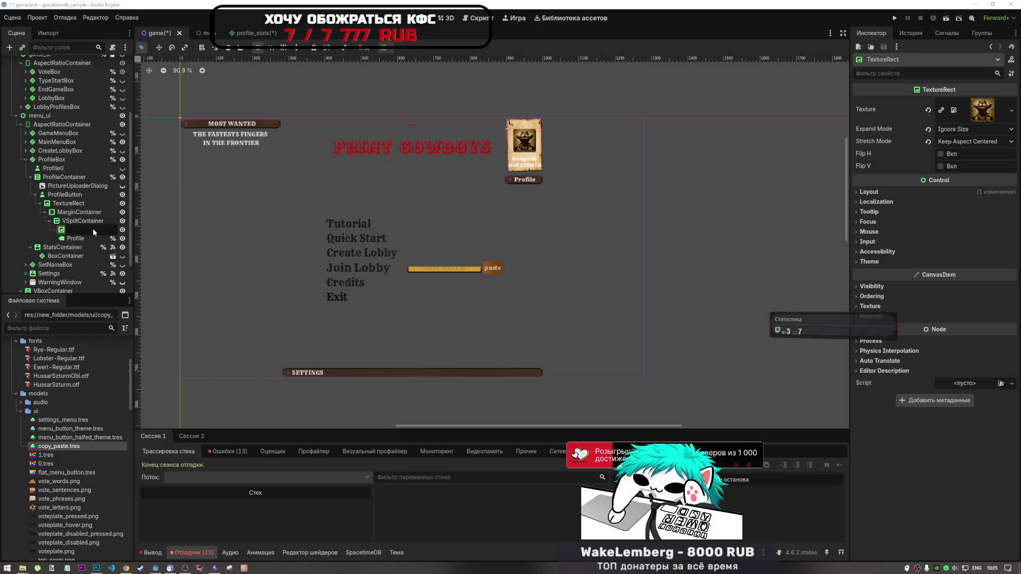
pyautogui.doubleClick(92, 229)
pyautogui.write('Picture')
pyautogui.press('Escape')
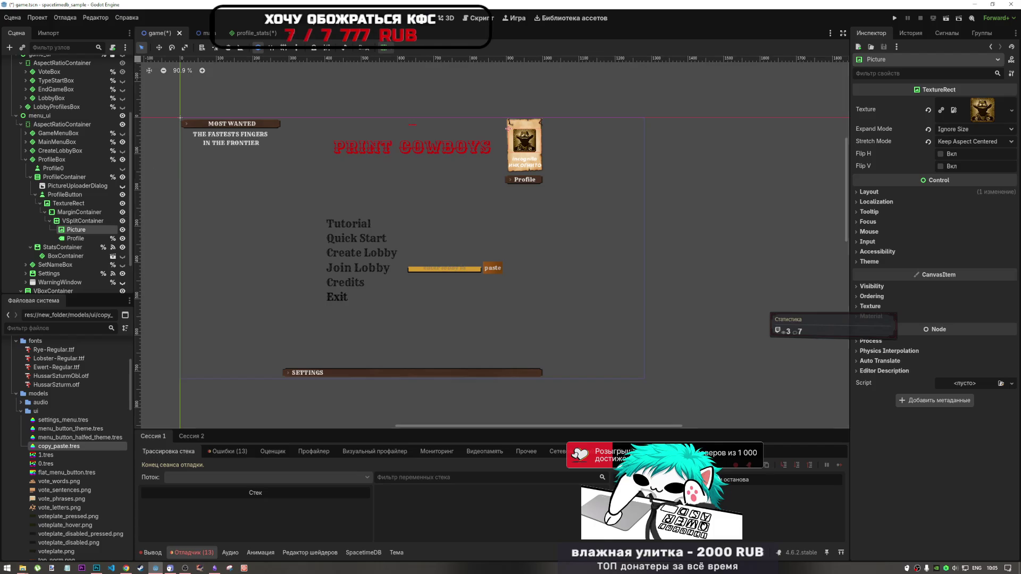
pyautogui.click(239, 35)
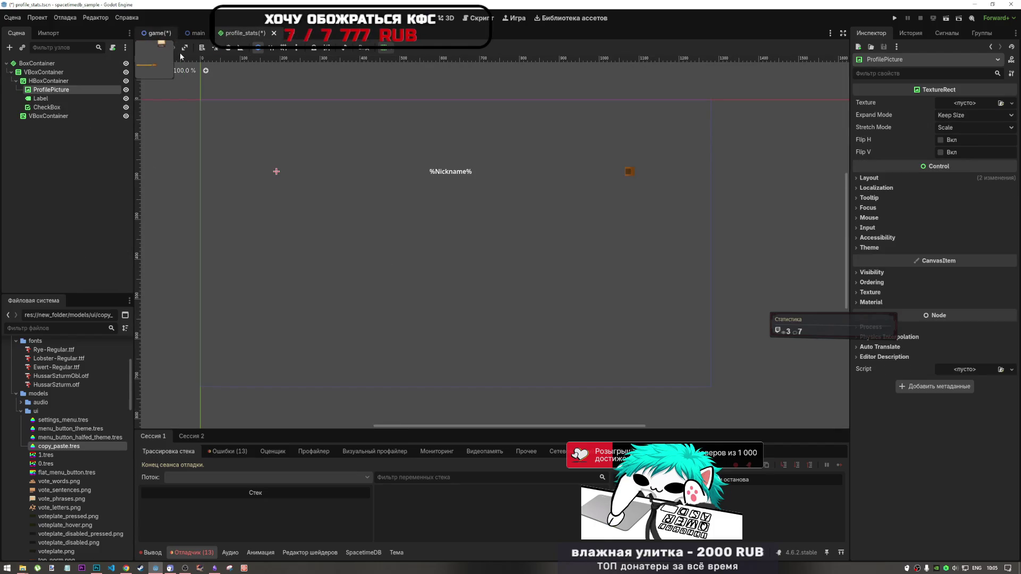
# - Save the game scene with Ctrl+S and return to profile_stats
pyautogui.click(157, 33)
pyautogui.hotkey('ctrl', 's')
pyautogui.click(238, 36)
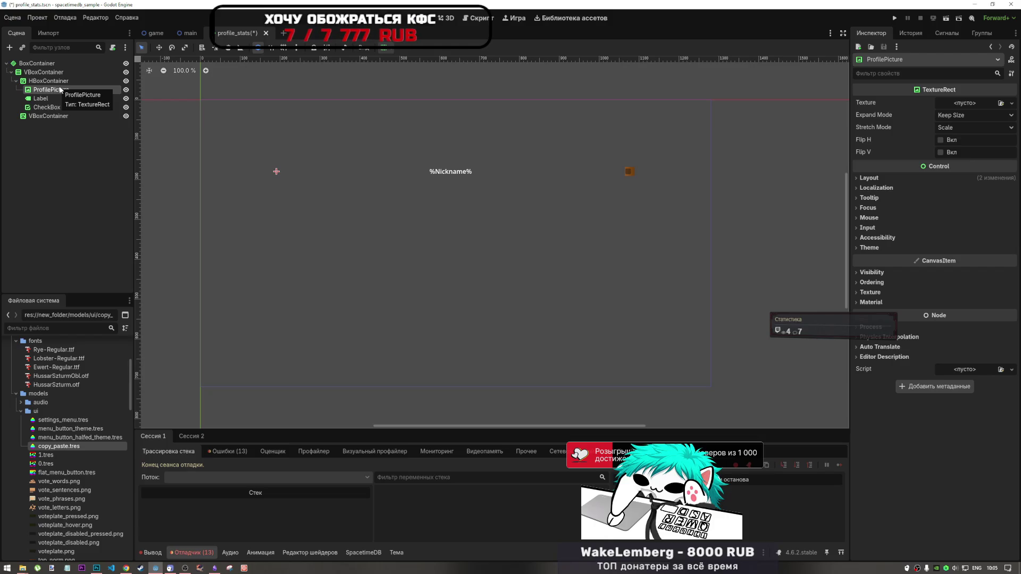
pyautogui.click(71, 99)
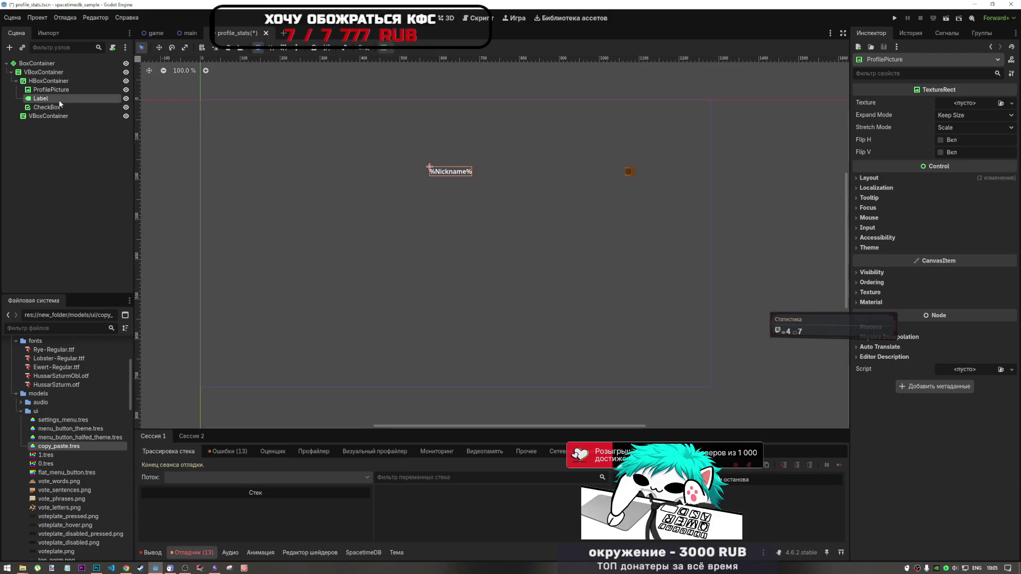
# - Assign incognito0.png as ProfilePicture's Texture to show the cowboy portrait
pyautogui.click(70, 93)
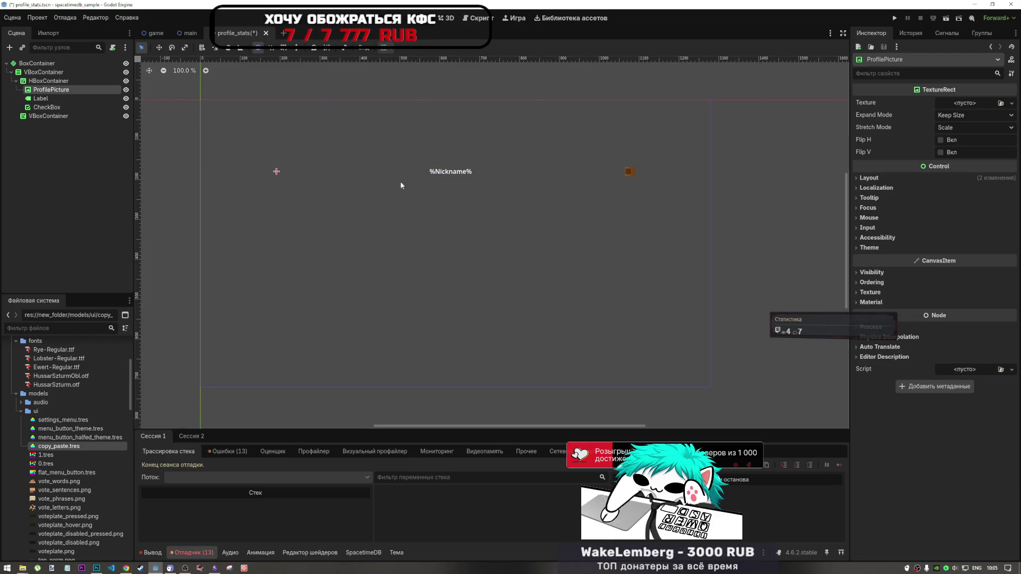
pyautogui.scroll(-3, 60, 468)
pyautogui.scroll(3, 64, 459)
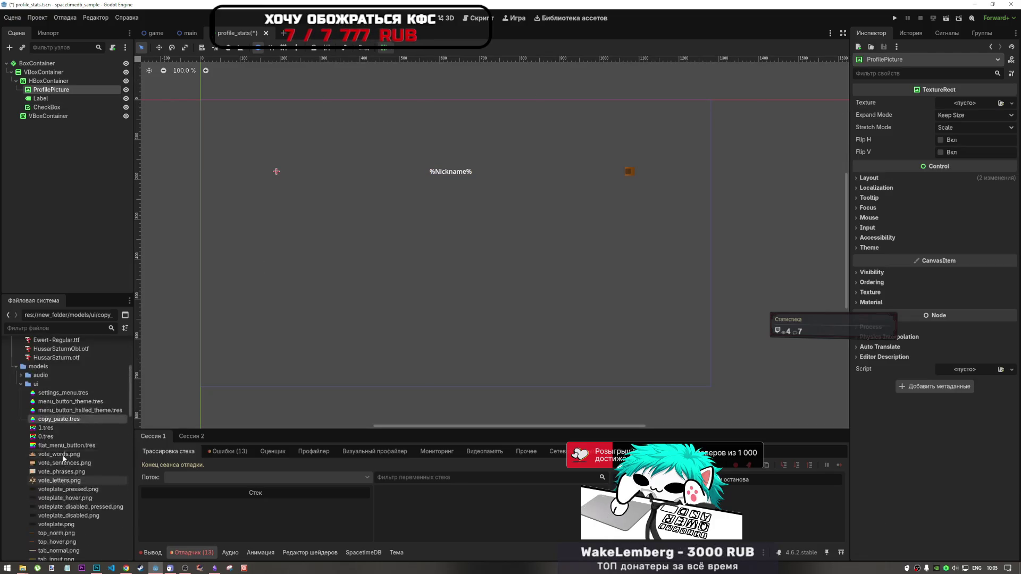
pyautogui.scroll(-10, 66, 453)
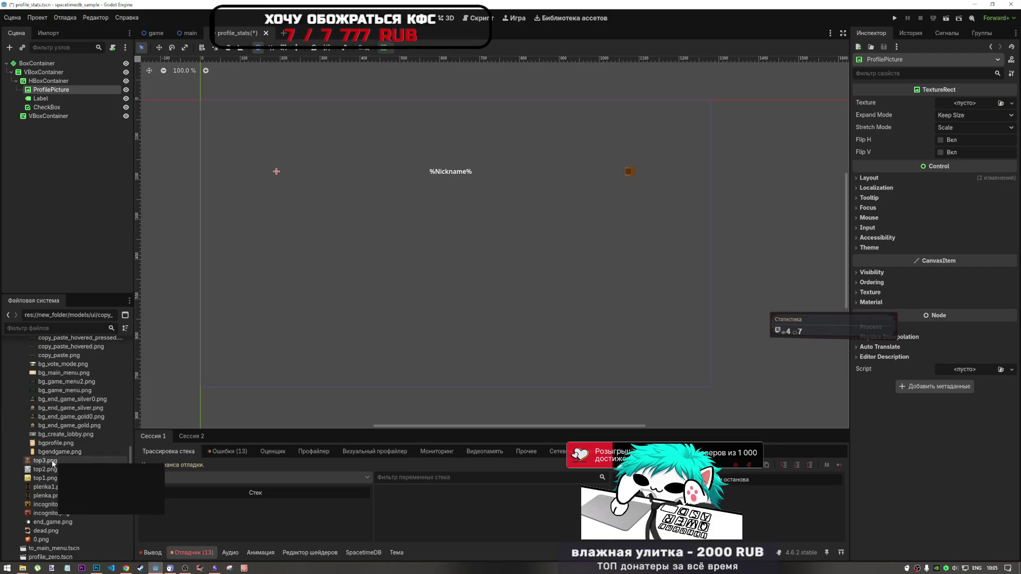
pyautogui.moveTo(45, 505)
pyautogui.mouseDown()
pyautogui.moveTo(149, 493)
pyautogui.moveTo(991, 105)
pyautogui.mouseUp()
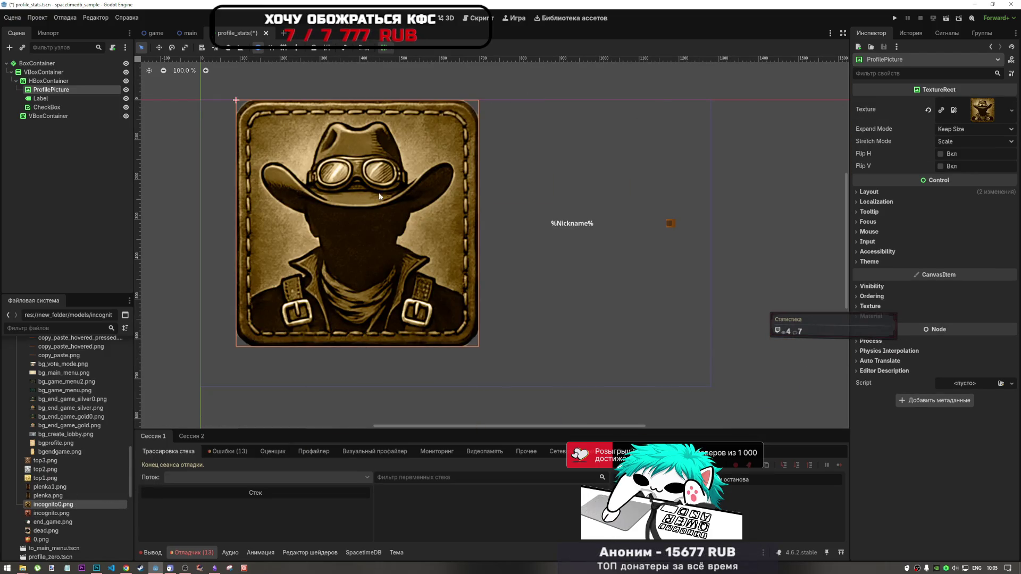
pyautogui.click(48, 81)
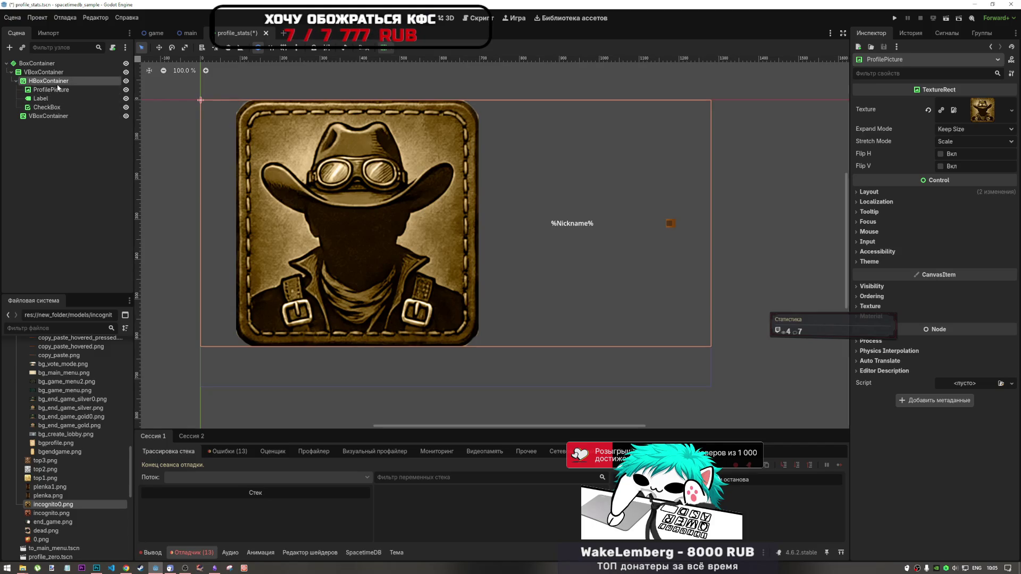
pyautogui.click(869, 154)
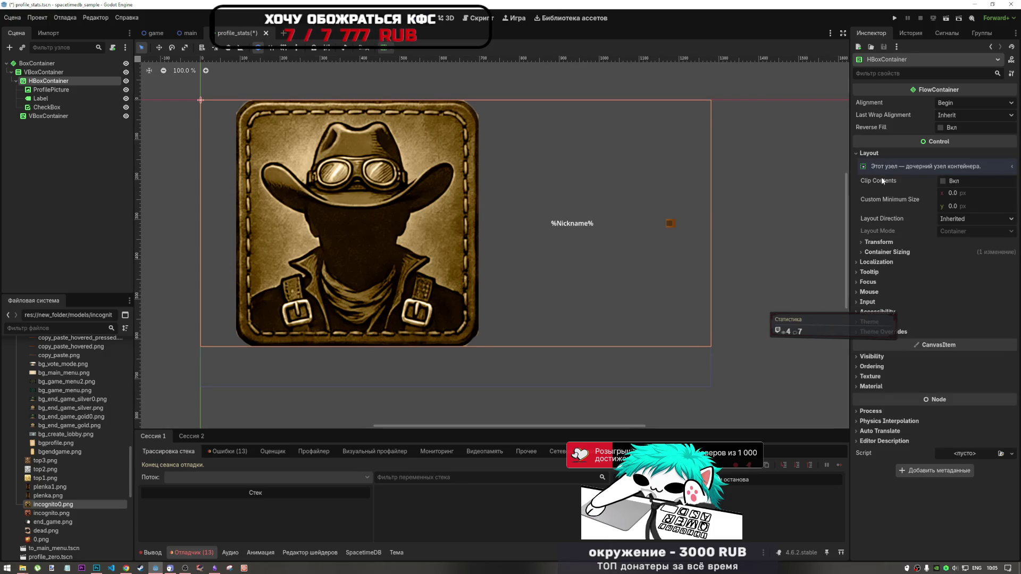
# - Try a fit-height Expand Mode on ProfilePicture, then revert it
pyautogui.click(896, 244)
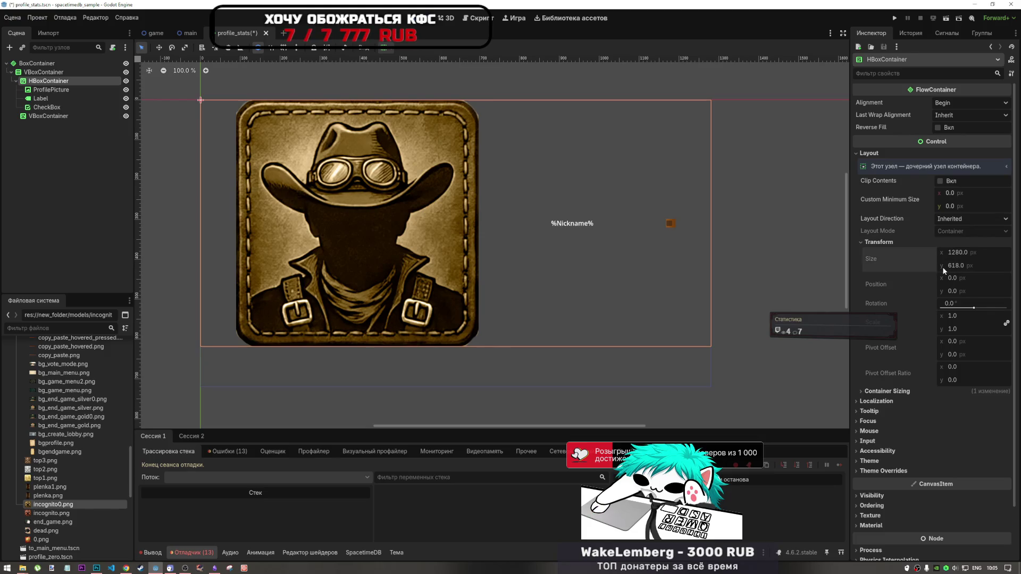
pyautogui.click(892, 244)
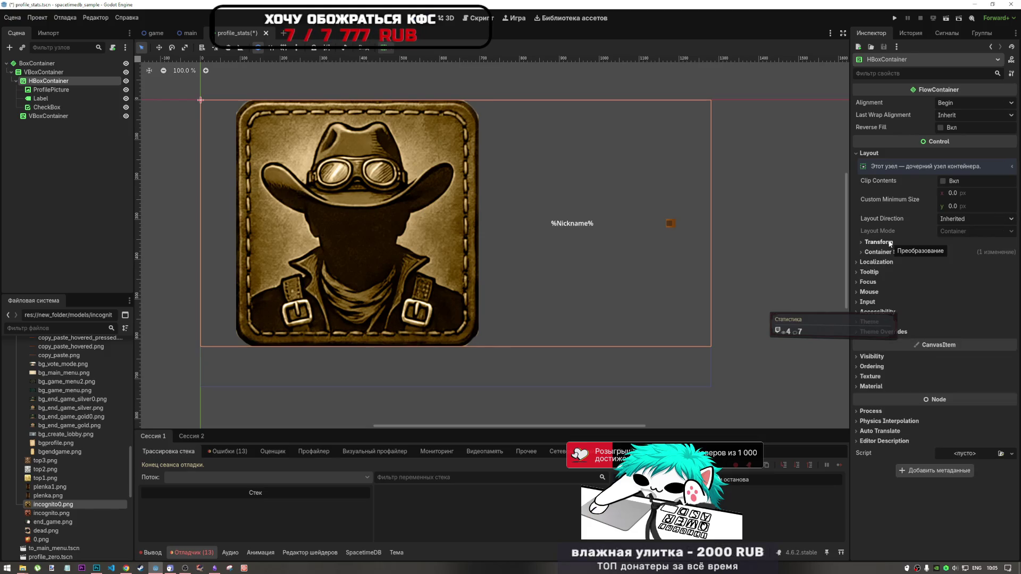
pyautogui.click(404, 138)
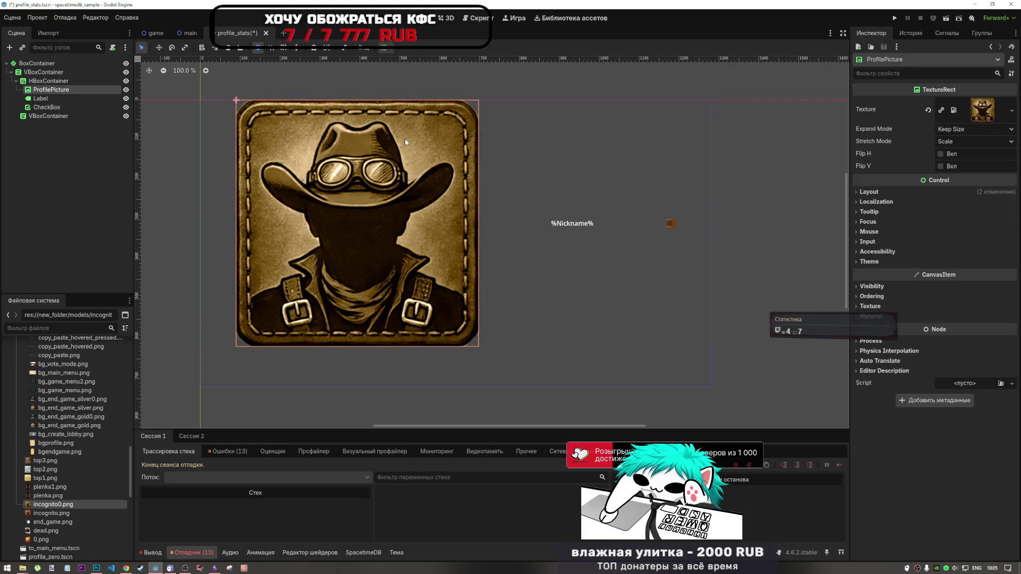
pyautogui.click(994, 130)
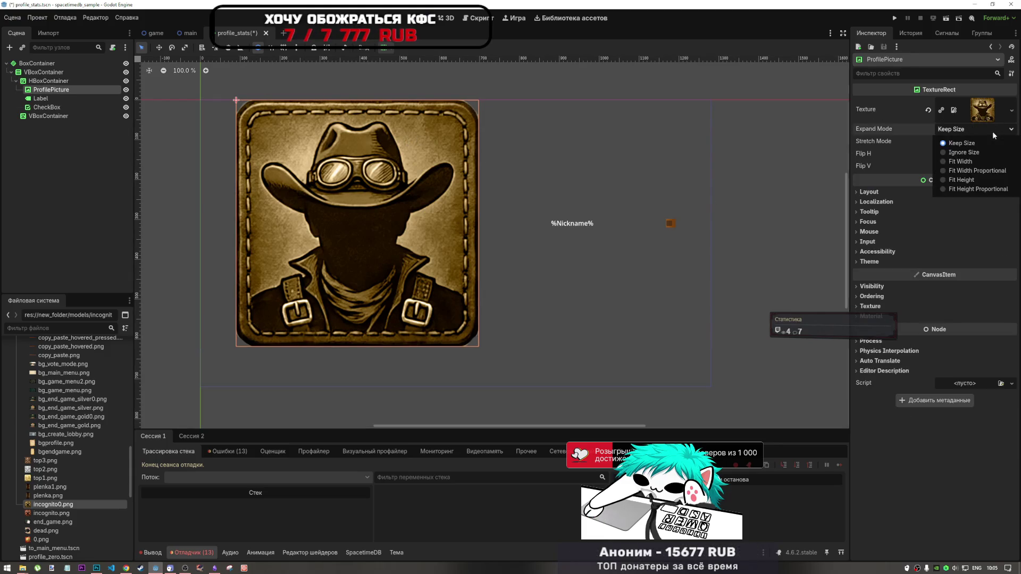
pyautogui.click(992, 131)
pyautogui.click(991, 131)
pyautogui.click(974, 180)
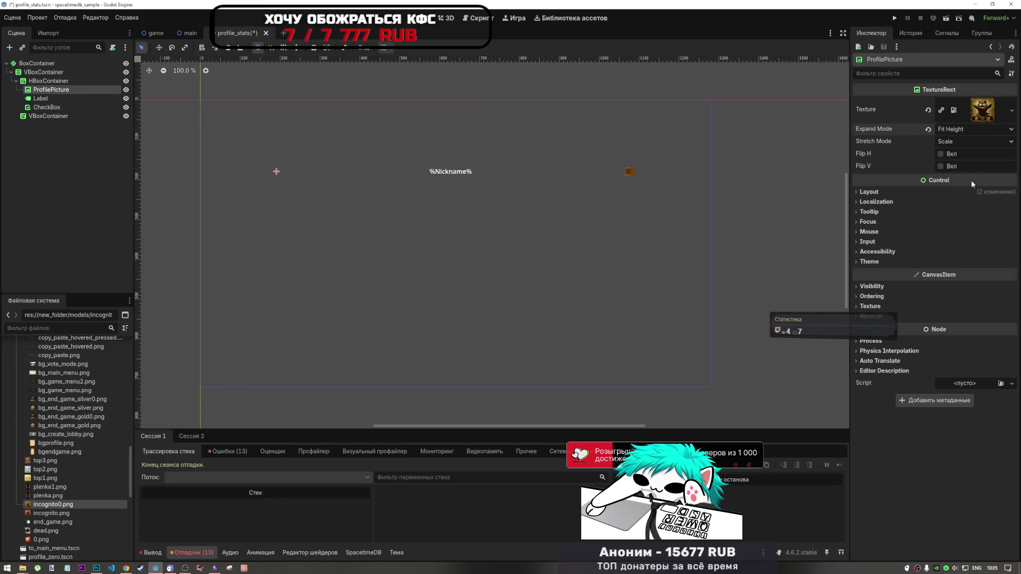
pyautogui.click(974, 132)
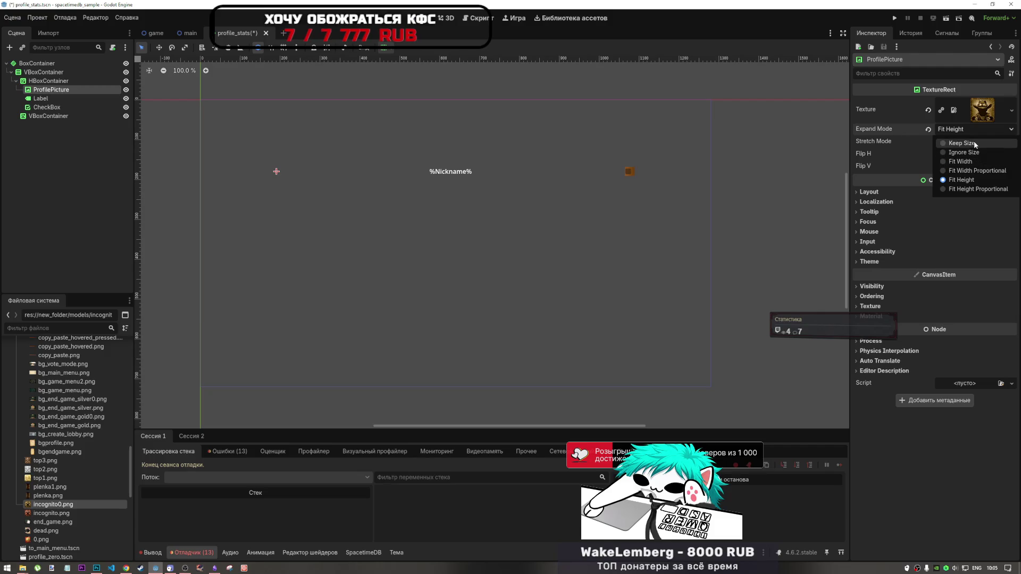
pyautogui.click(961, 143)
# - Set ProfilePicture's Stretch Mode to Keep Aspect Centered
pyautogui.click(954, 142)
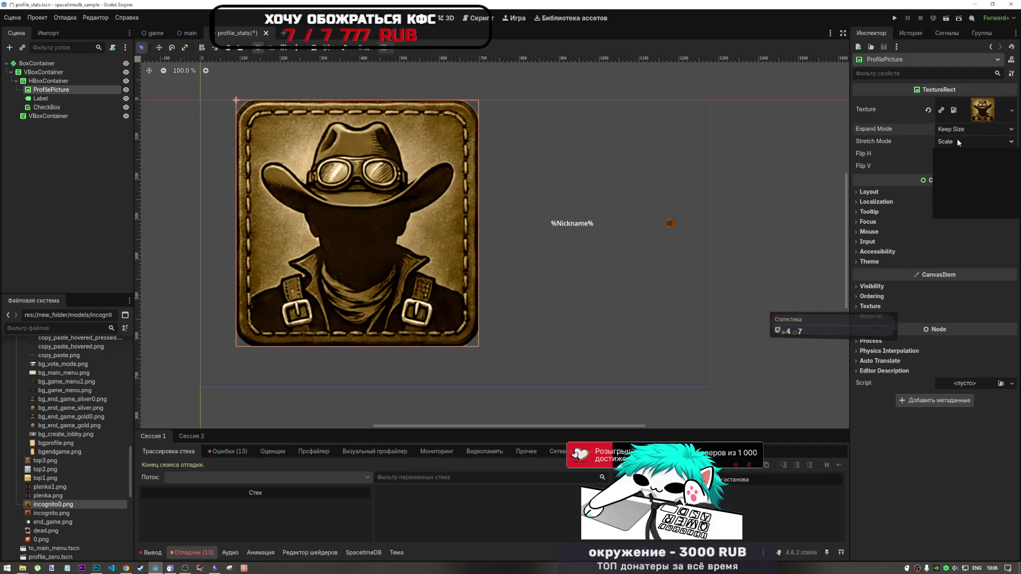
pyautogui.click(962, 178)
pyautogui.click(963, 142)
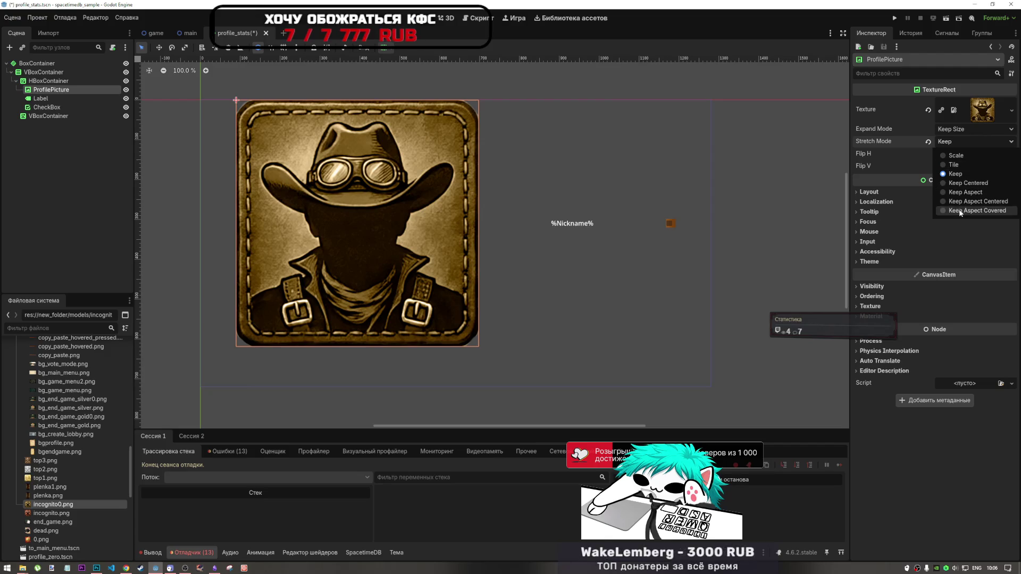
pyautogui.click(957, 202)
# - Give ProfilePicture a 300 px minimum height and Fit Width Proportional expand mode
pyautogui.click(945, 192)
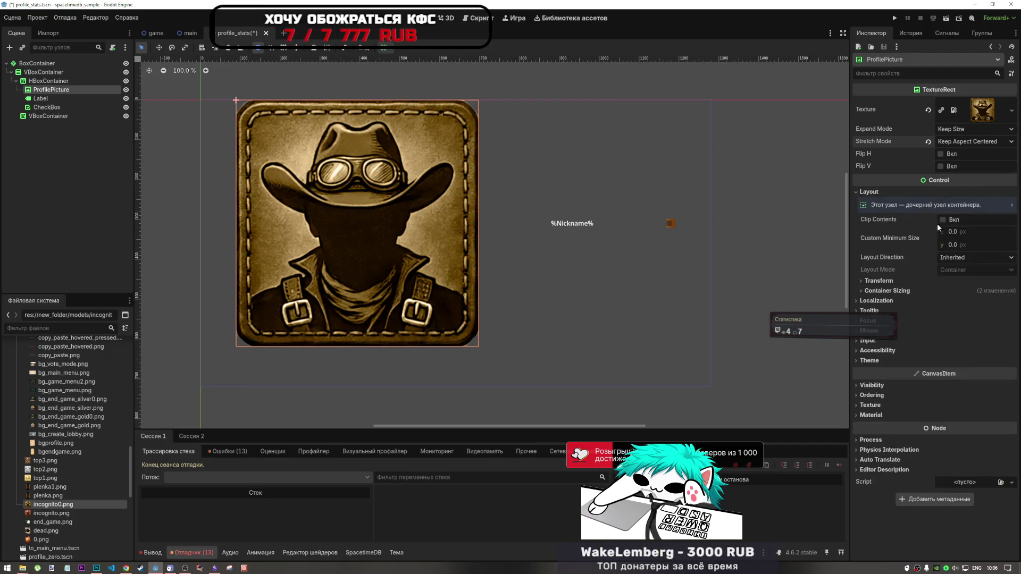
pyautogui.click(963, 243)
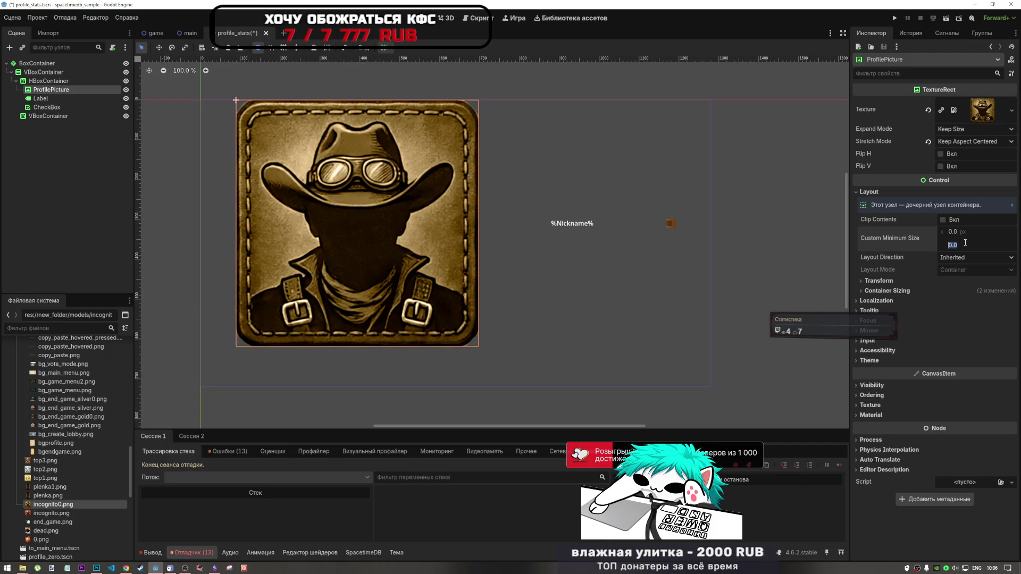
pyautogui.write('30')
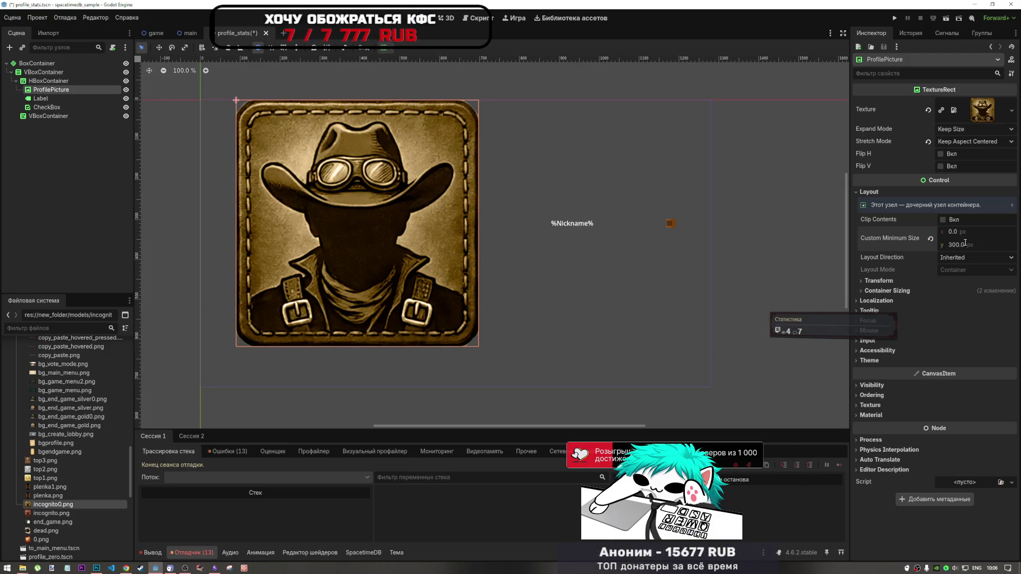
pyautogui.click(957, 129)
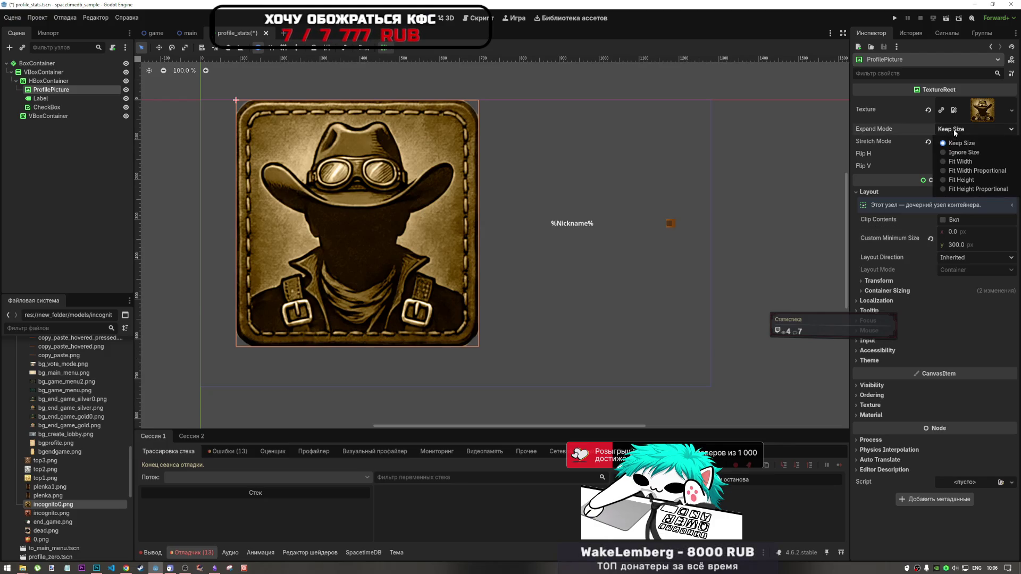
pyautogui.click(965, 170)
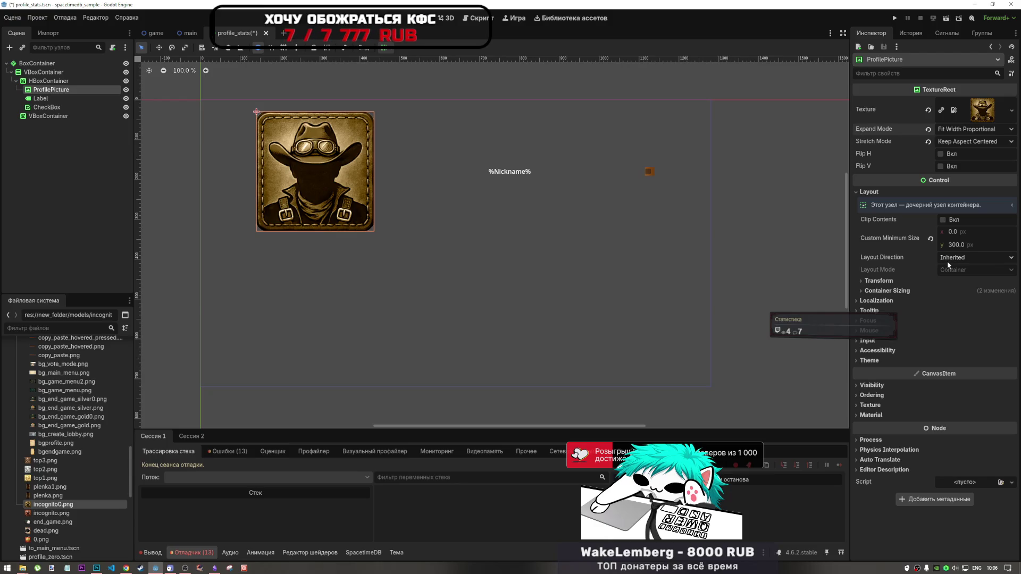
# - Set ProfilePicture's Custom Minimum Size height to 200 px
pyautogui.click(961, 246)
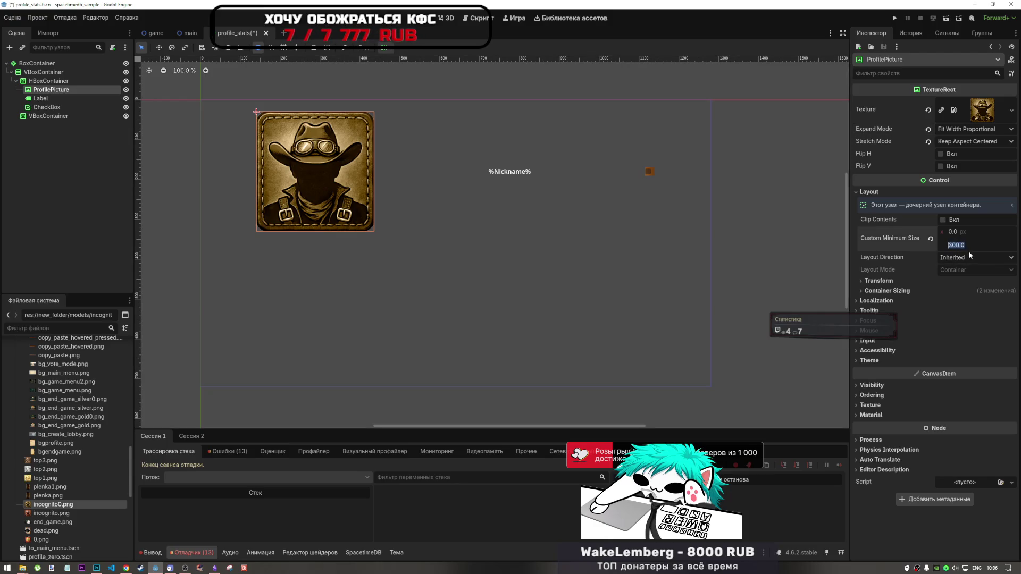
pyautogui.write('200')
pyautogui.press('Return')
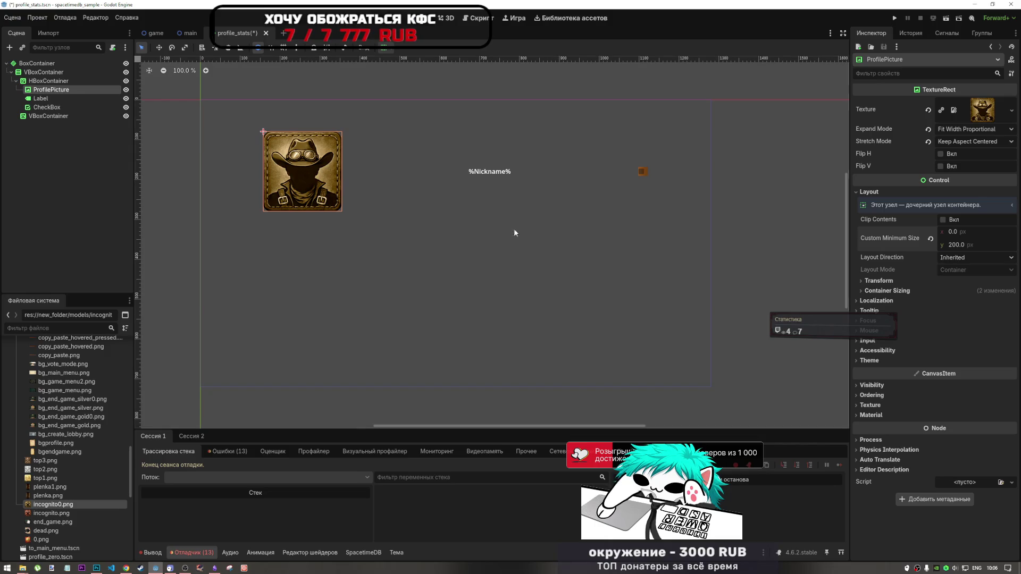
# - Select the %Nickname% label, then add ProfilePicture to the selection
pyautogui.click(504, 171)
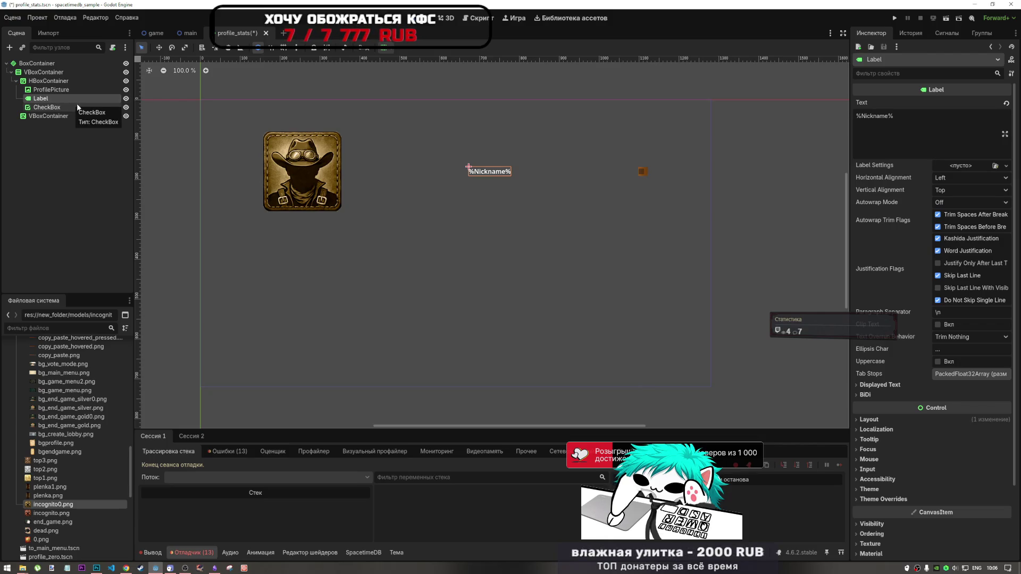
pyautogui.click(383, 48)
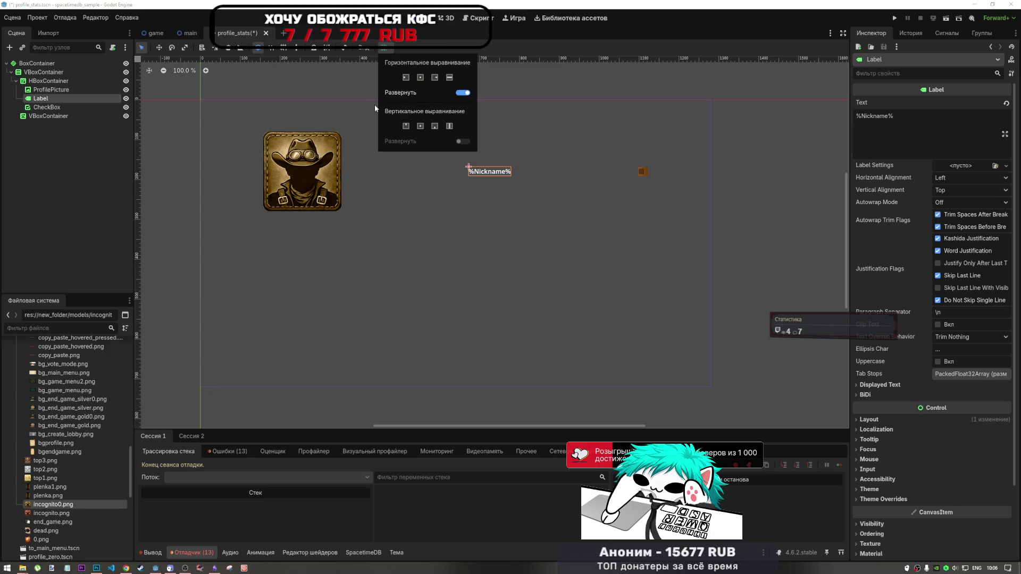
pyautogui.keyDown('shift'); pyautogui.click(334, 181); pyautogui.keyUp('shift')
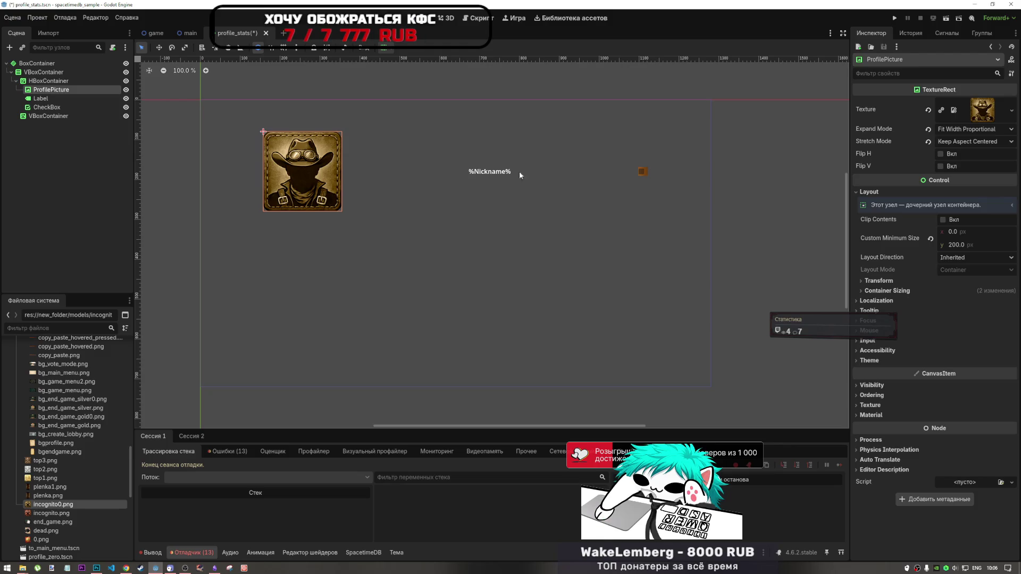
# - Turn off horizontal Expand for the picture, %Nickname% label and CheckBox, and centre them horizontally
pyautogui.keyDown('shift'); pyautogui.click(644, 171); pyautogui.keyUp('shift')
pyautogui.click(383, 48)
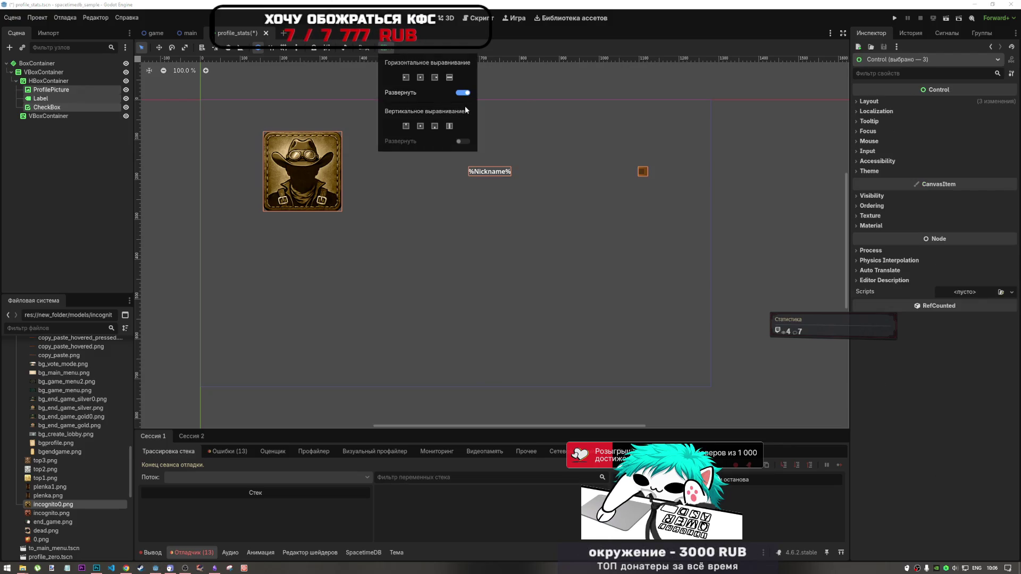
pyautogui.click(461, 93)
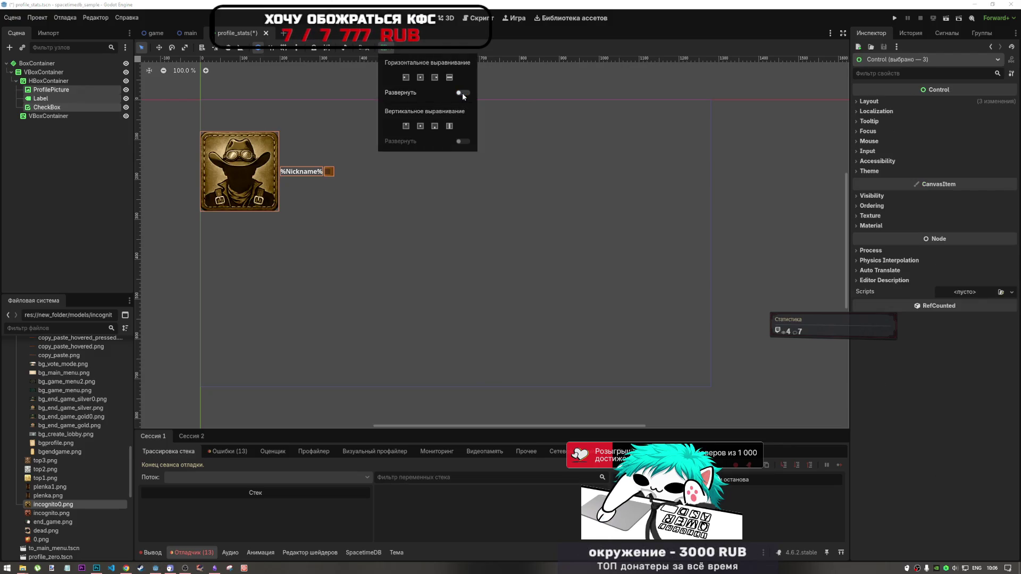
pyautogui.click(420, 78)
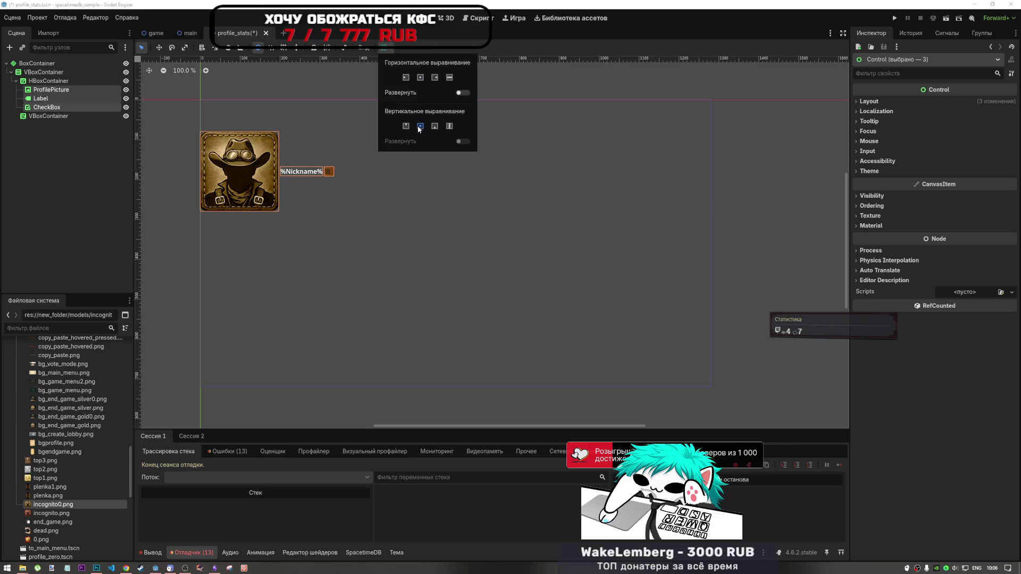
# - Set the HBoxContainer to horizontal Shrink Center so the row fits its contents
pyautogui.click(48, 80)
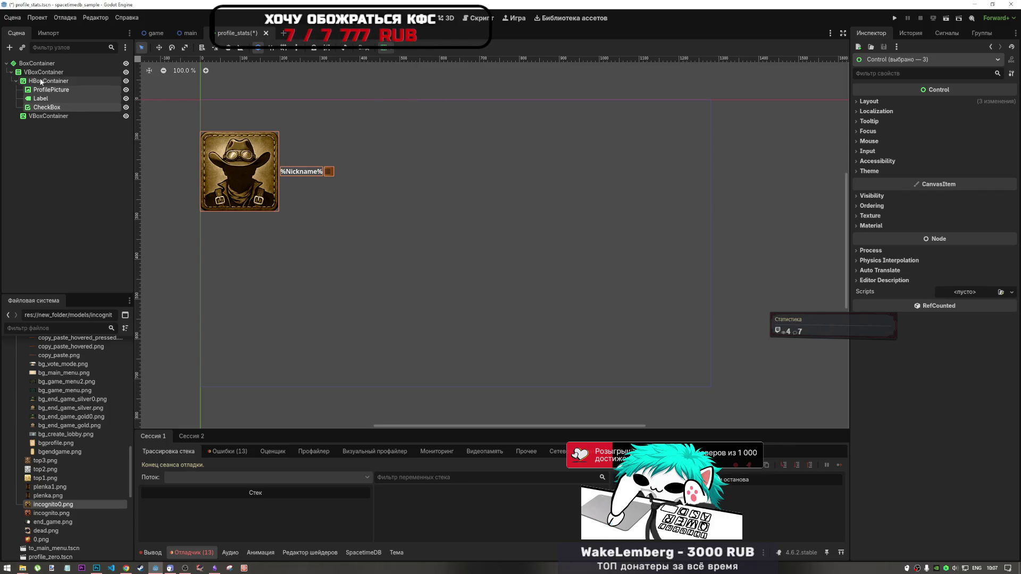
pyautogui.click(382, 49)
pyautogui.click(422, 79)
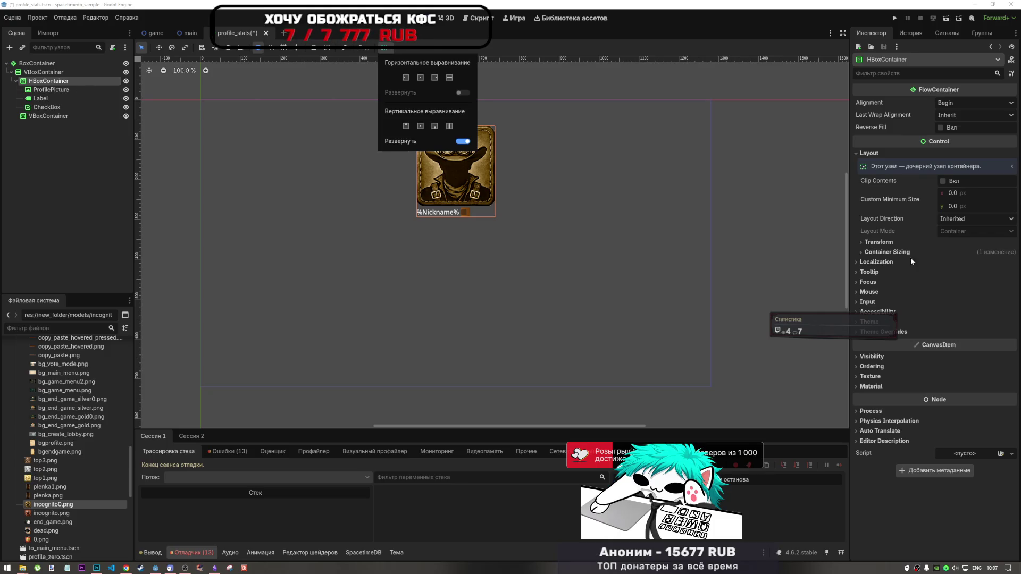
pyautogui.click(63, 95)
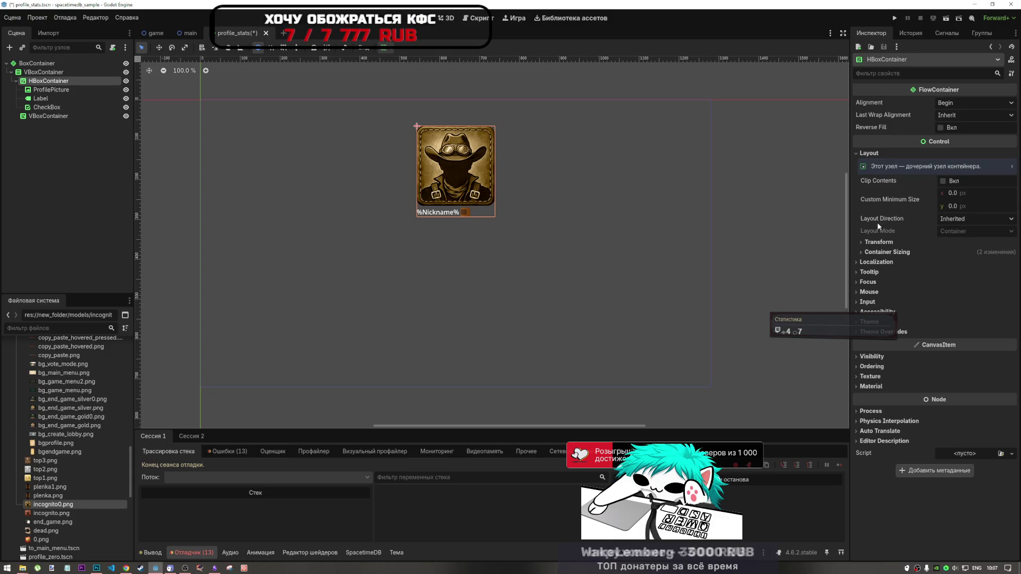
# - Try a 500 px minimum height on the HBoxContainer, then revert it to 0
pyautogui.click(902, 253)
pyautogui.click(902, 252)
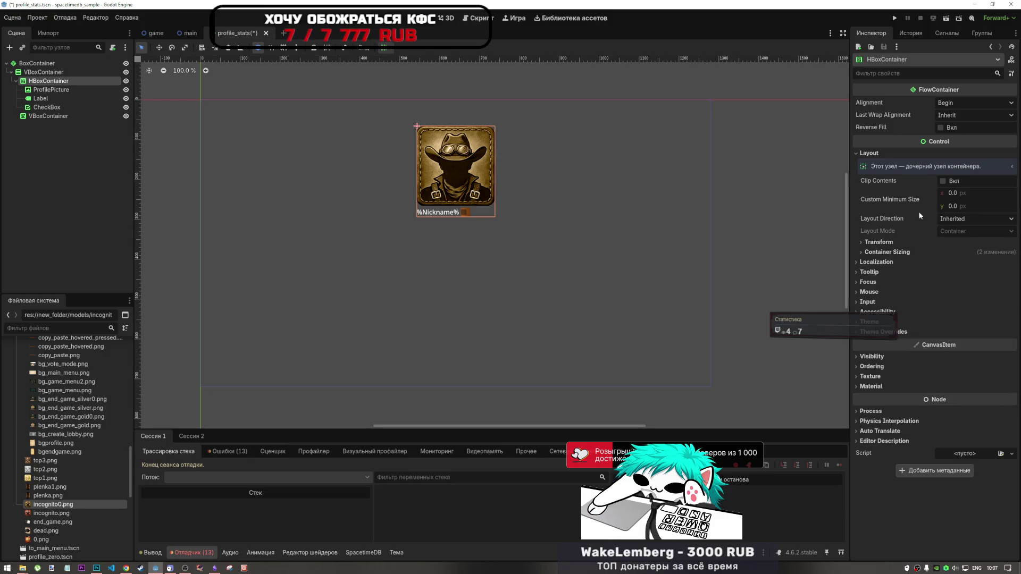
pyautogui.click(968, 209)
pyautogui.write('500')
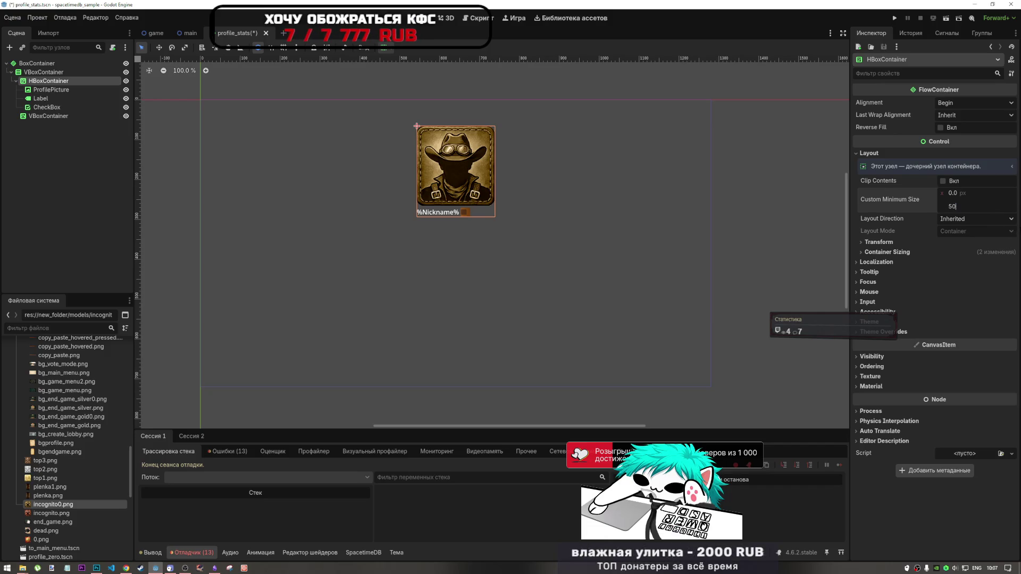
pyautogui.press('Return')
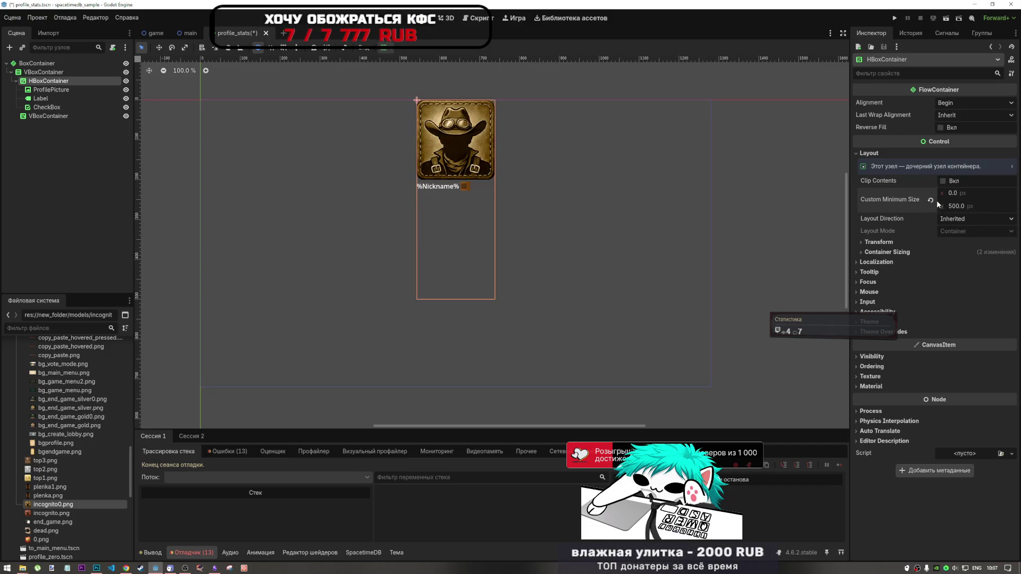
pyautogui.click(931, 201)
# - Set the HBoxContainer's custom minimum width to 500 px
pyautogui.write('500')
pyautogui.press('Return')
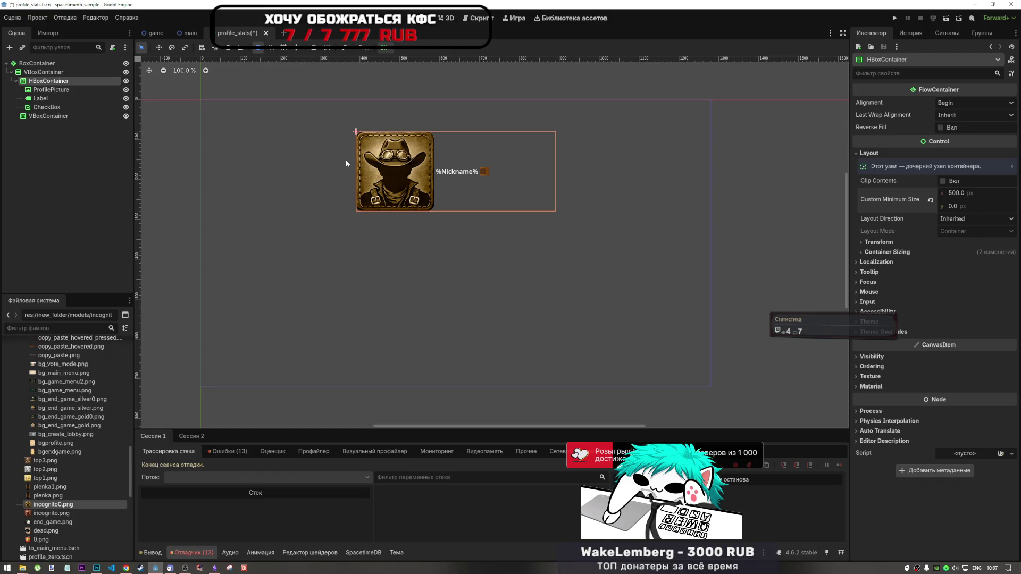
pyautogui.click(409, 170)
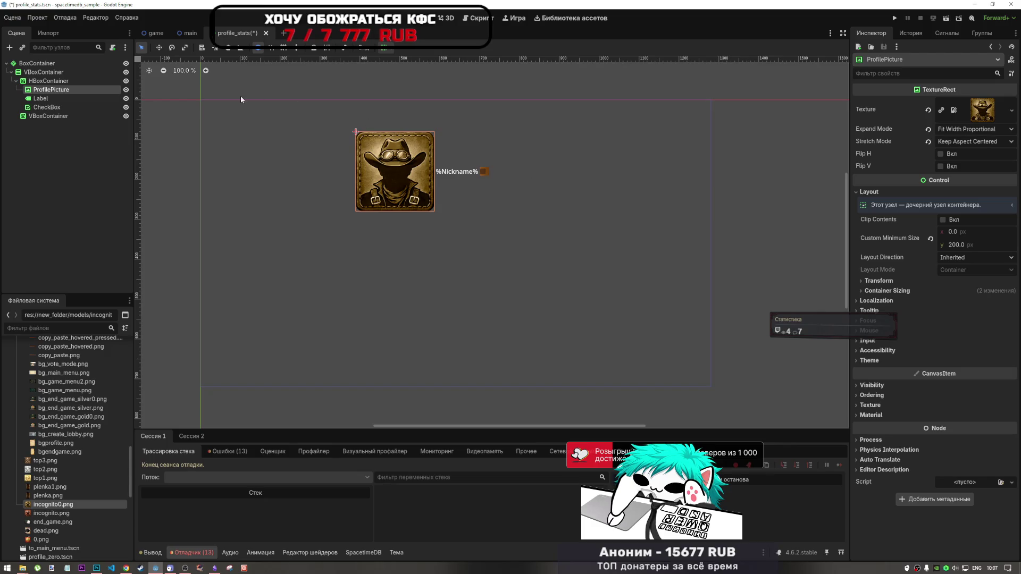
# - Set the HBoxContainer's sizing to horizontal Shrink Center with vertical Expand on
pyautogui.click(98, 83)
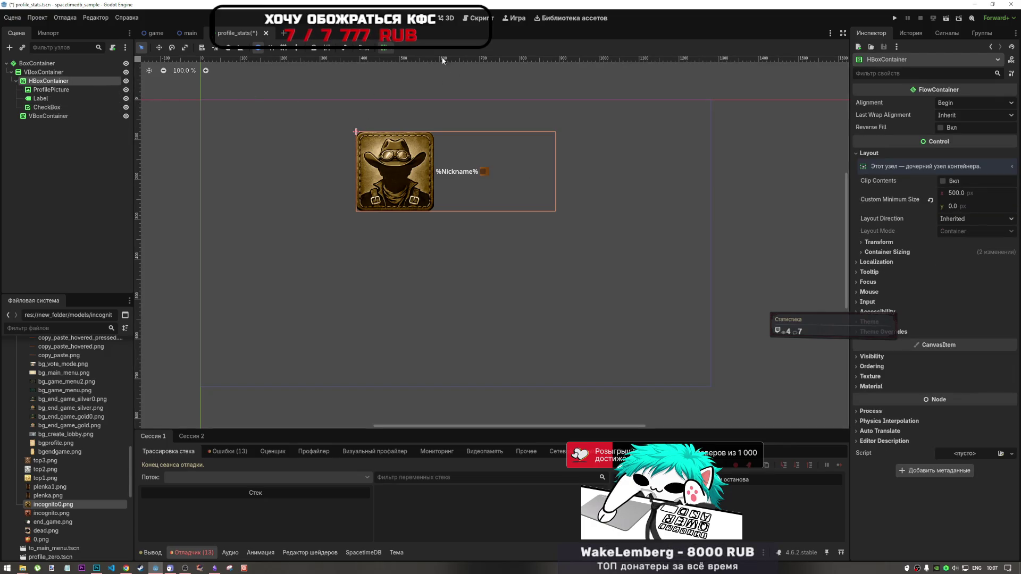
pyautogui.click(384, 47)
pyautogui.click(449, 78)
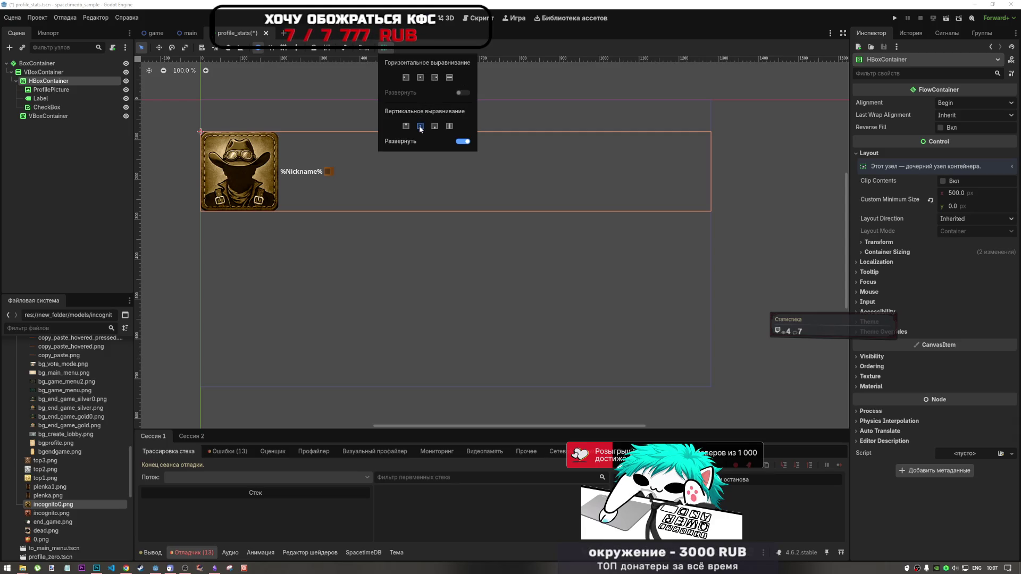
pyautogui.click(423, 78)
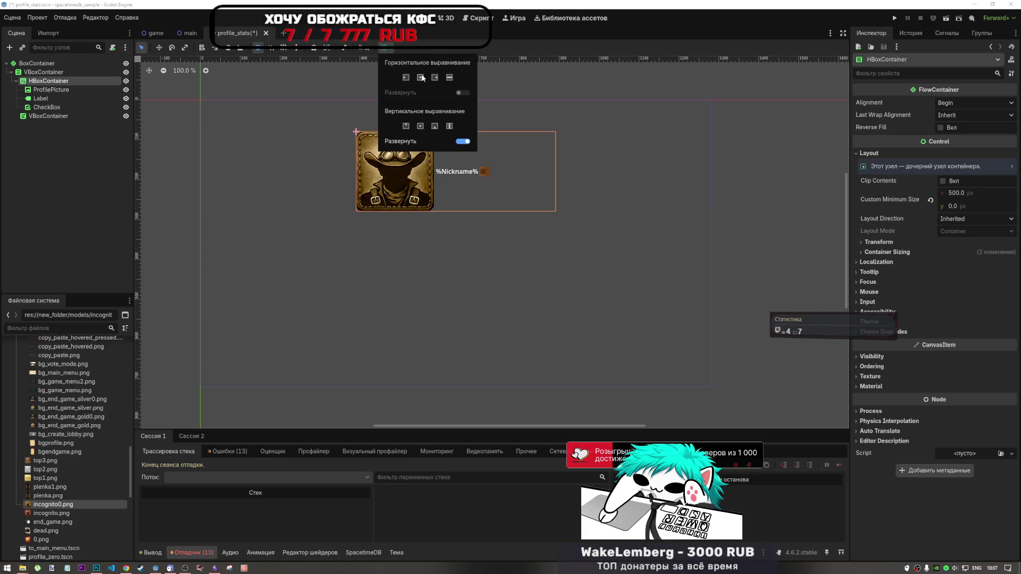
pyautogui.click(449, 79)
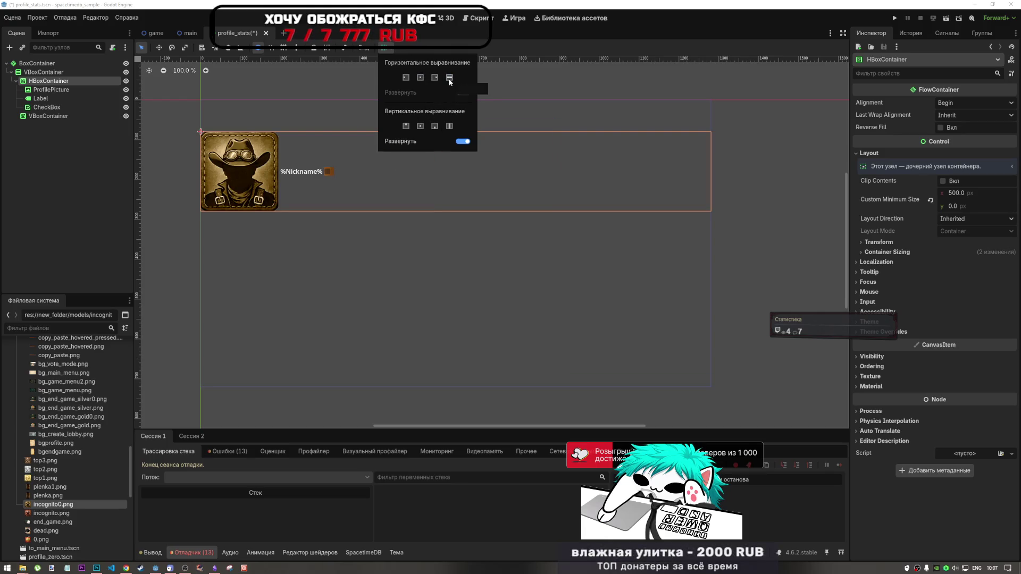
pyautogui.click(462, 142)
pyautogui.click(462, 141)
pyautogui.click(461, 141)
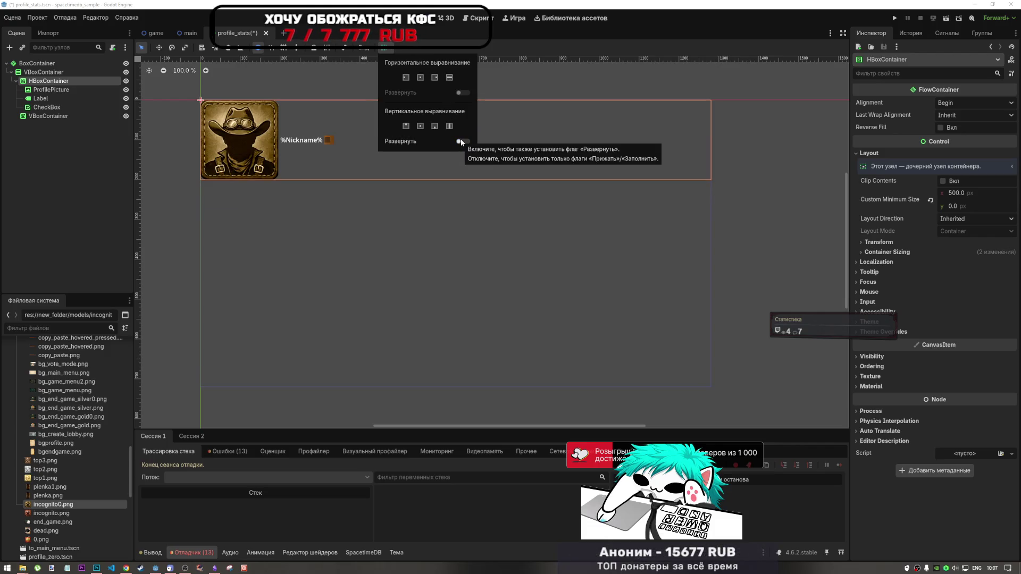
pyautogui.click(462, 142)
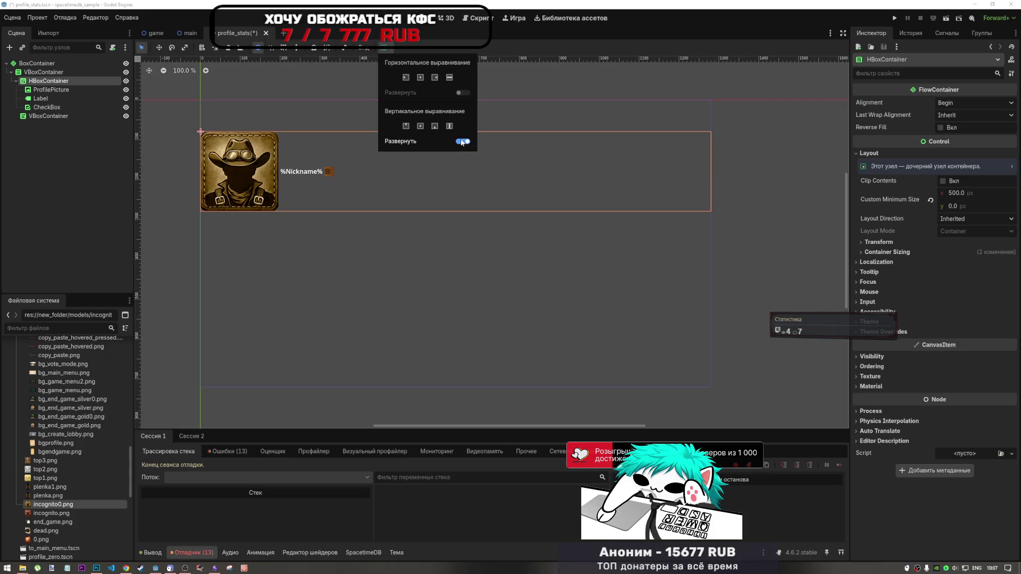
pyautogui.click(420, 77)
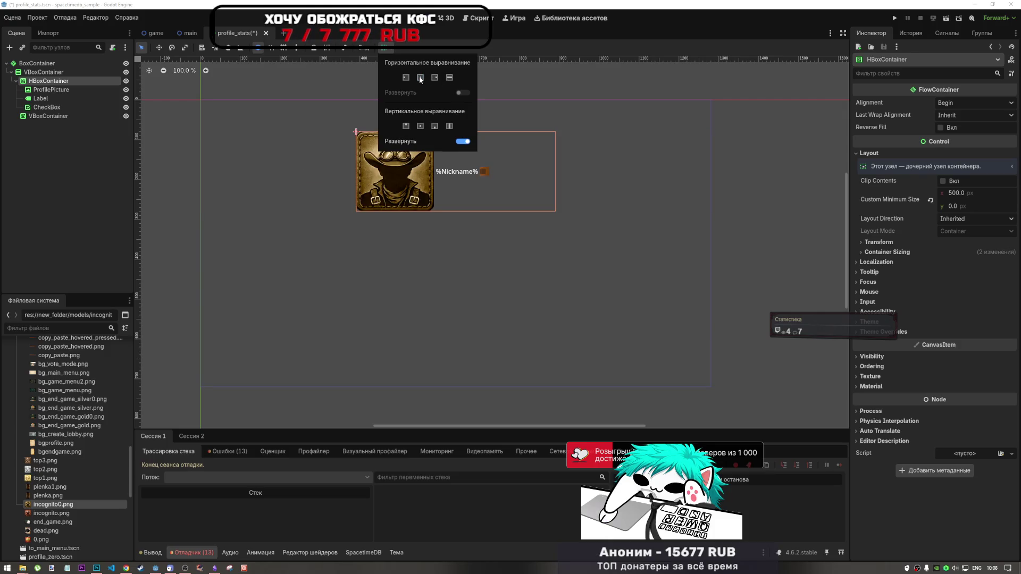
# - Raise the HBoxContainer's custom minimum width to 700 px
pyautogui.click(79, 96)
pyautogui.click(84, 93)
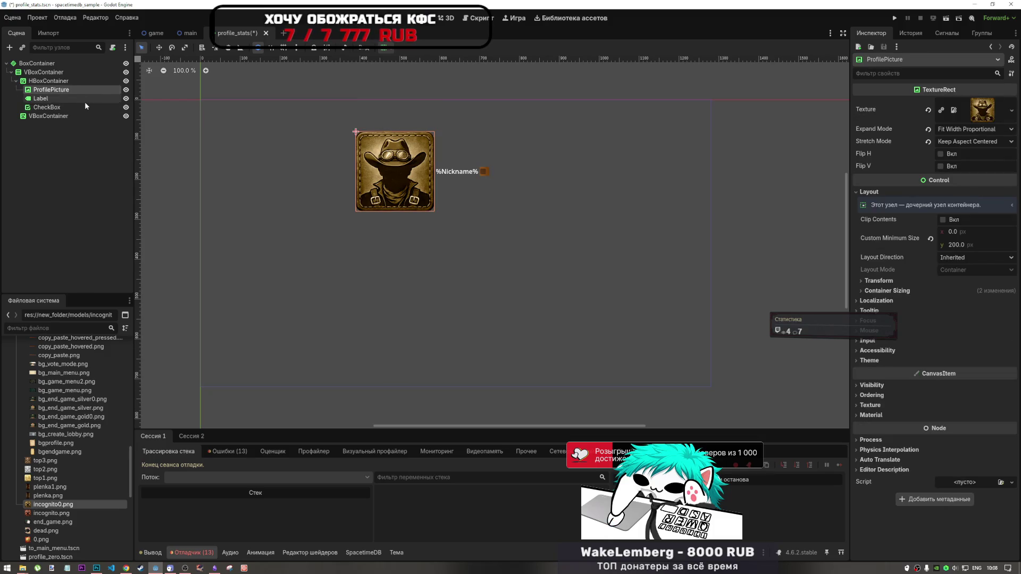
pyautogui.click(82, 82)
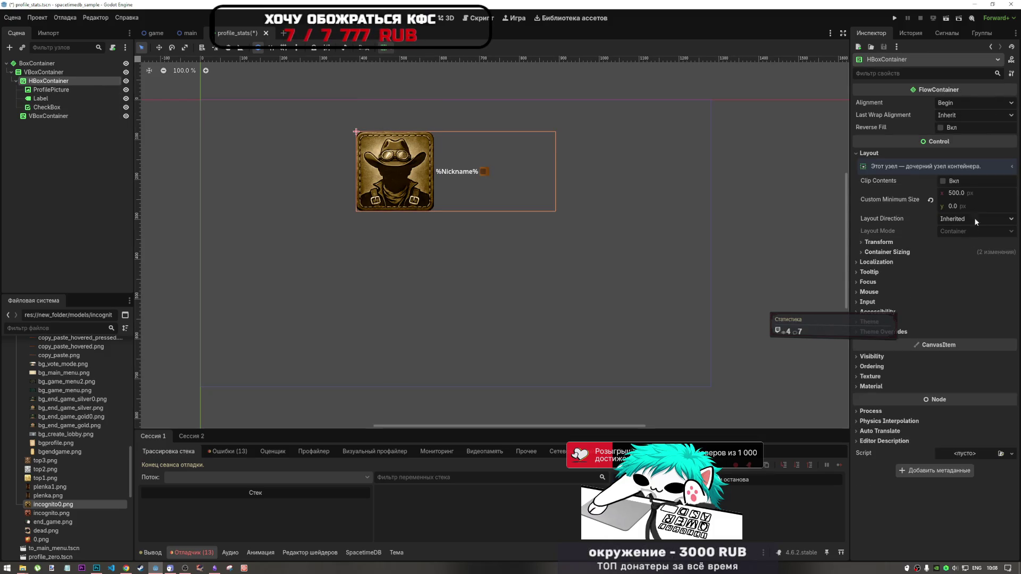
pyautogui.click(960, 193)
pyautogui.write('700')
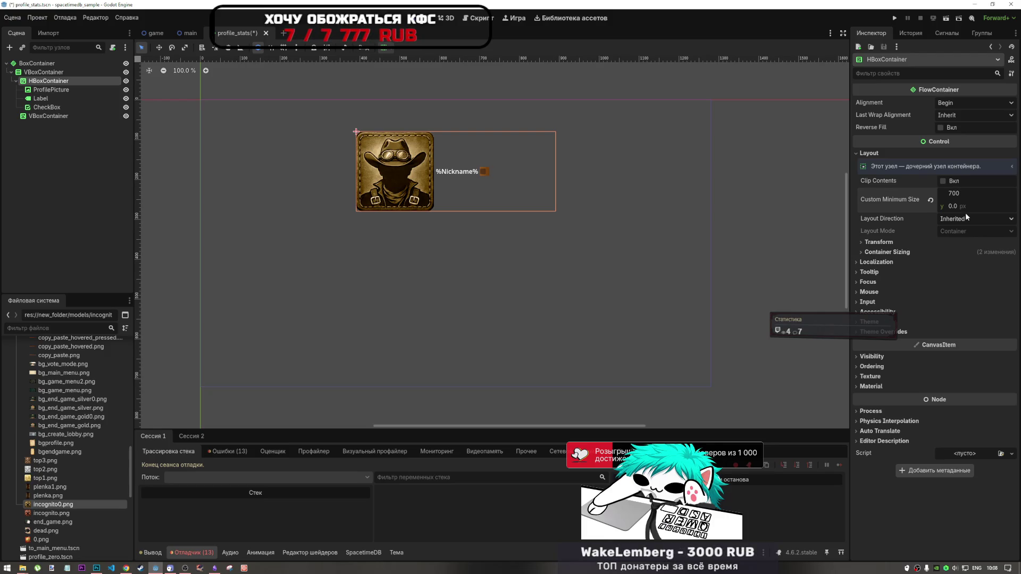
pyautogui.press('Return')
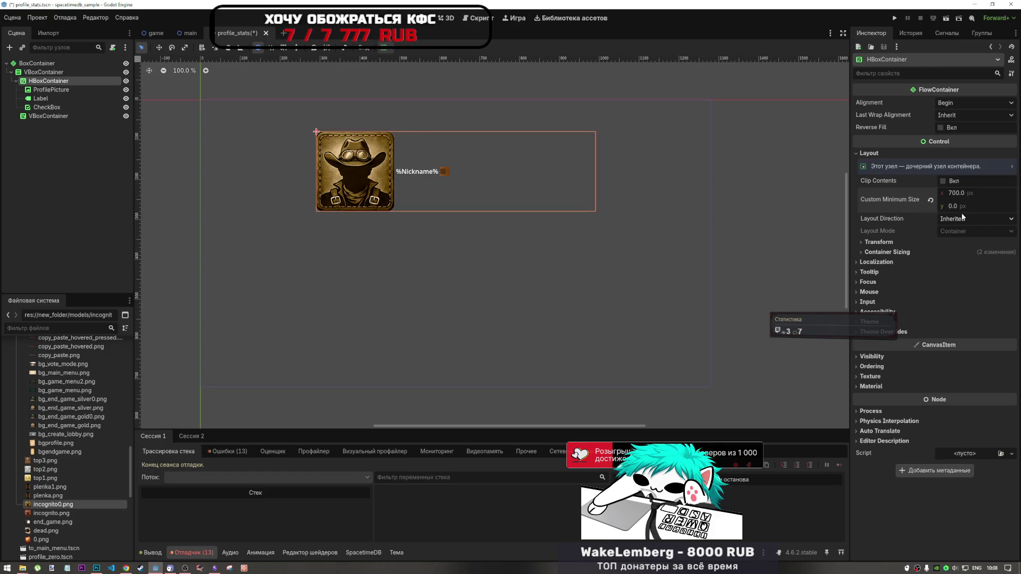
pyautogui.click(45, 89)
pyautogui.click(41, 98)
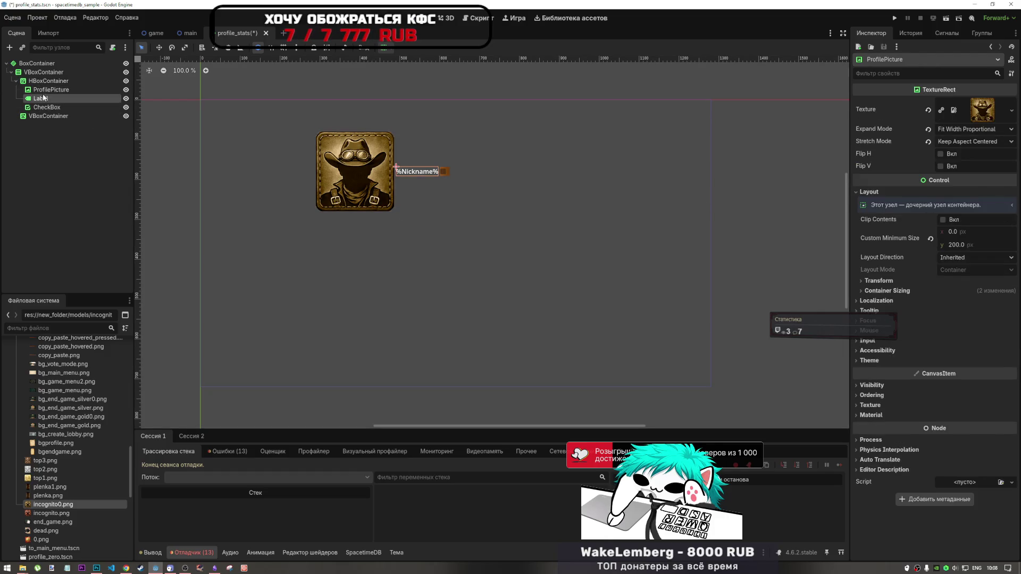
pyautogui.click(48, 81)
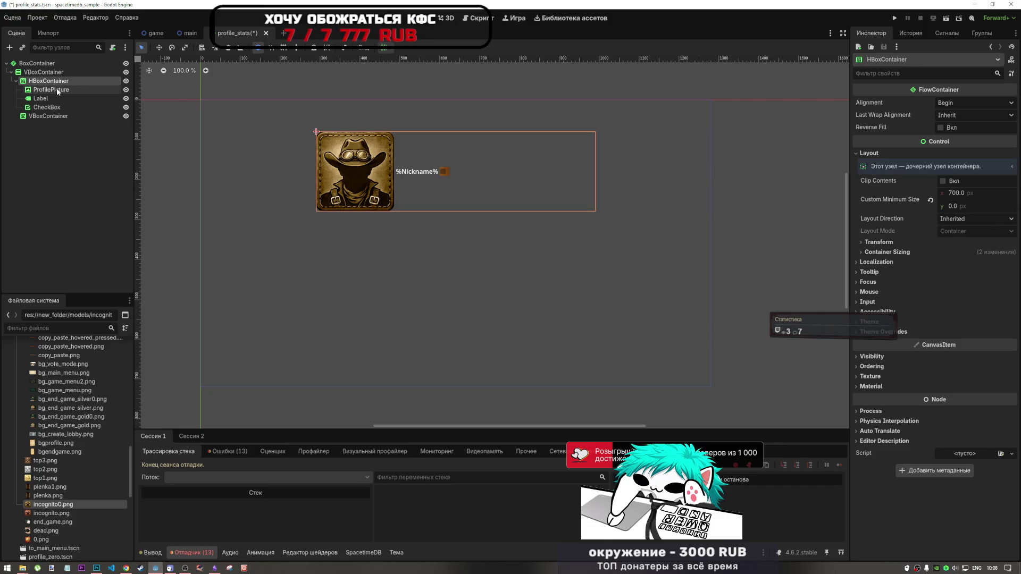
# - Add an HSeparator child to the HBoxContainer and move it right after ProfilePicture
pyautogui.click(61, 92)
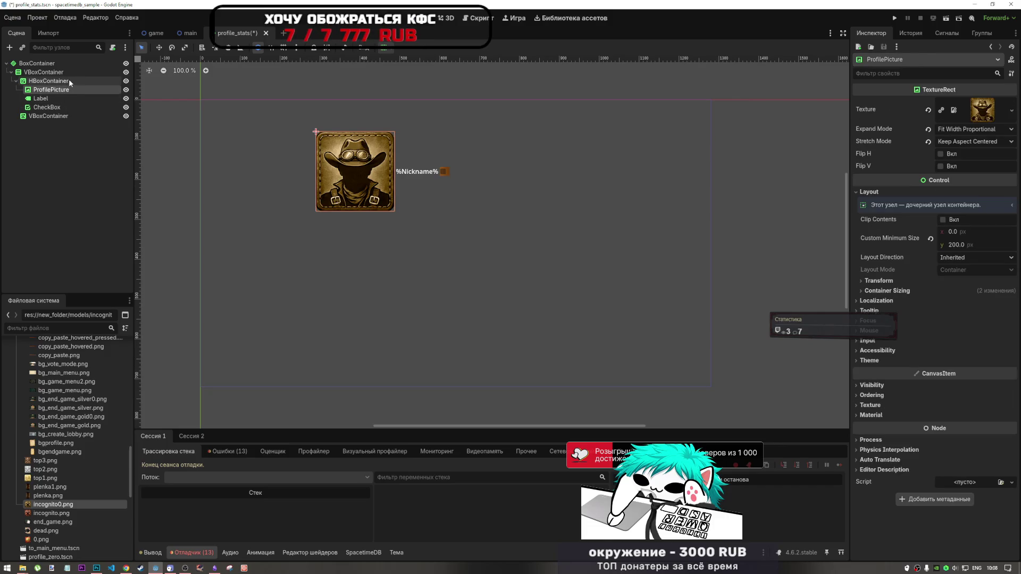
pyautogui.rightClick(81, 81)
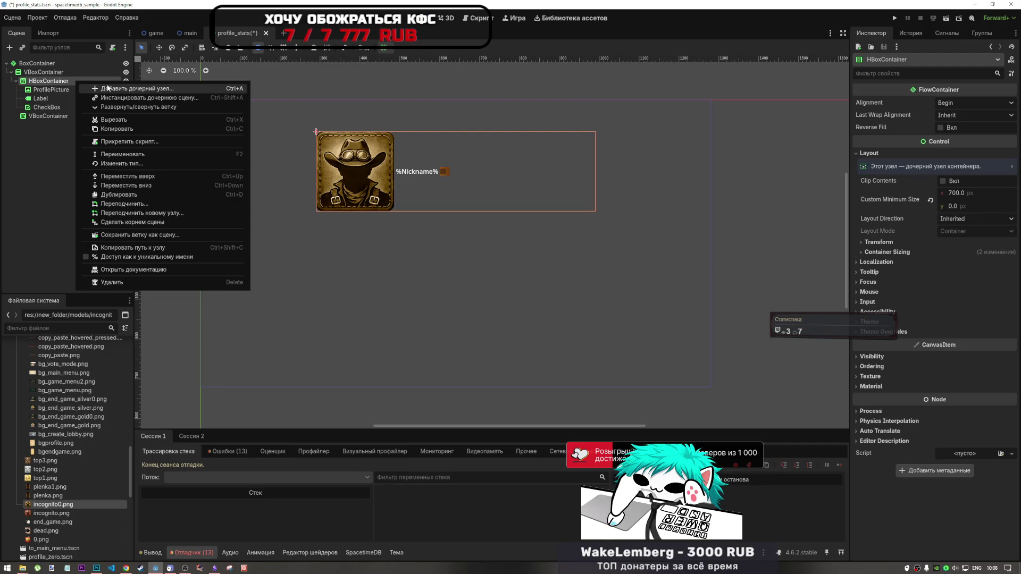
pyautogui.click(106, 88)
pyautogui.write('sep')
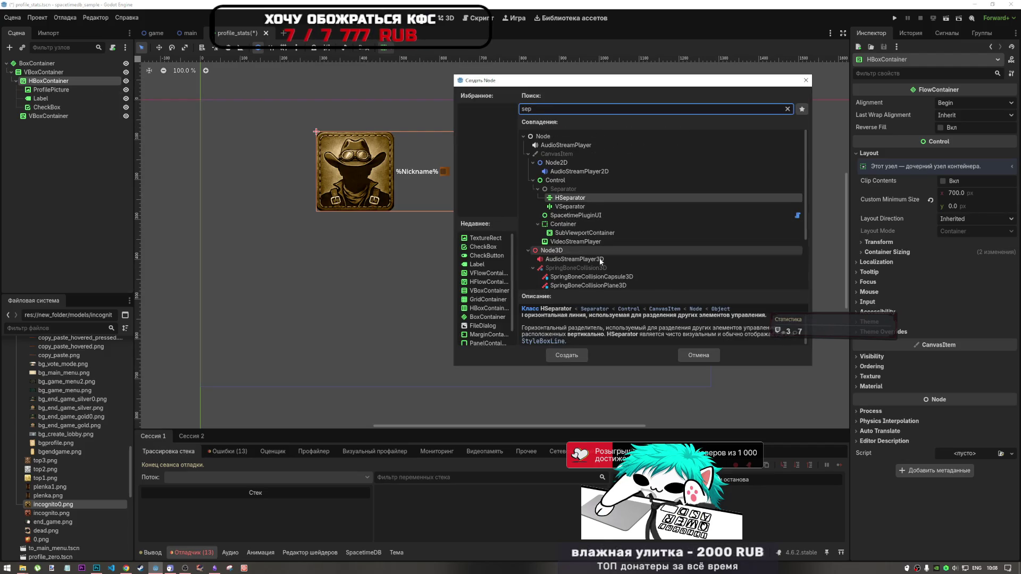
pyautogui.click(576, 355)
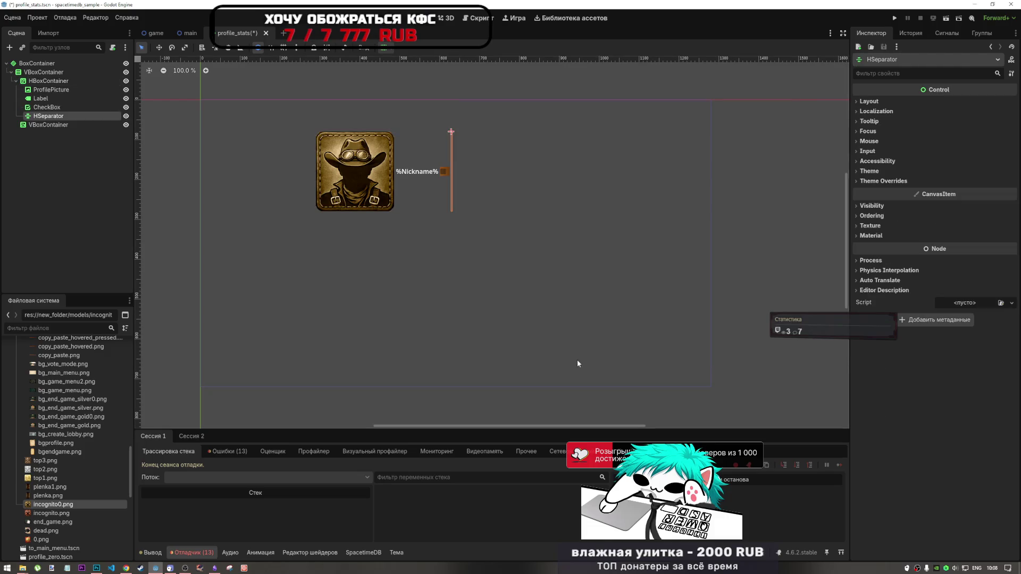
pyautogui.moveTo(54, 120); pyautogui.dragTo(53, 95)
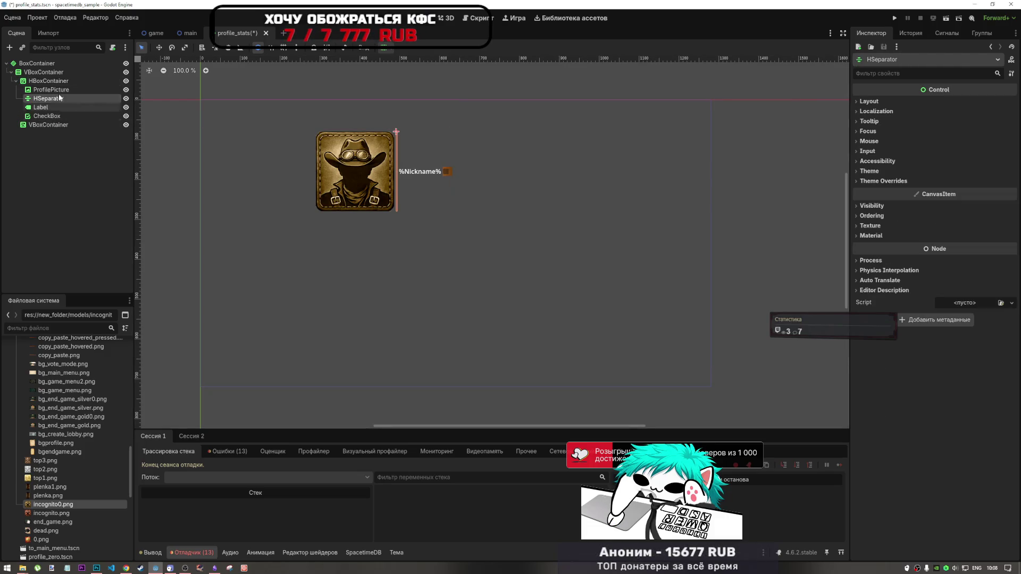
# - Set the HSeparator's Separator style override to StyleBoxEmpty
pyautogui.click(900, 100)
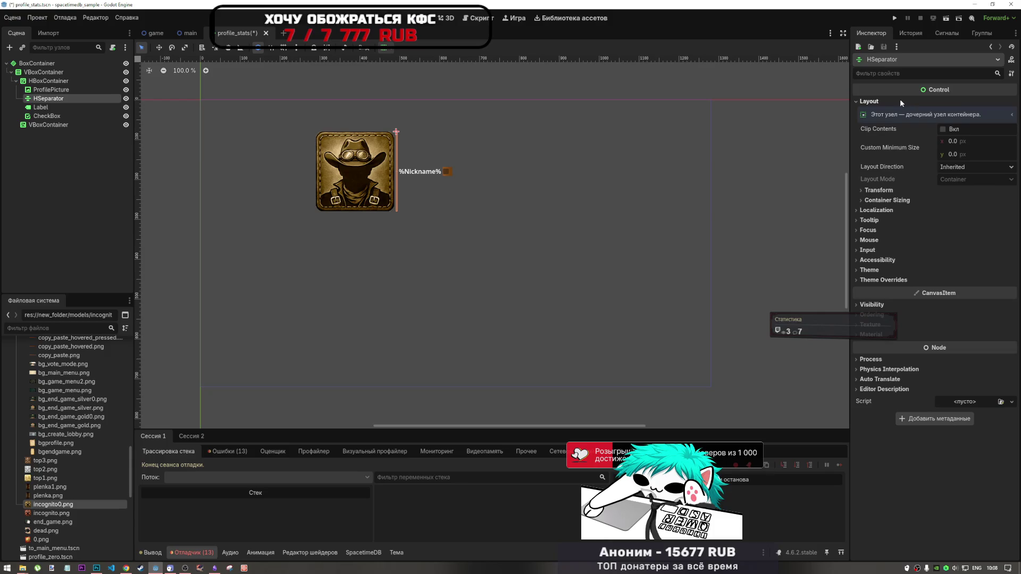
pyautogui.click(900, 99)
pyautogui.click(903, 180)
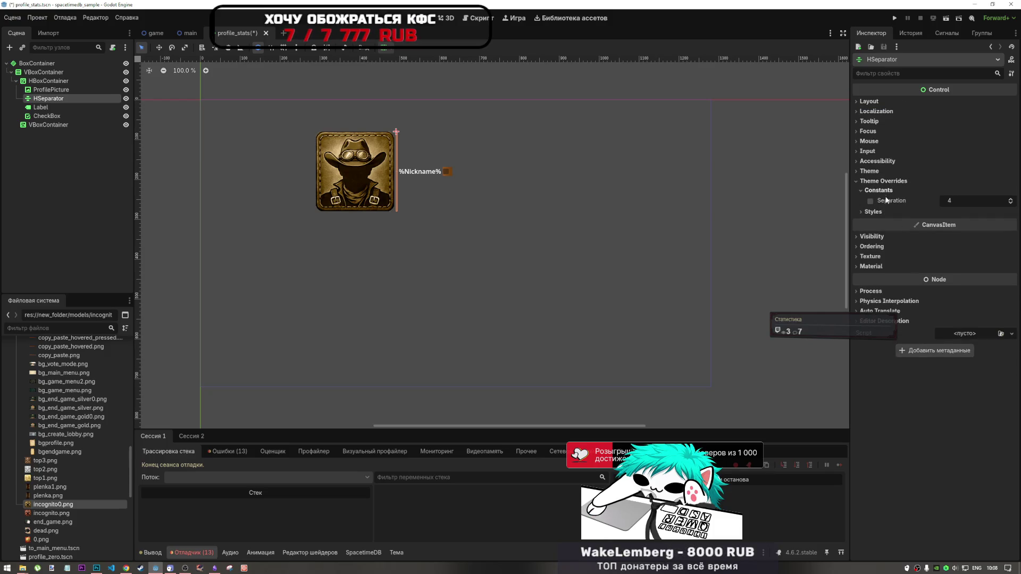
pyautogui.click(906, 191)
pyautogui.click(908, 212)
pyautogui.click(991, 224)
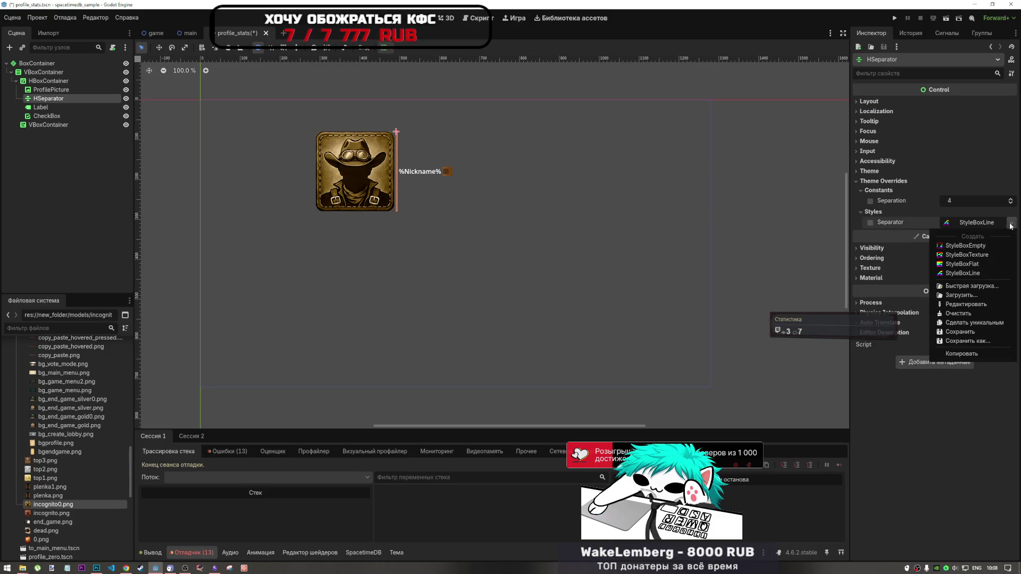
pyautogui.click(957, 246)
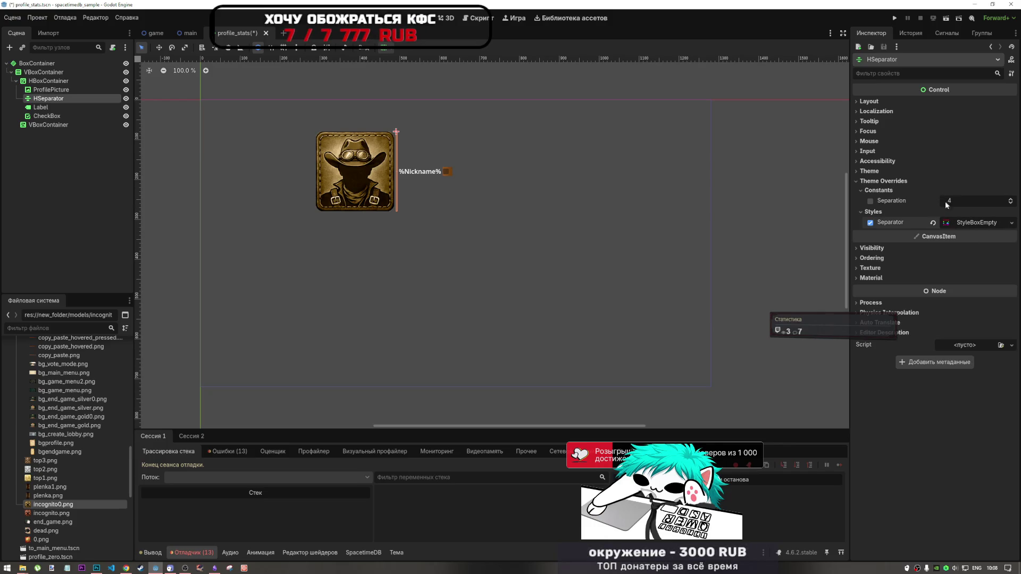
pyautogui.moveTo(946, 205)
pyautogui.mouseDown()
pyautogui.moveTo(973, 204)
pyautogui.moveTo(956, 203)
pyautogui.mouseUp()
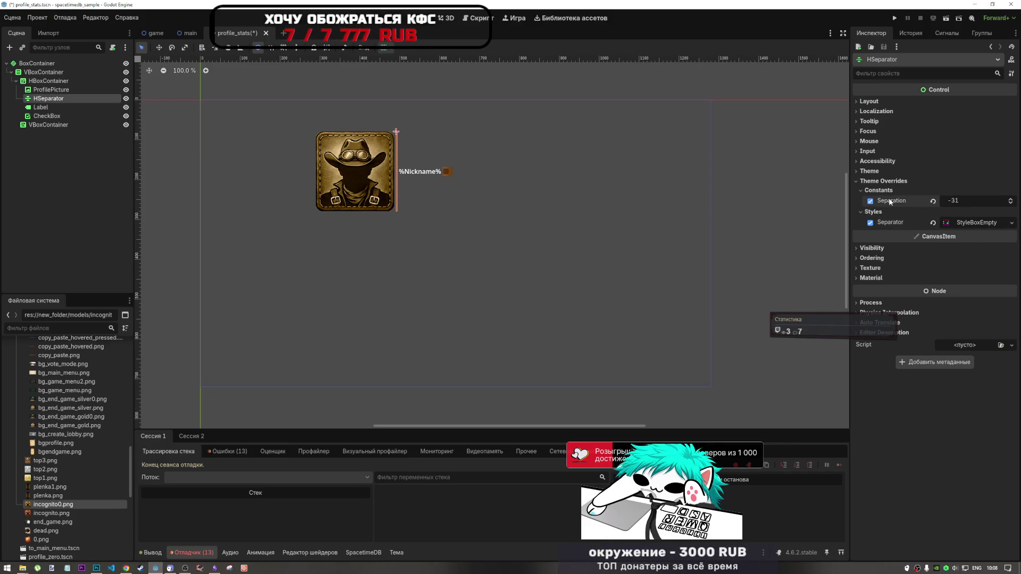
pyautogui.click(933, 201)
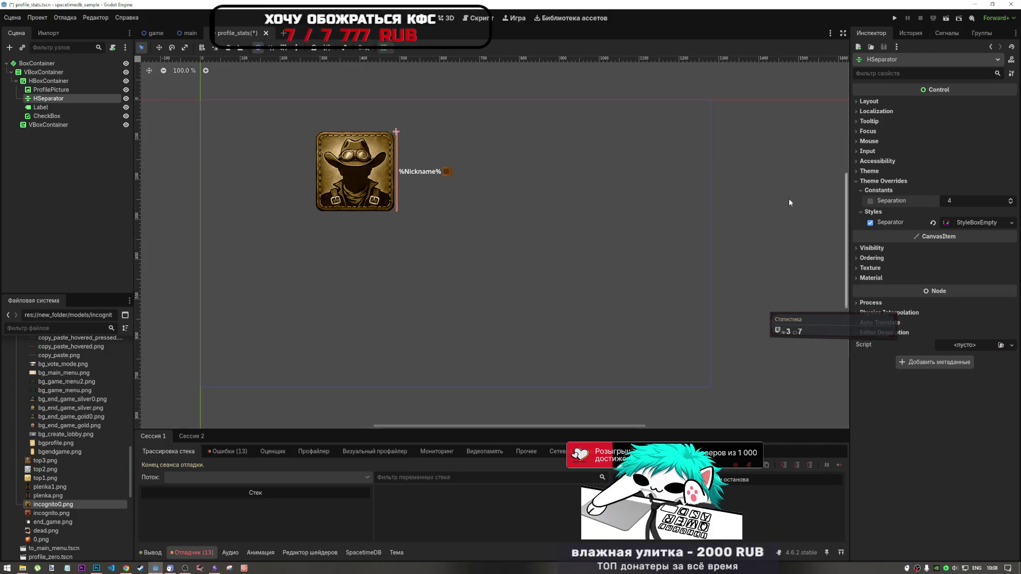
# - Change the HSeparator node's type to VSeparator
pyautogui.rightClick(46, 100)
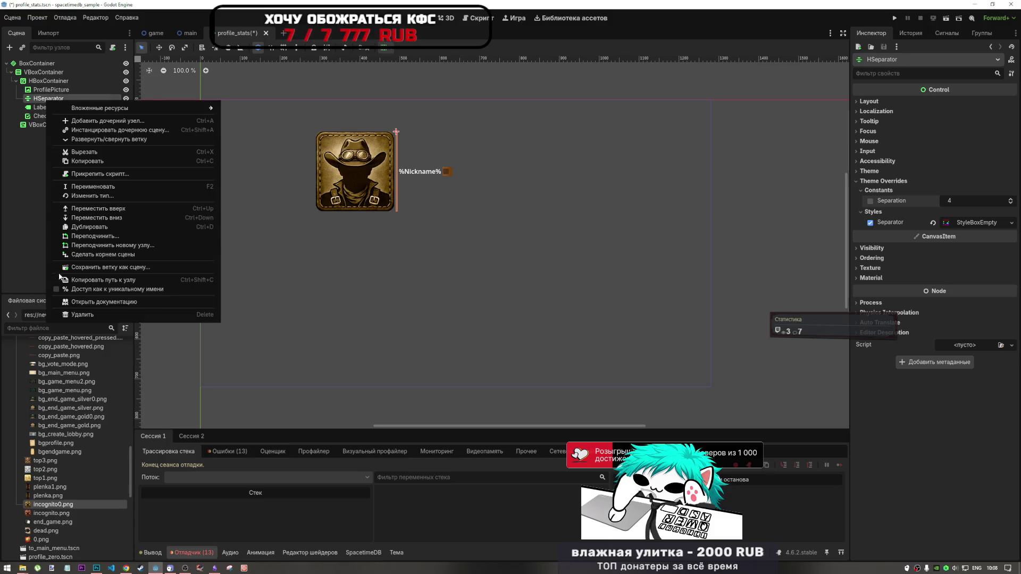
pyautogui.click(106, 198)
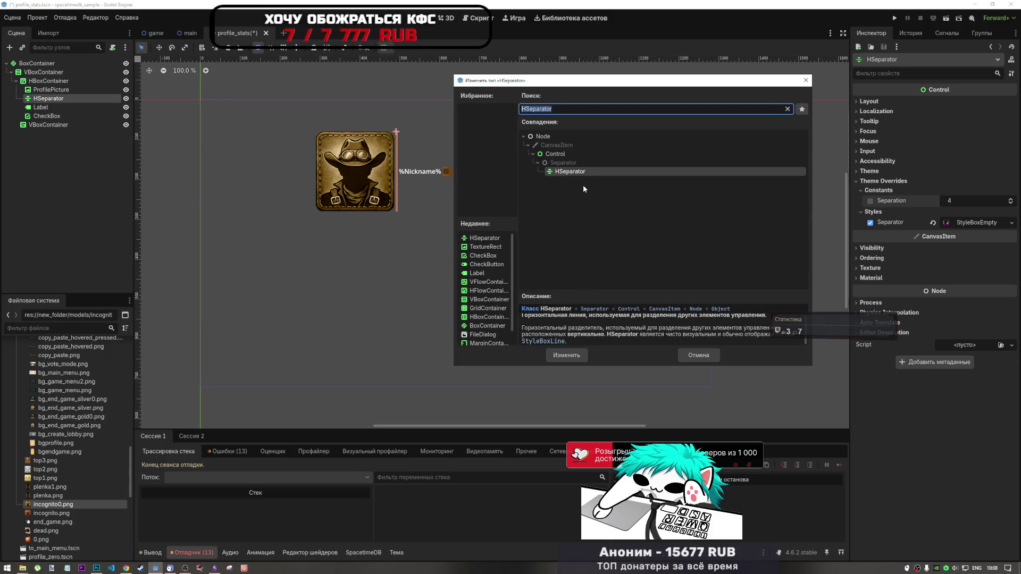
pyautogui.write('vb')
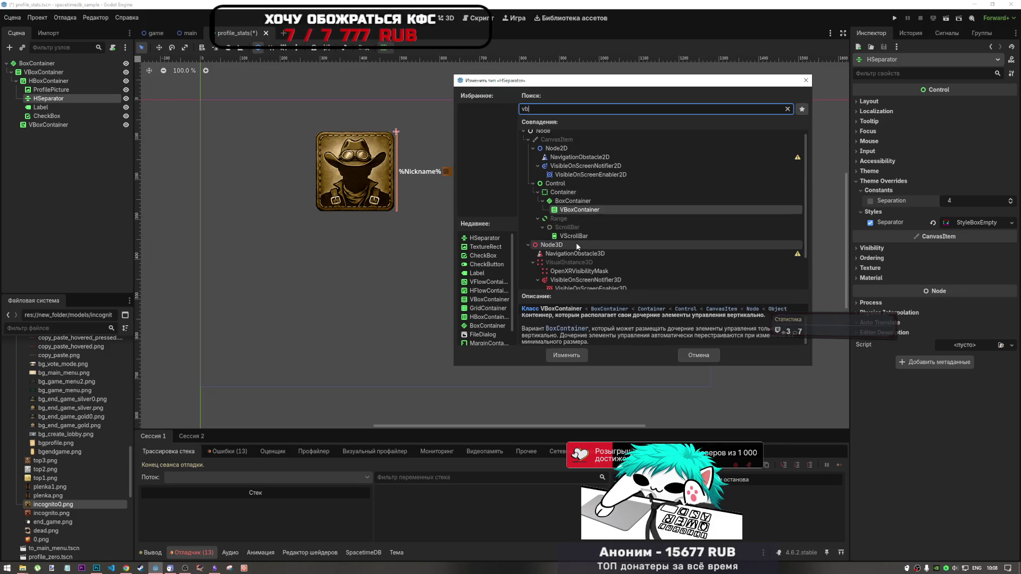
pyautogui.press('BackSpace')
pyautogui.write('se')
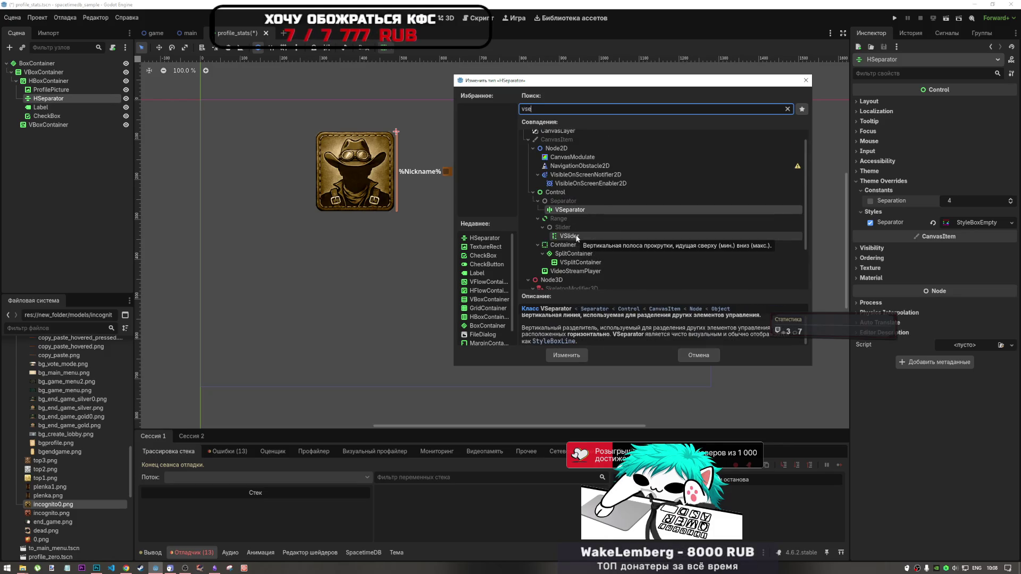
pyautogui.doubleClick(569, 227)
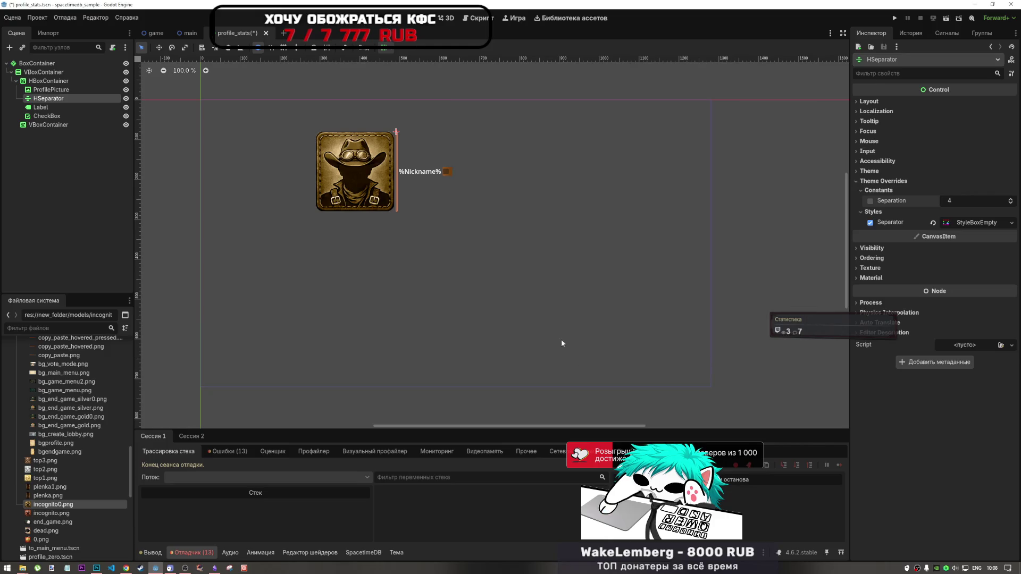
# - Enable the separator's Separation constant override and set it to 131
pyautogui.click(902, 182)
pyautogui.click(897, 199)
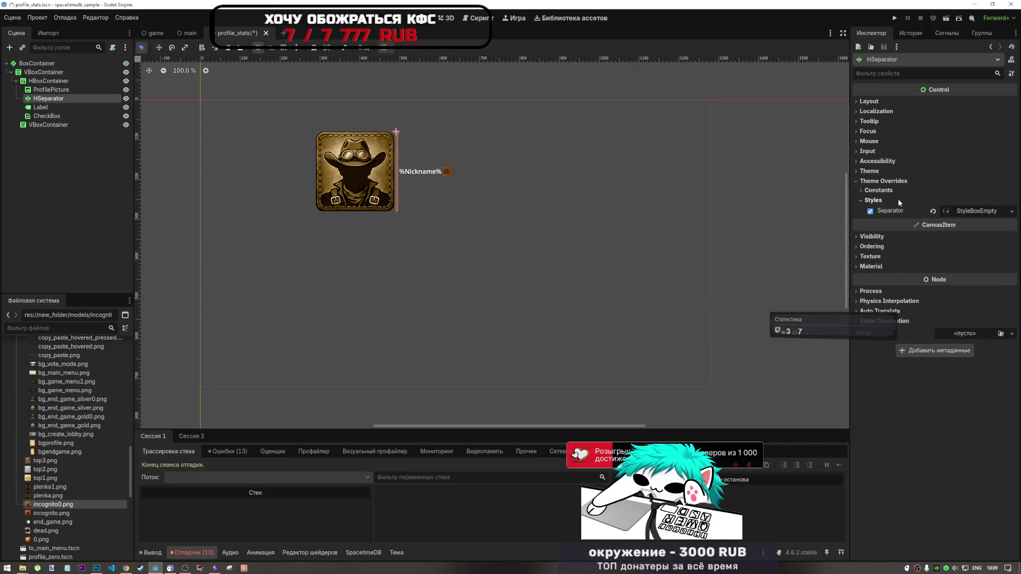
pyautogui.click(892, 183)
pyautogui.click(904, 182)
pyautogui.click(883, 191)
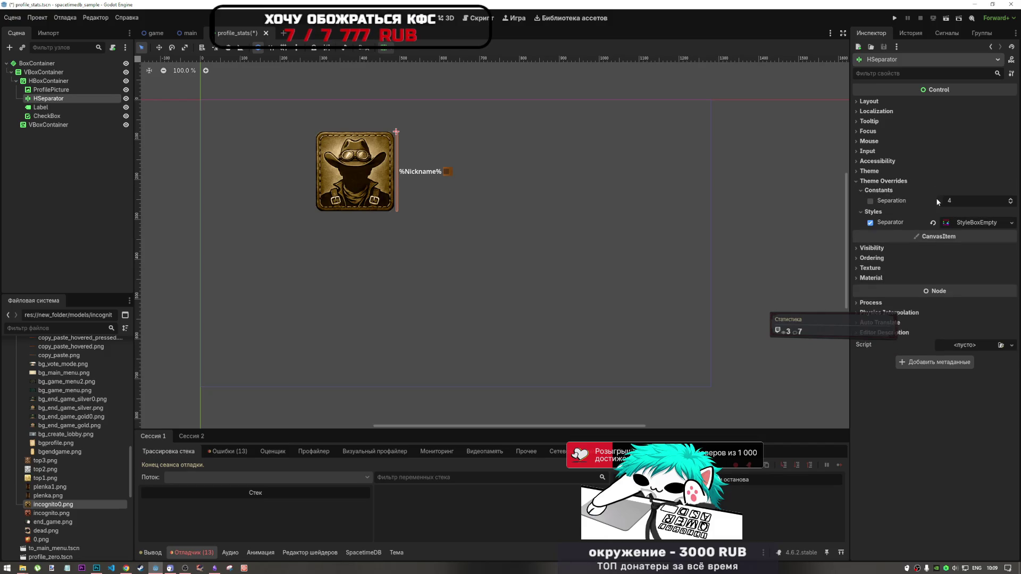
pyautogui.click(870, 201)
pyautogui.moveTo(940, 201); pyautogui.dragTo(996, 200)
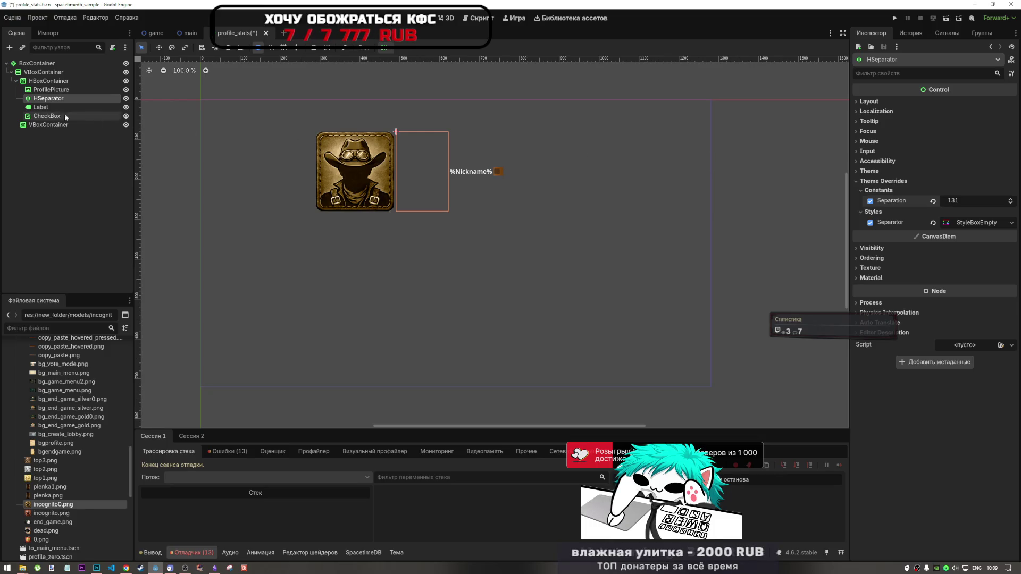
pyautogui.click(41, 82)
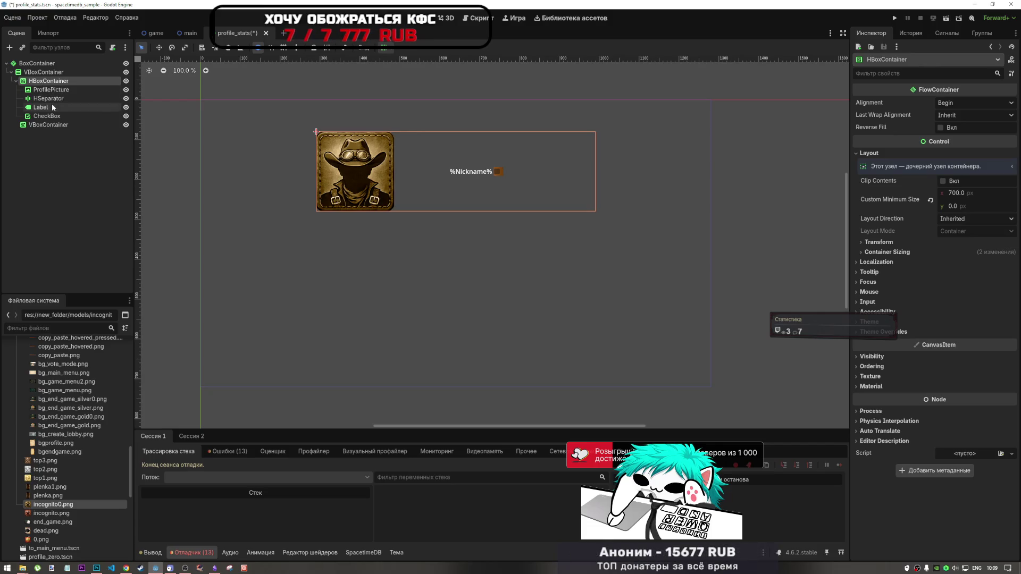
# - Move the separator before ProfilePicture and place a duplicate, HSeparator2, right after it
pyautogui.click(53, 101)
pyautogui.moveTo(56, 91); pyautogui.dragTo(62, 88)
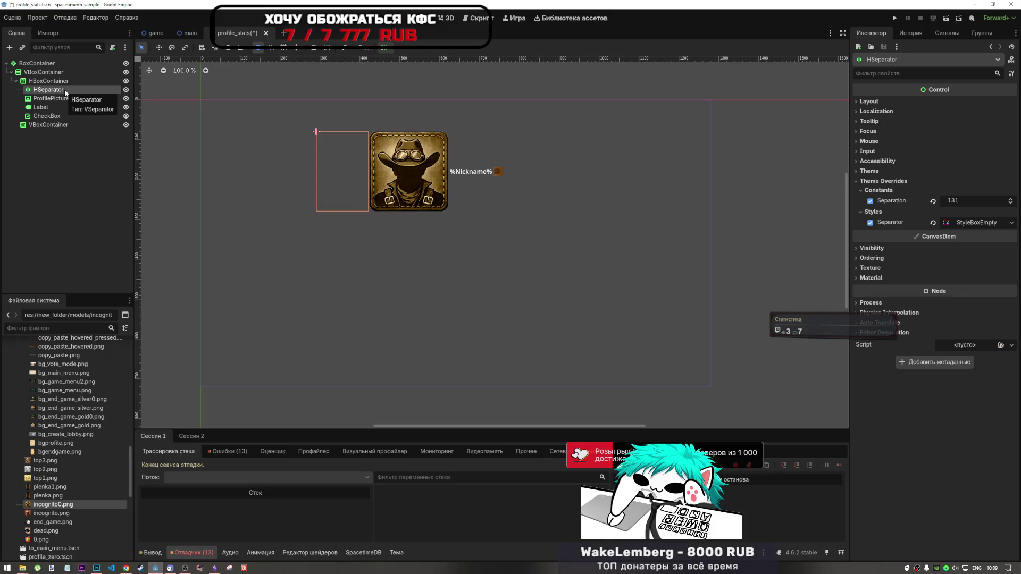
pyautogui.hotkey('ctrl', 'd')
pyautogui.moveTo(65, 99); pyautogui.dragTo(65, 114)
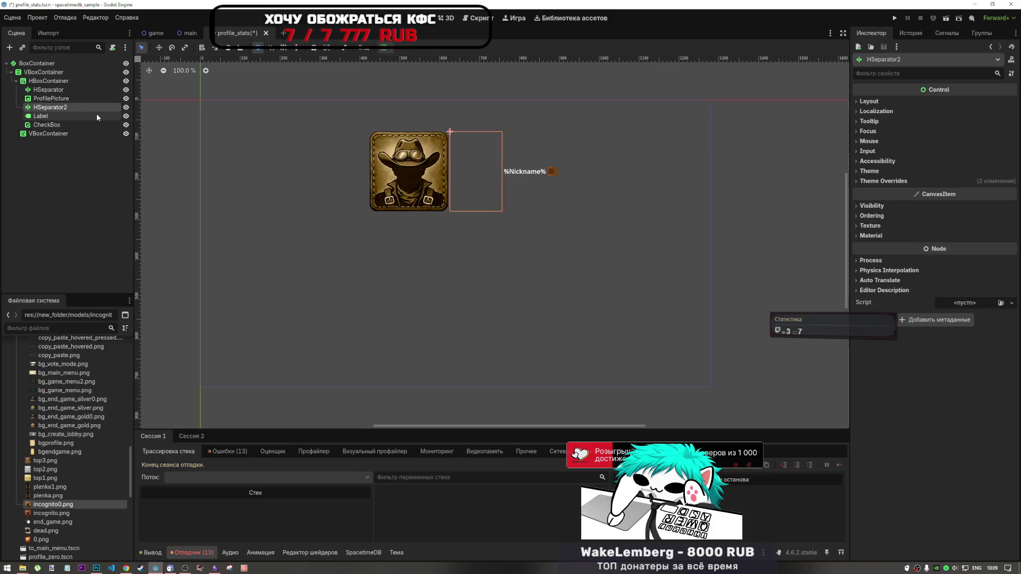
pyautogui.click(763, 196)
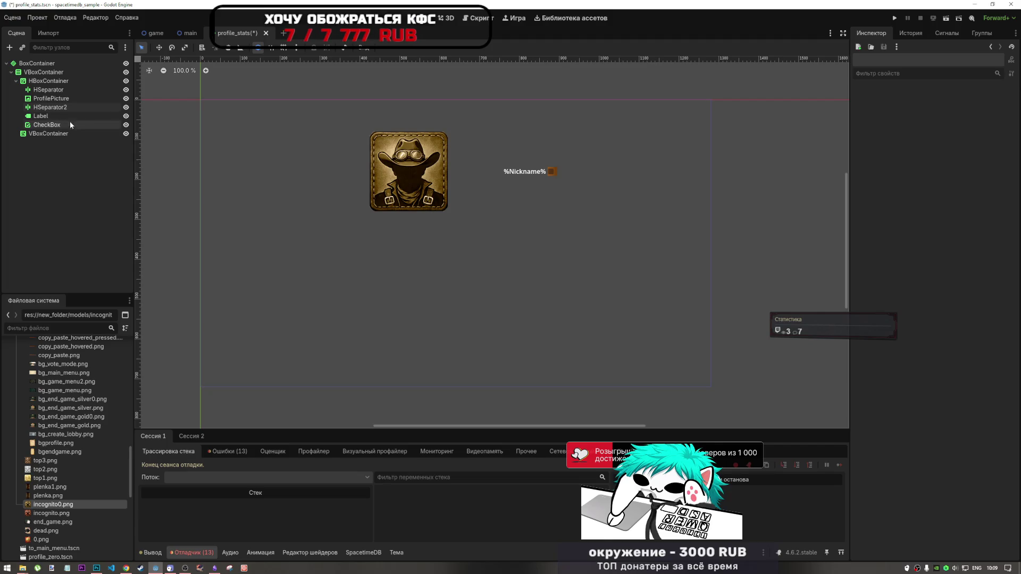
# - Try a 300 px minimum width on the HBoxContainer, then undo back to 700 px
pyautogui.click(59, 83)
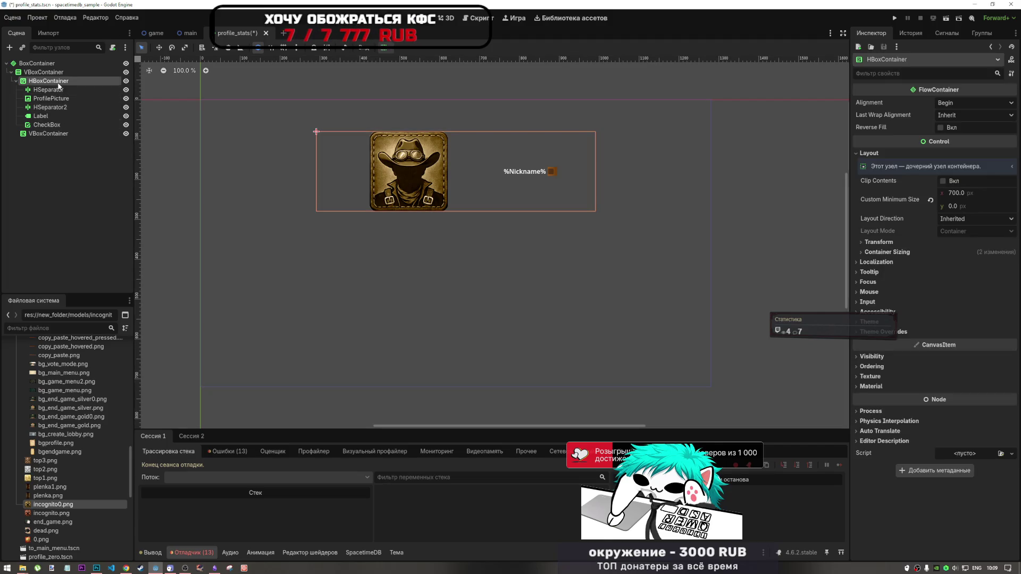
pyautogui.click(966, 192)
pyautogui.write('3')
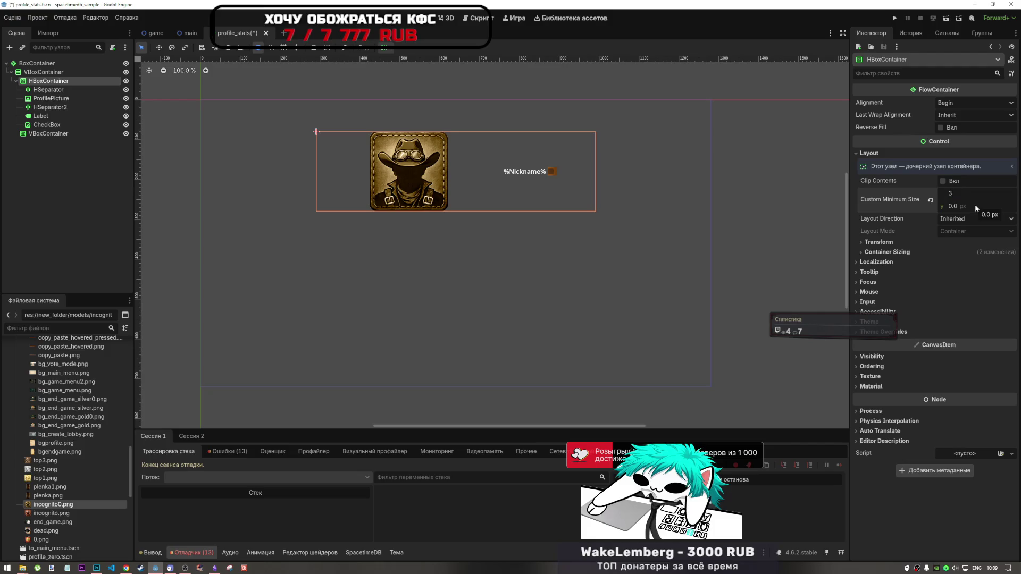
pyautogui.write('00')
pyautogui.press('Return')
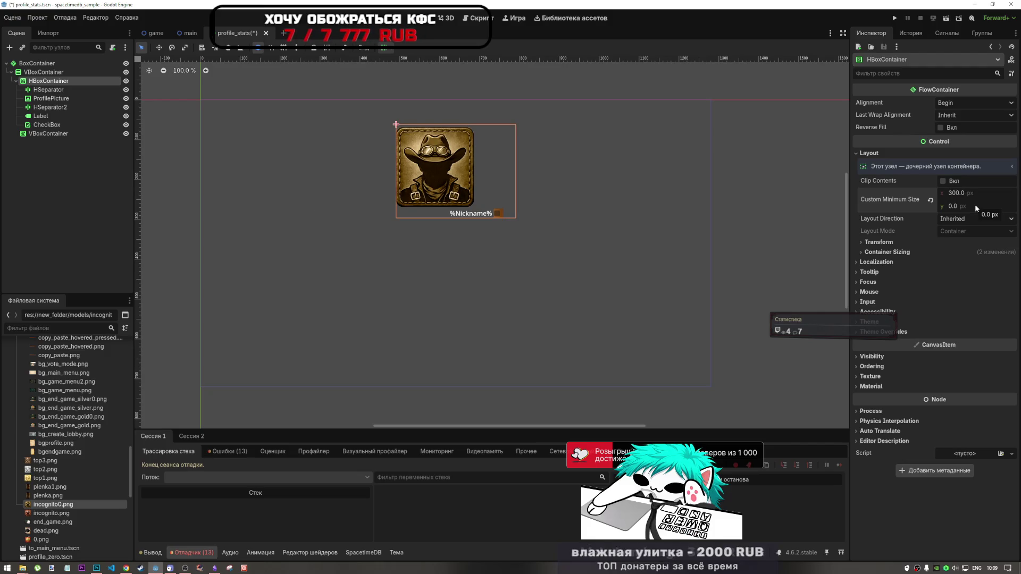
pyautogui.hotkey('ctrl', 'z')
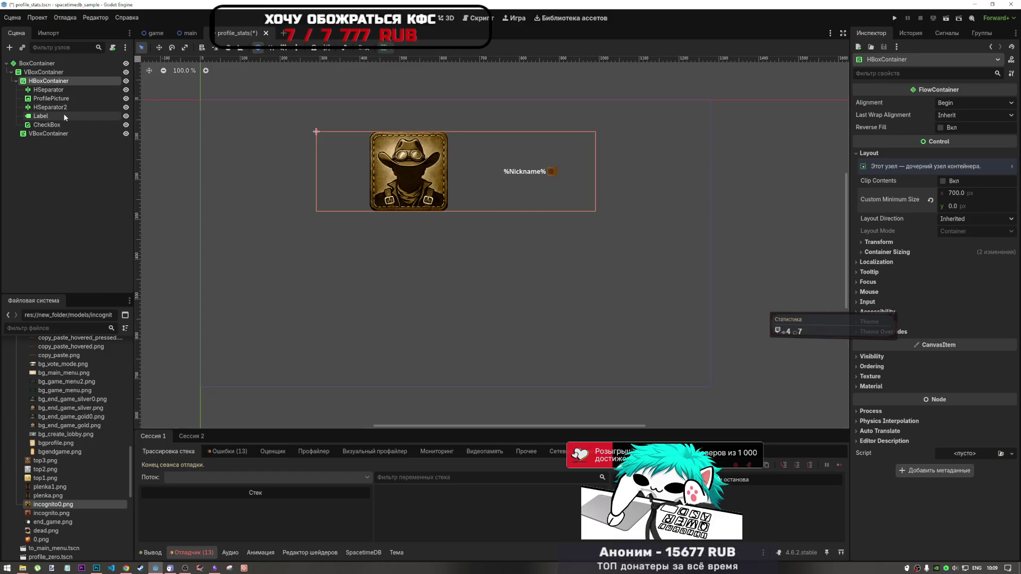
pyautogui.click(65, 89)
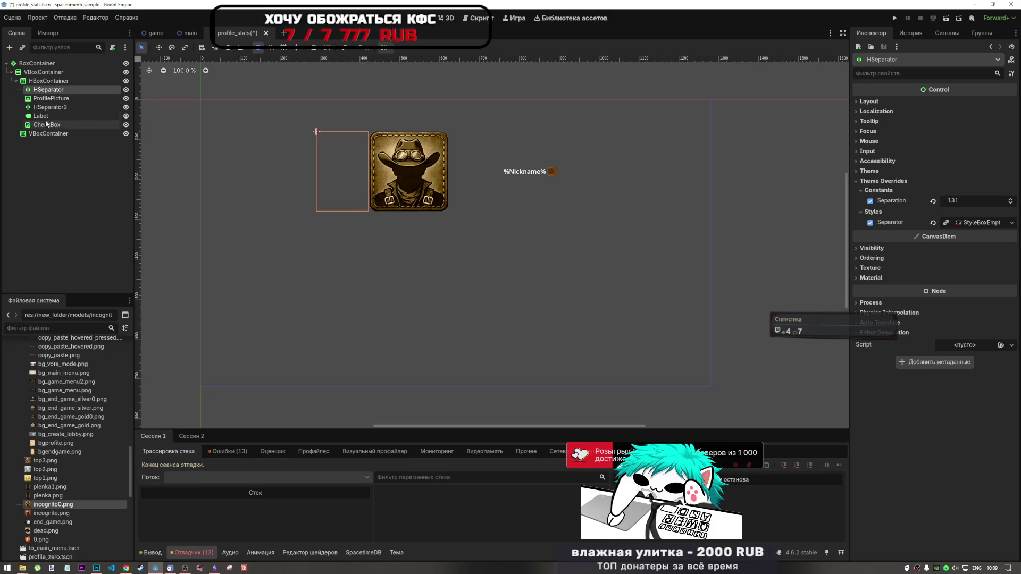
pyautogui.click(53, 99)
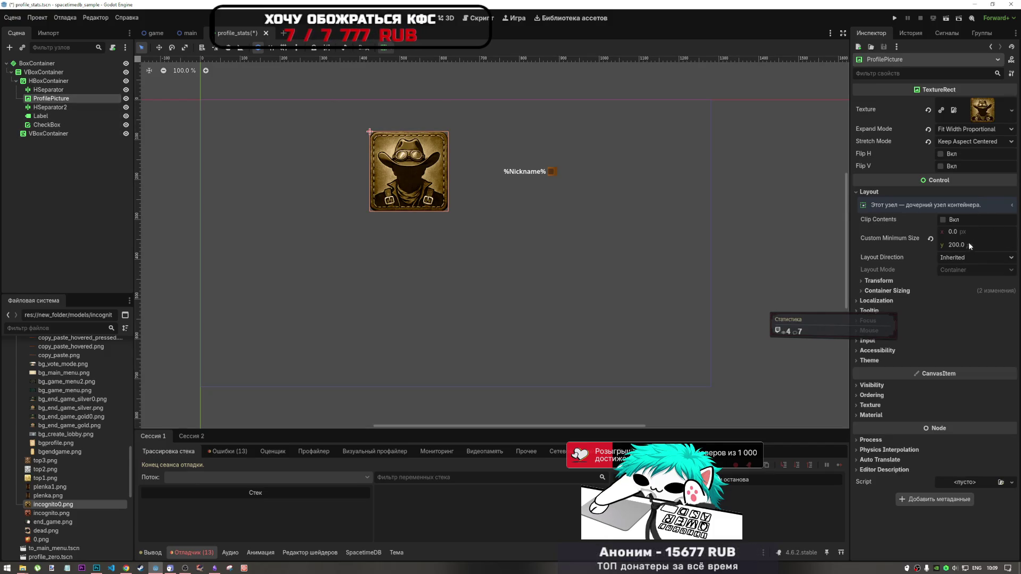
# - Reset ProfilePicture's minimum height to 0 and set Expand Mode to Keep Size after trying fit options
pyautogui.click(930, 239)
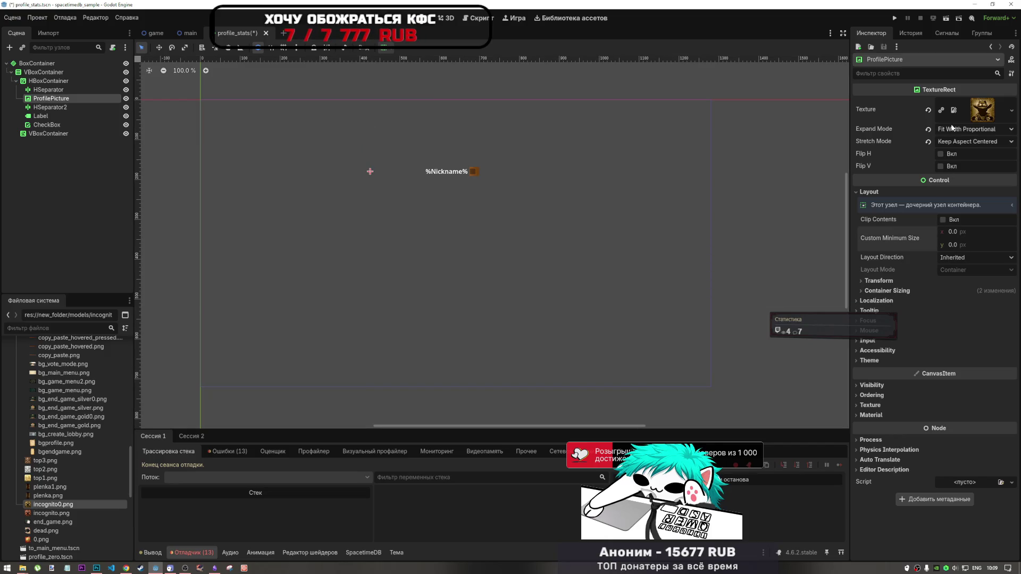
pyautogui.click(968, 130)
pyautogui.click(965, 144)
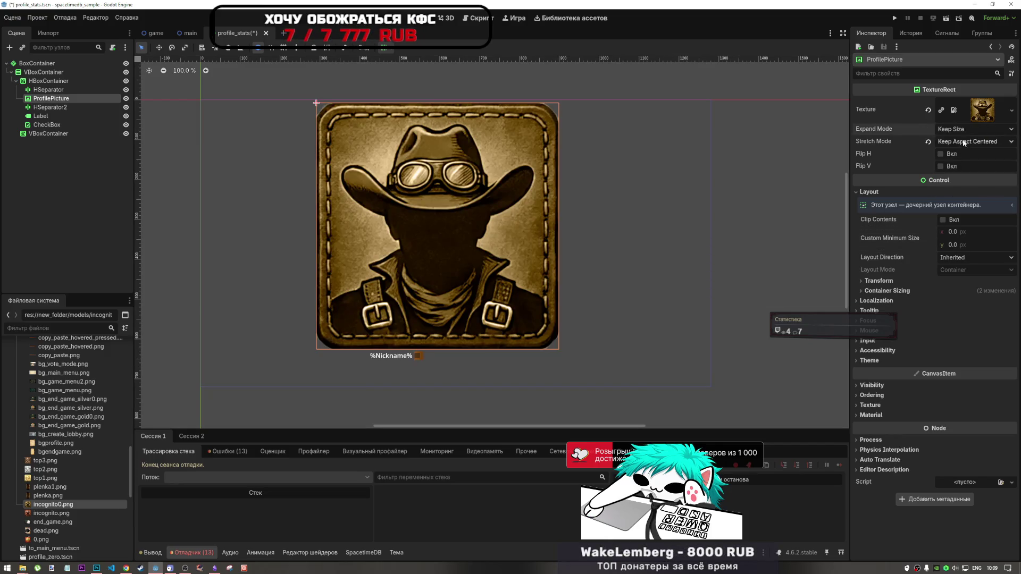
pyautogui.click(959, 131)
pyautogui.click(958, 180)
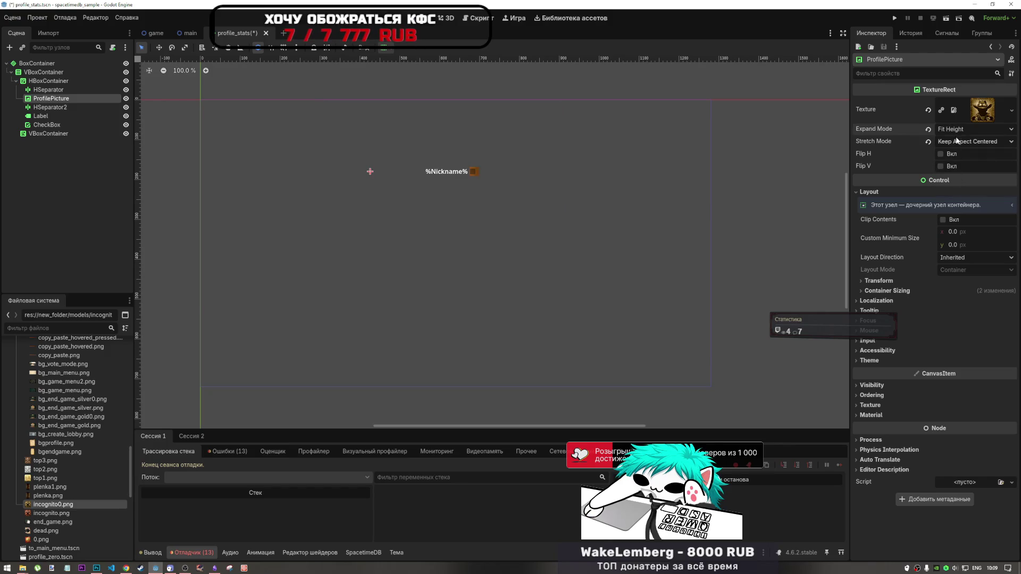
pyautogui.click(959, 129)
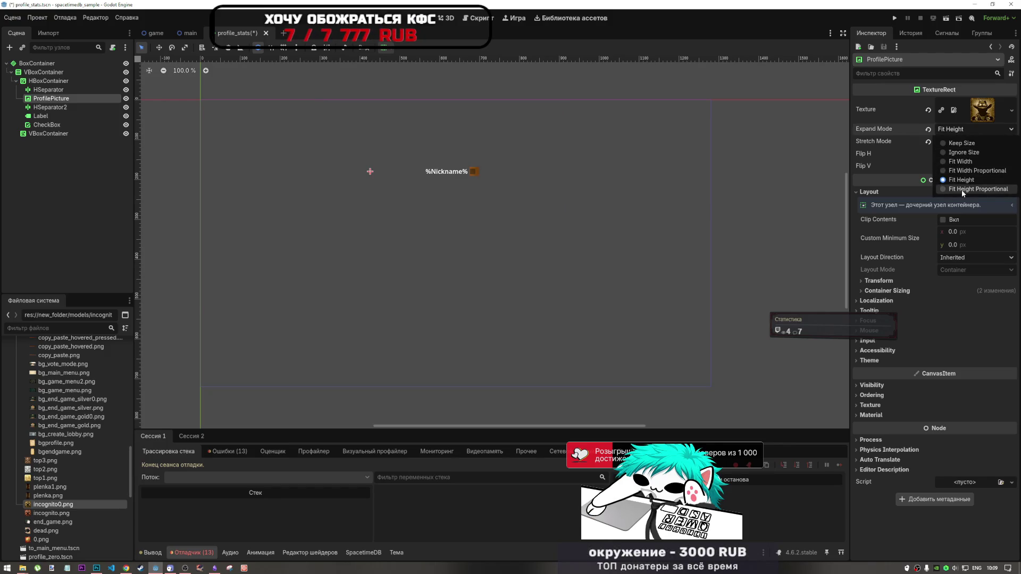
pyautogui.click(963, 188)
pyautogui.click(956, 133)
pyautogui.click(955, 132)
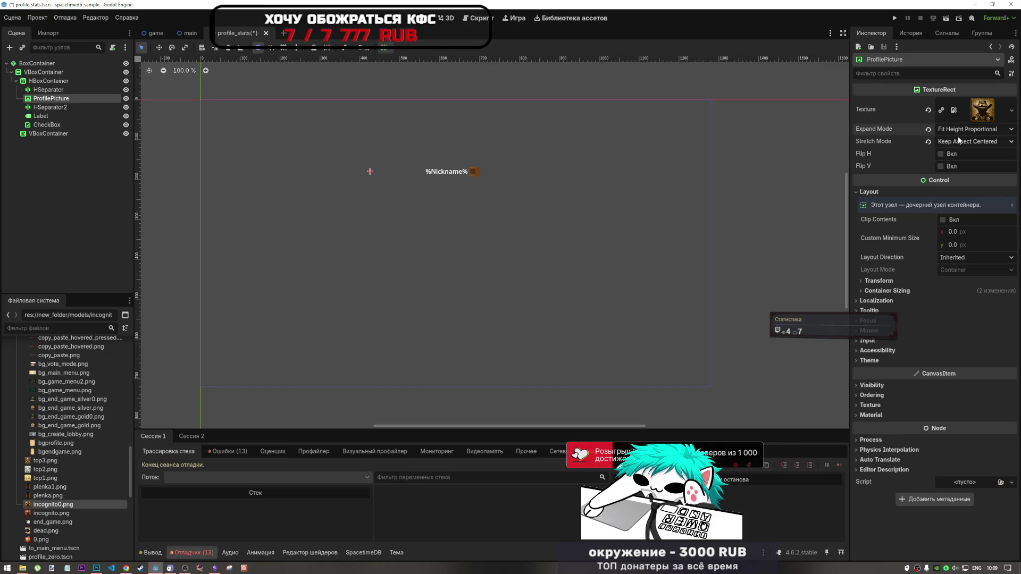
pyautogui.click(958, 139)
pyautogui.click(958, 138)
pyautogui.click(957, 129)
pyautogui.click(959, 161)
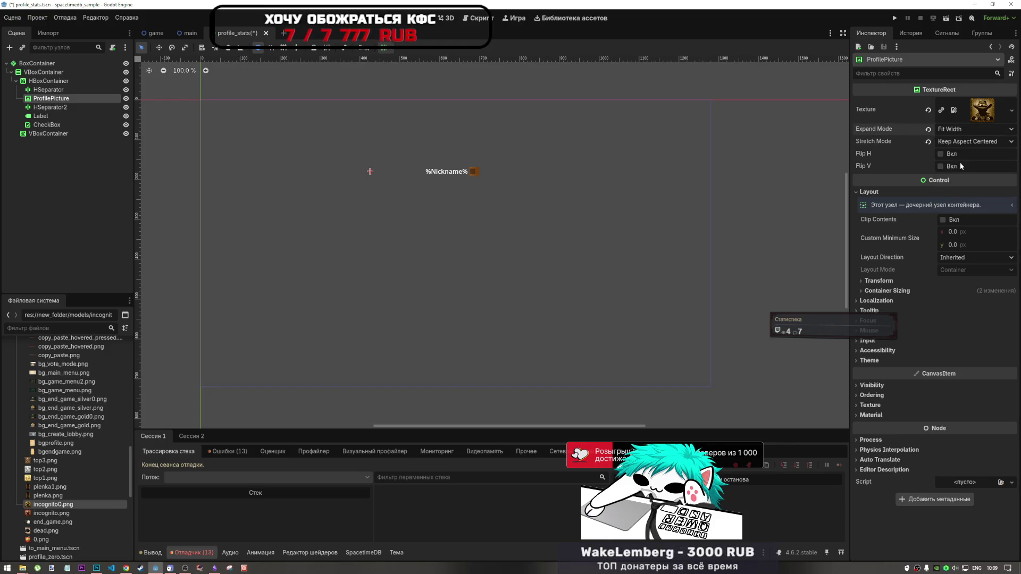
pyautogui.click(957, 129)
pyautogui.click(957, 129)
pyautogui.click(957, 130)
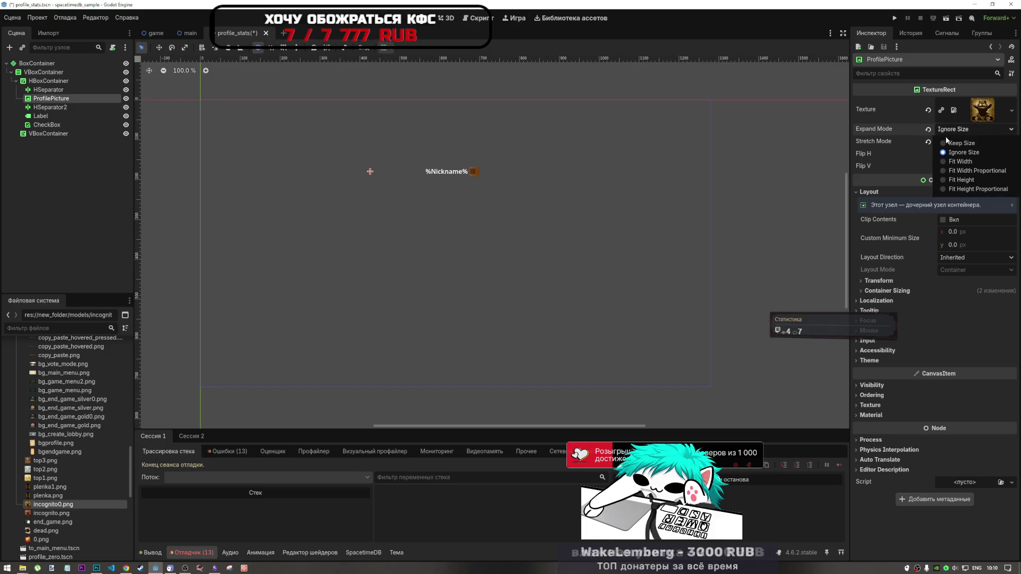
pyautogui.click(957, 144)
# - Try ProfilePicture's Stretch Mode options, ending on Tile
pyautogui.click(952, 141)
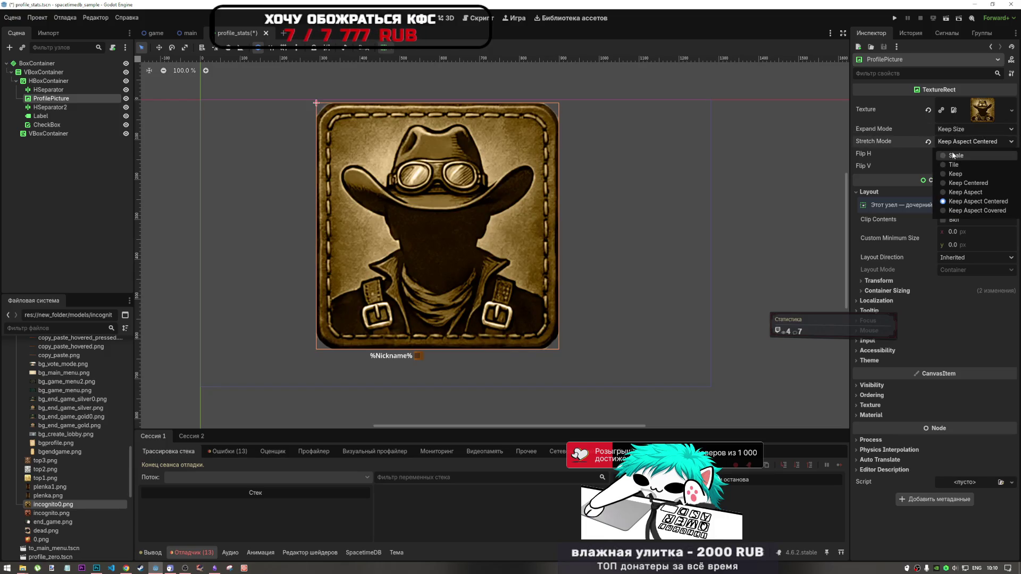
pyautogui.click(968, 192)
pyautogui.click(957, 141)
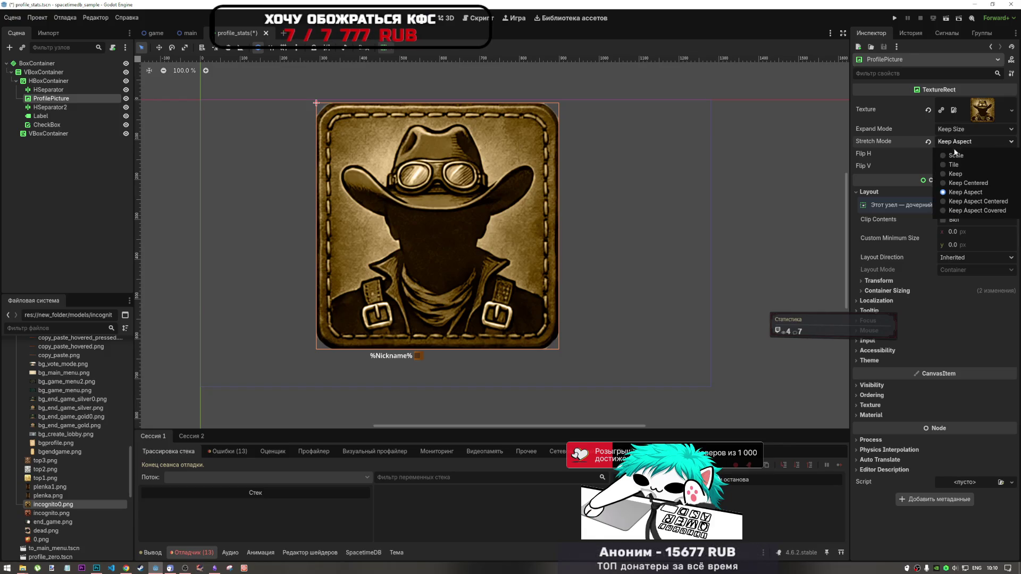
pyautogui.click(957, 174)
pyautogui.click(955, 140)
pyautogui.click(955, 139)
pyautogui.click(954, 138)
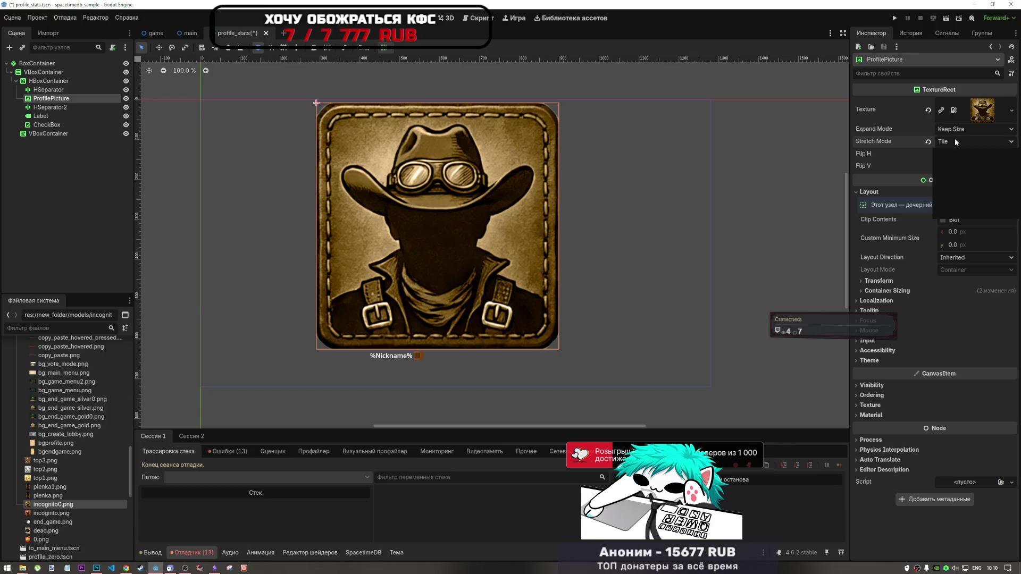